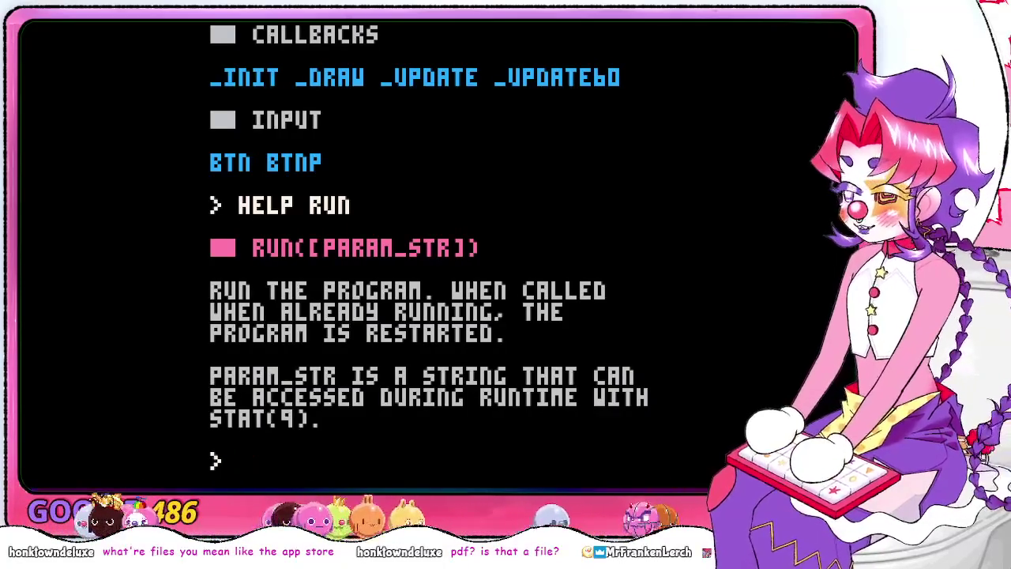
Erase the stray file path and print the console help for _INIT
{"action": "type", "text": "c:/my"}
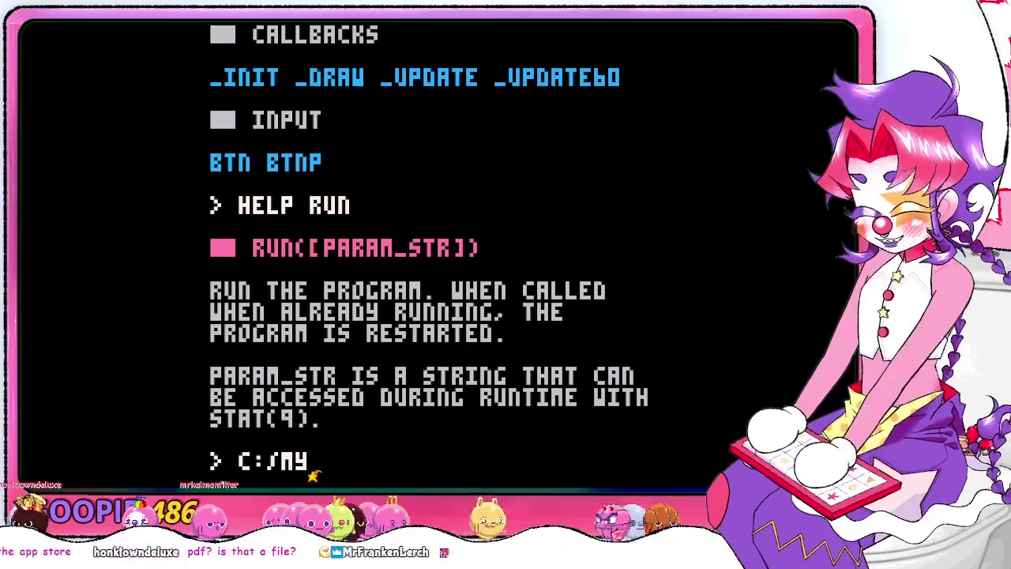
{"action": "type", "text": " computer/files"}
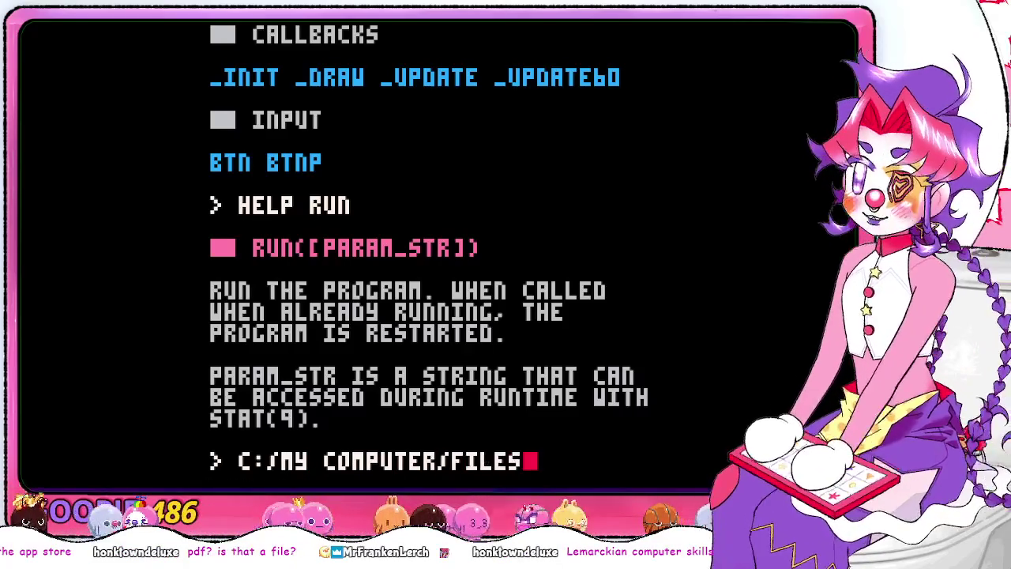
{"action": "type", "text": "/da_file."}
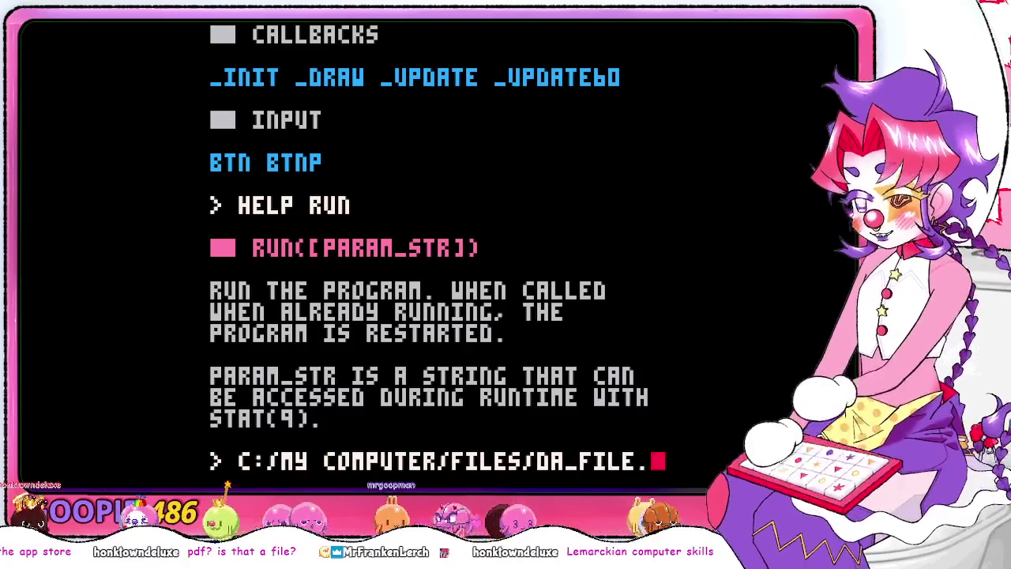
{"action": "type", "text": "gi"}
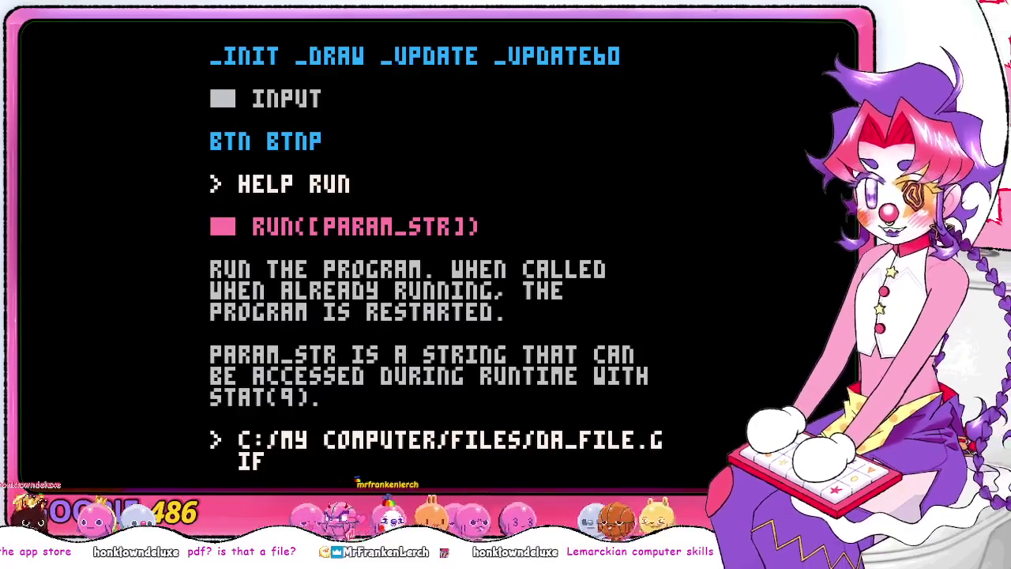
{"action": "key", "text": "BackSpace"}
{"action": "key", "text": "BackSpace"}
{"action": "key", "text": "BackSpace"}
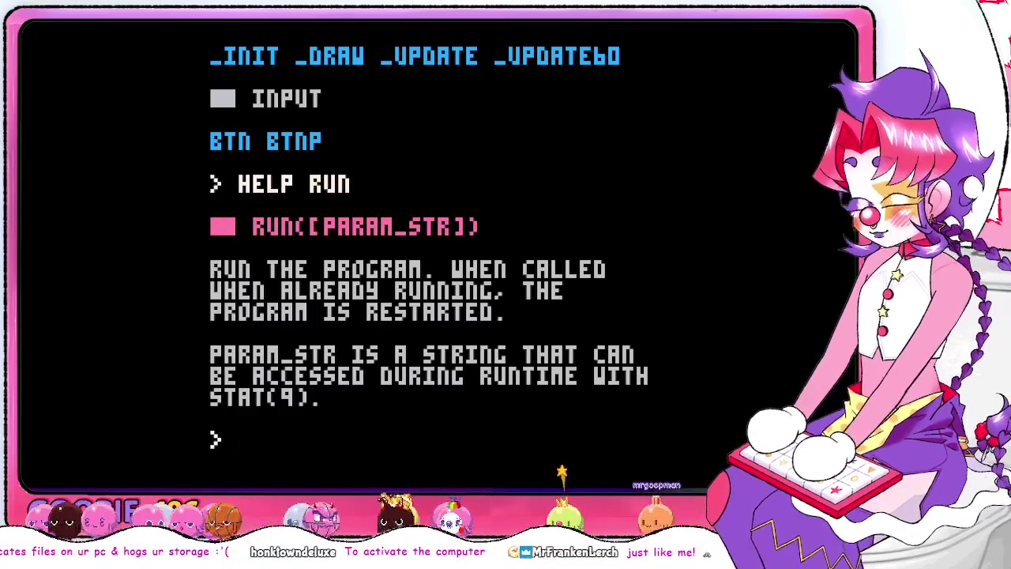
{"action": "type", "text": "help _init"}
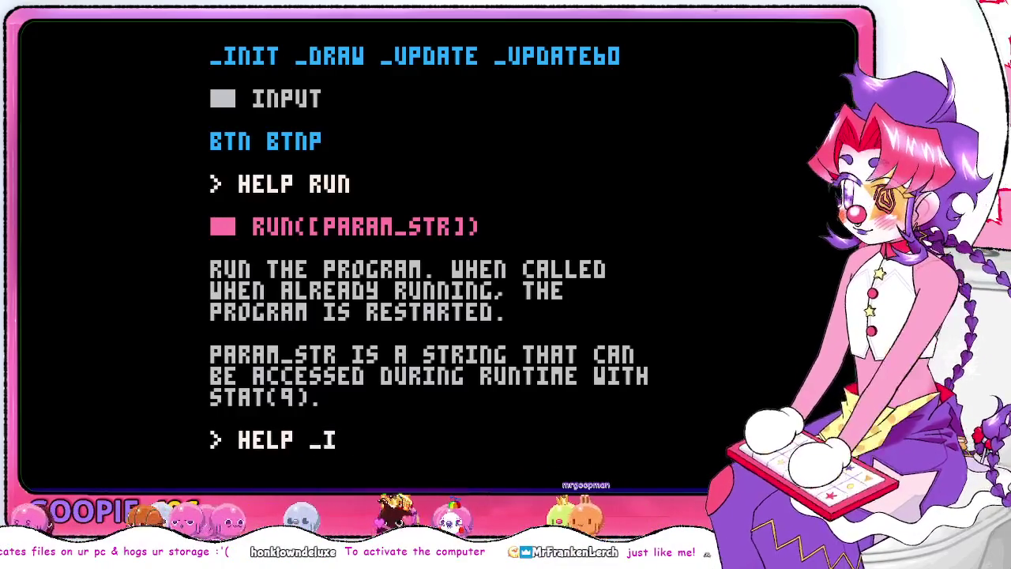
{"action": "key", "text": "Return"}
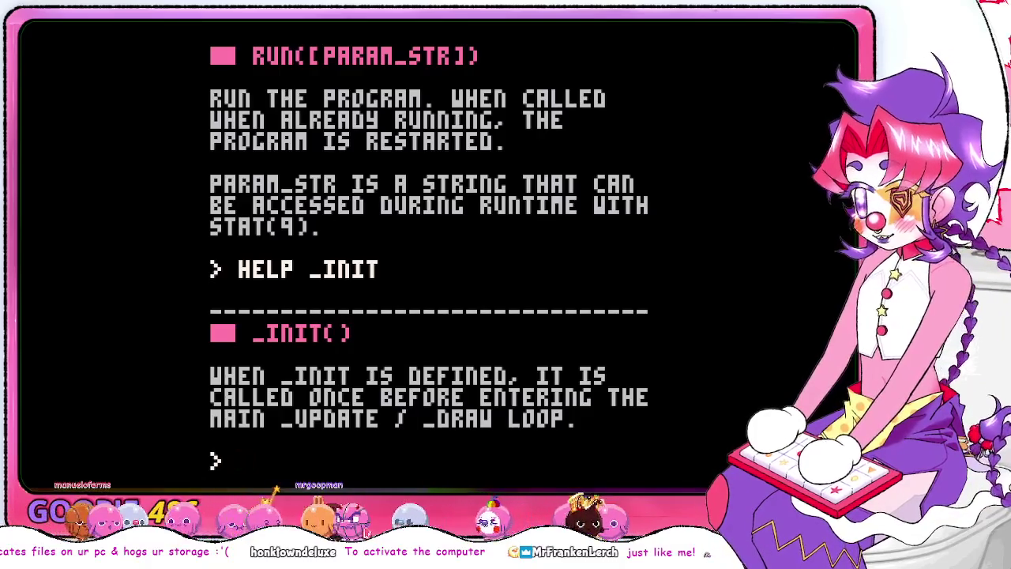
Print help for _DRAW, step through the command history, and leave the prompt empty
{"action": "type", "text": "lp _draw"}
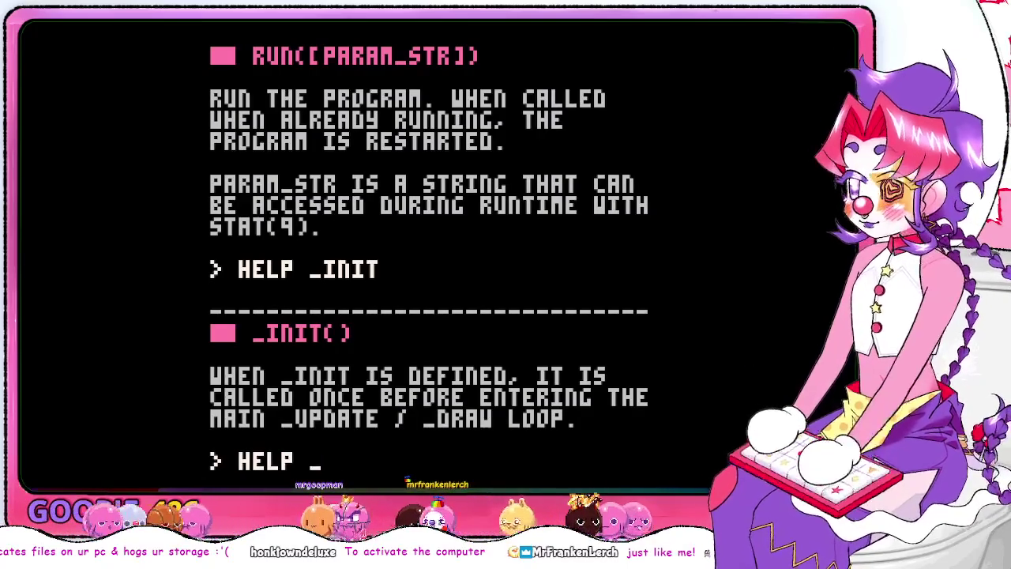
{"action": "key", "text": "Return"}
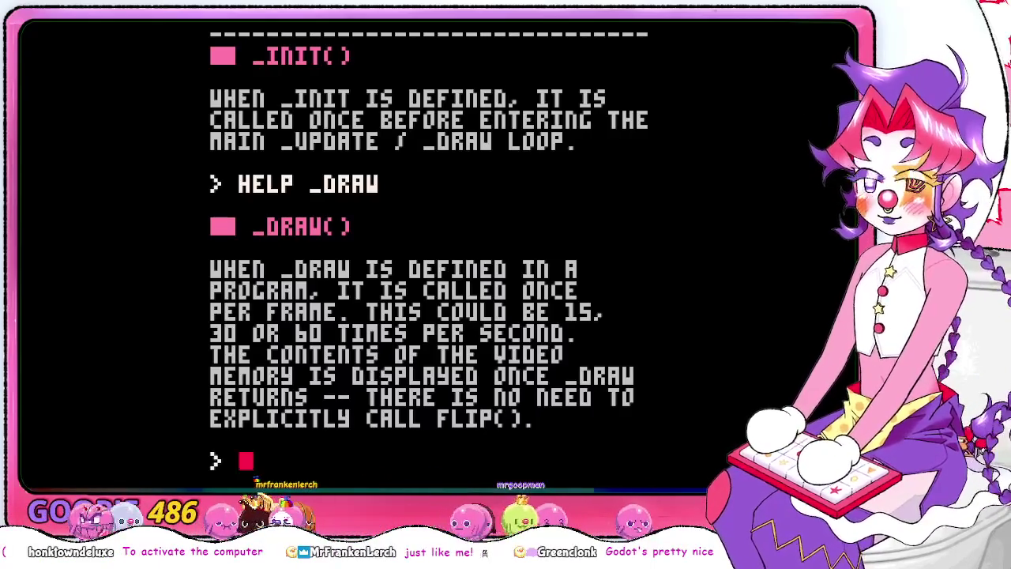
{"action": "key", "text": "Up"}
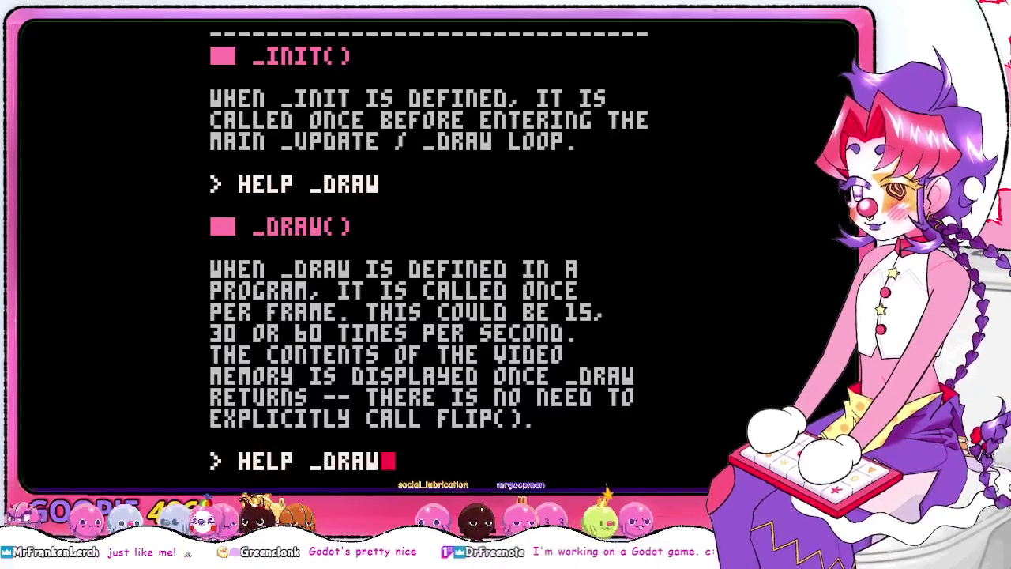
{"action": "key", "text": "Down"}
{"action": "key", "text": "Up"}
{"action": "key", "text": "Down"}
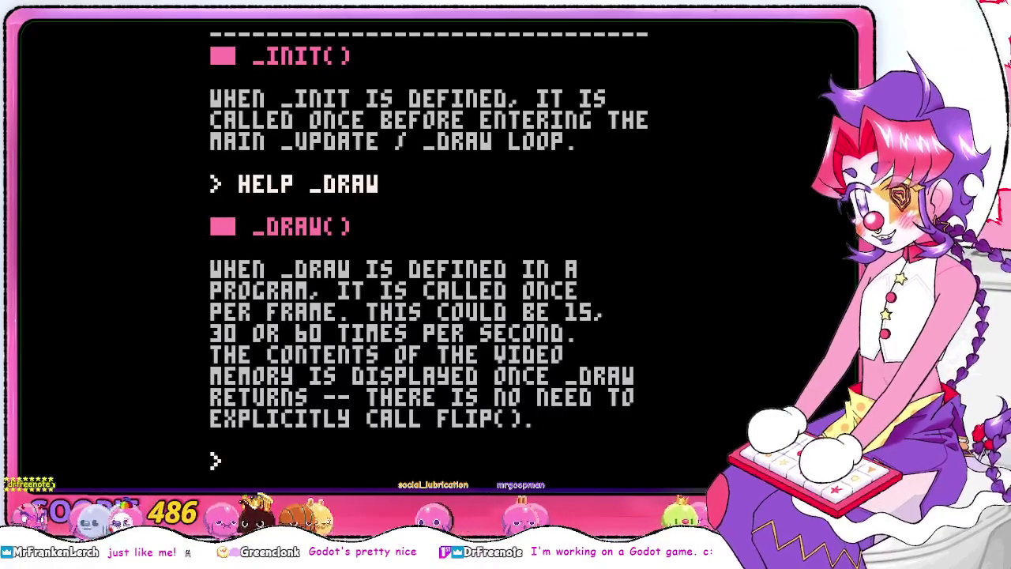
{"action": "key", "text": "Up"}
{"action": "key", "text": "Down"}
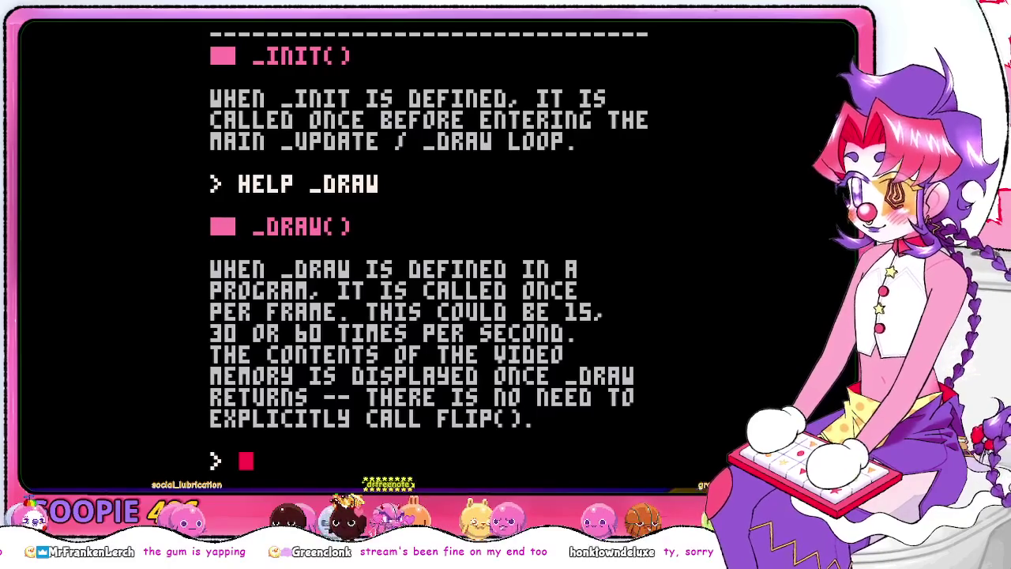
Fix the mistyped topic and run HELP RUN
{"action": "type", "text": "HELP STA"}
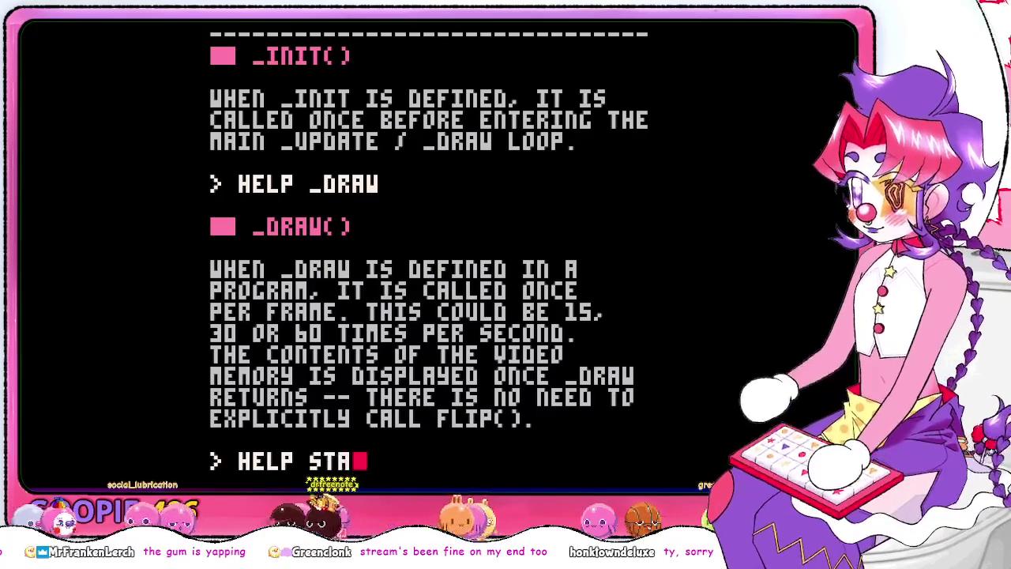
{"action": "key", "text": "BackSpace"}
{"action": "key", "text": "BackSpace"}
{"action": "key", "text": "BackSpace"}
{"action": "type", "text": "_INIT"}
{"action": "key", "text": "BackSpace"}
{"action": "key", "text": "BackSpace"}
{"action": "key", "text": "BackSpace"}
{"action": "type", "text": "RUN"}
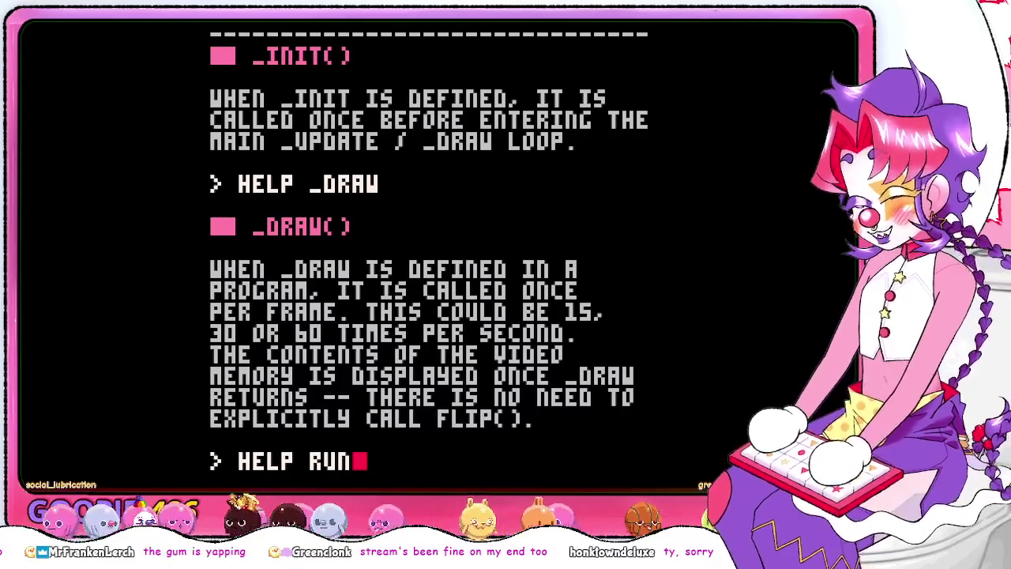
{"action": "key", "text": "Return"}
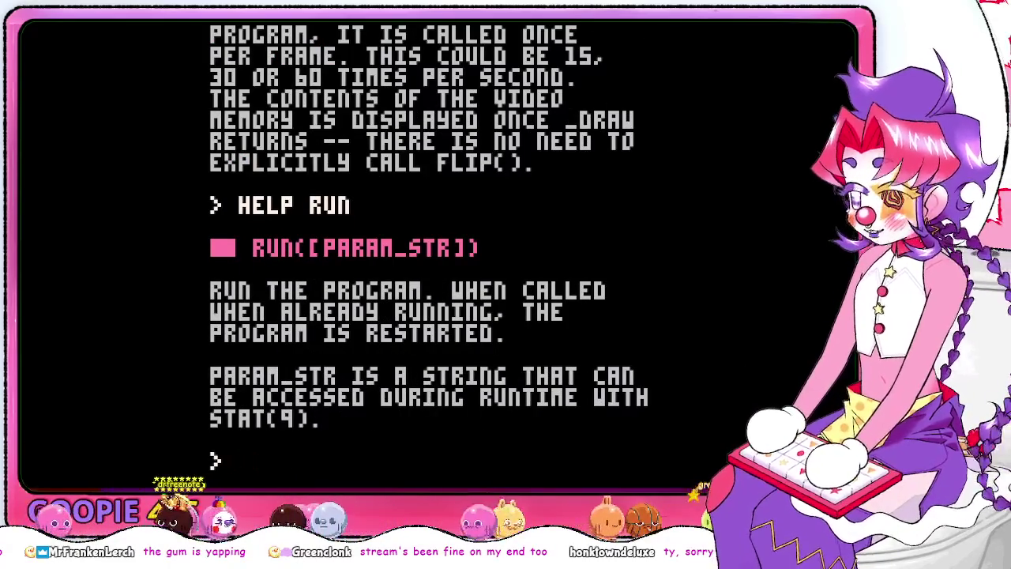
Recall earlier help commands, then run HELP SYSTEM for the overview
{"action": "key", "text": "Up"}
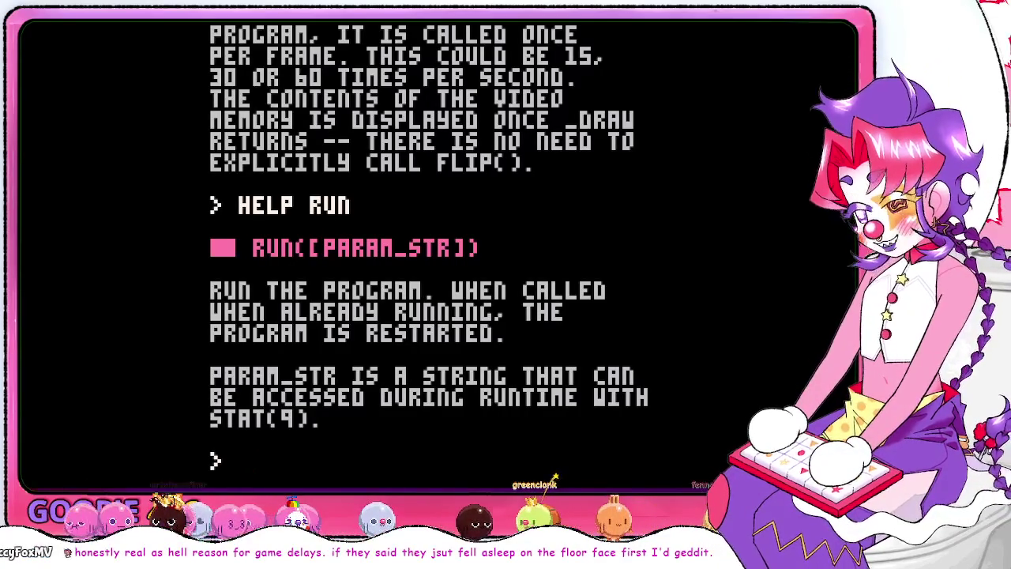
{"action": "key", "text": "Up"}
{"action": "key", "text": "Down"}
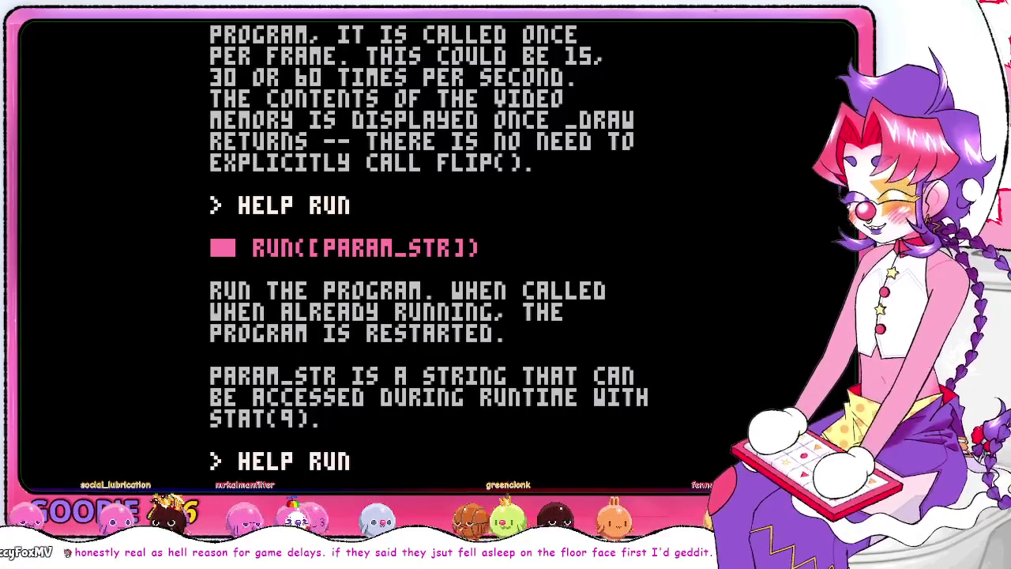
{"action": "key", "text": "BackSpace"}
{"action": "key", "text": "BackSpace"}
{"action": "key", "text": "BackSpace"}
{"action": "type", "text": "system"}
{"action": "key", "text": "Return"}
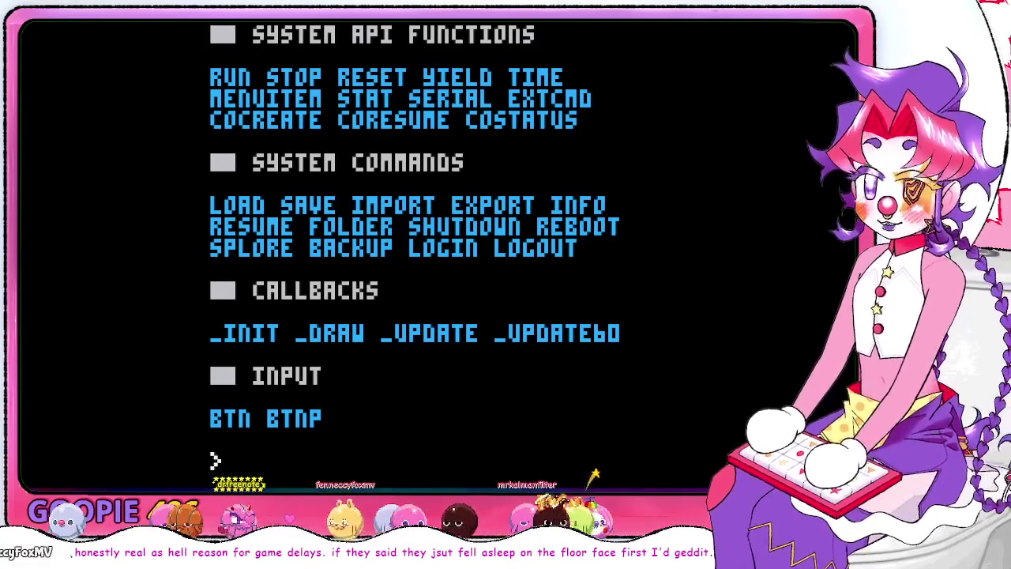
Leave the console for the empty code editor, then switch to Chrome's 'octopus city blues' results
{"action": "key", "text": "Escape"}
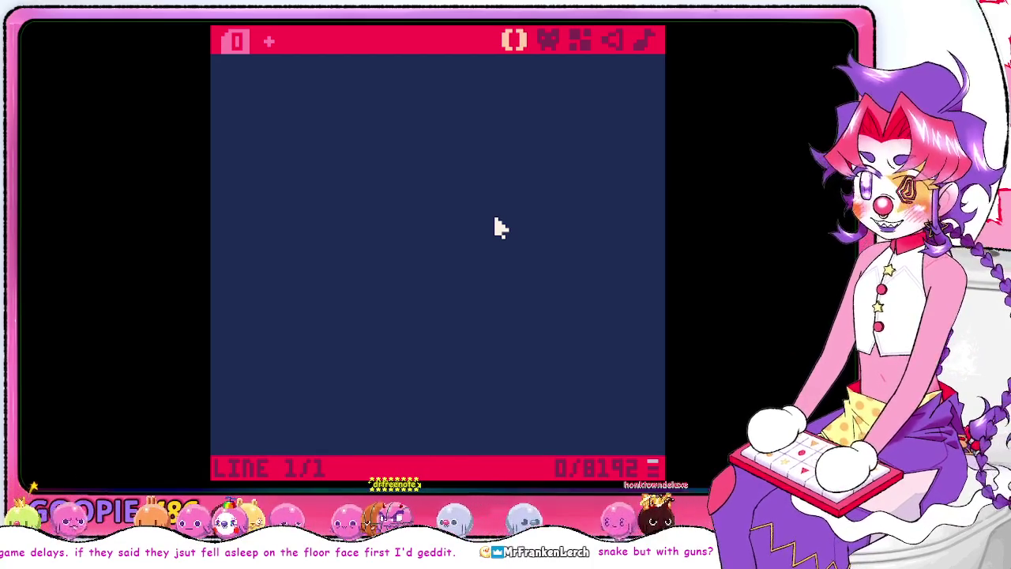
{"action": "key", "text": "alt+Tab"}
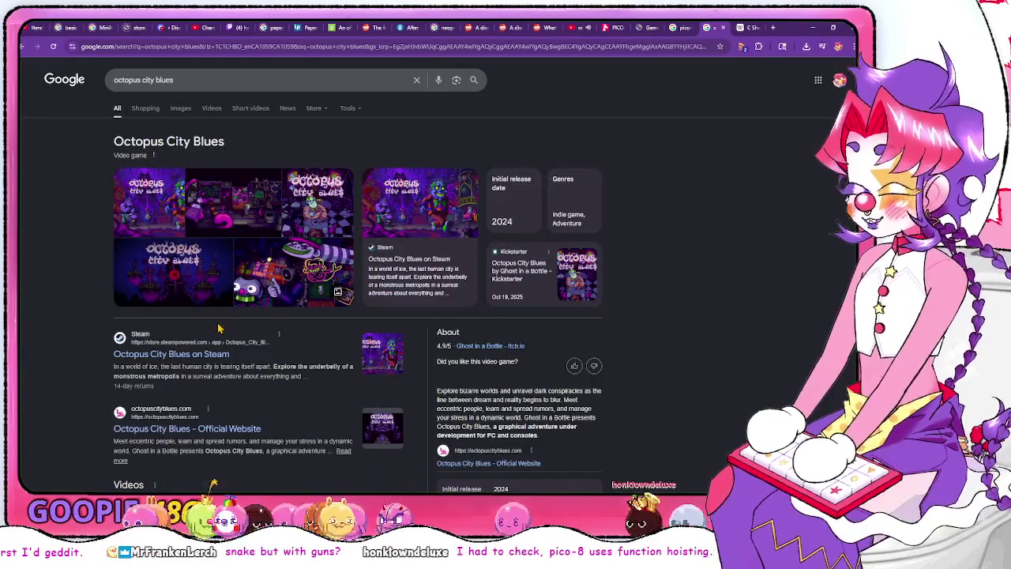
Open the 'Octopus City Blues on Steam' result and scroll through the store page
{"action": "left_click", "coordinate": [221, 355]}
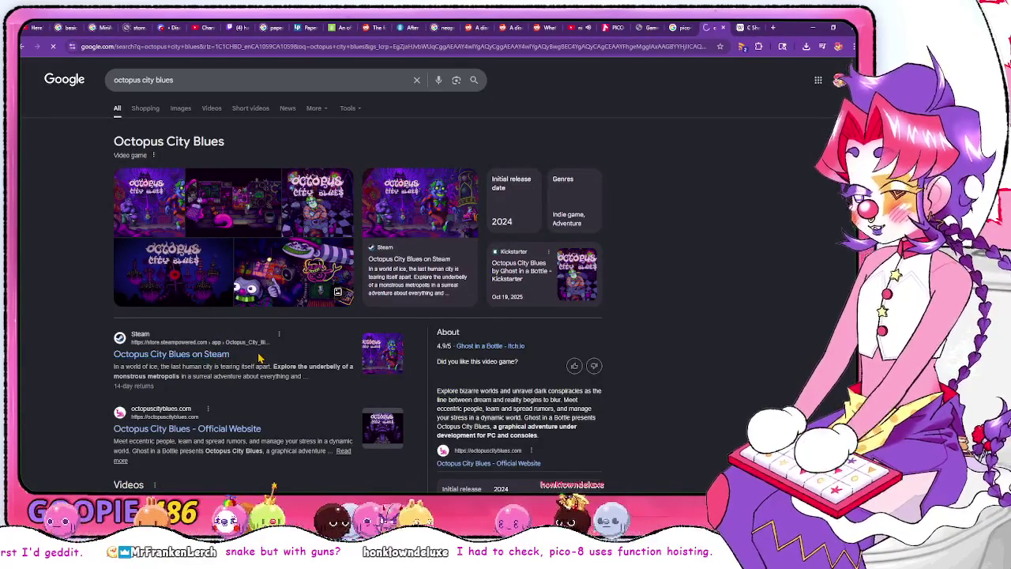
{"action": "scroll", "coordinate": [272, 348], "scroll_direction": "down", "scroll_amount": 2}
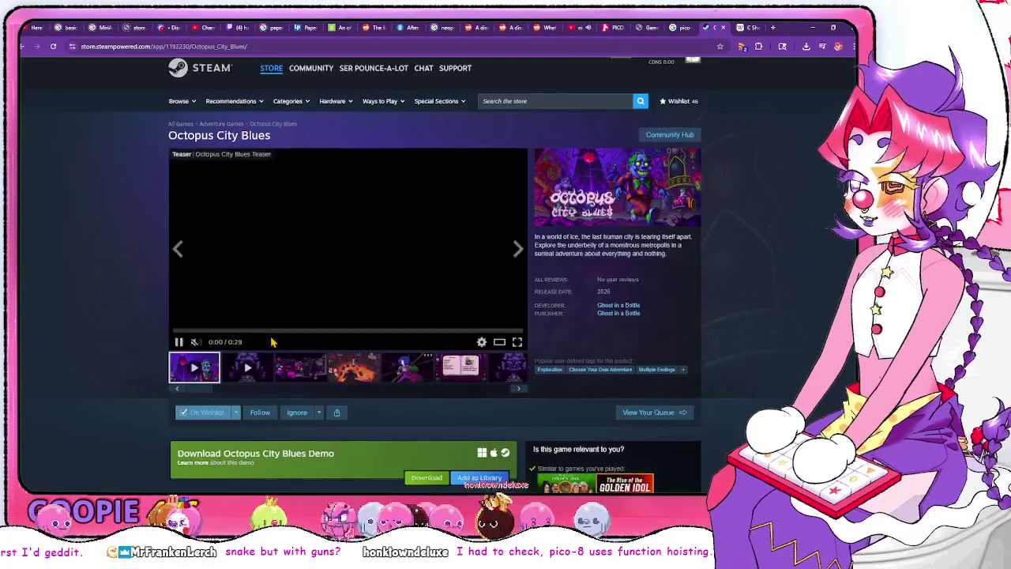
{"action": "scroll", "coordinate": [353, 382], "scroll_direction": "down", "scroll_amount": 1}
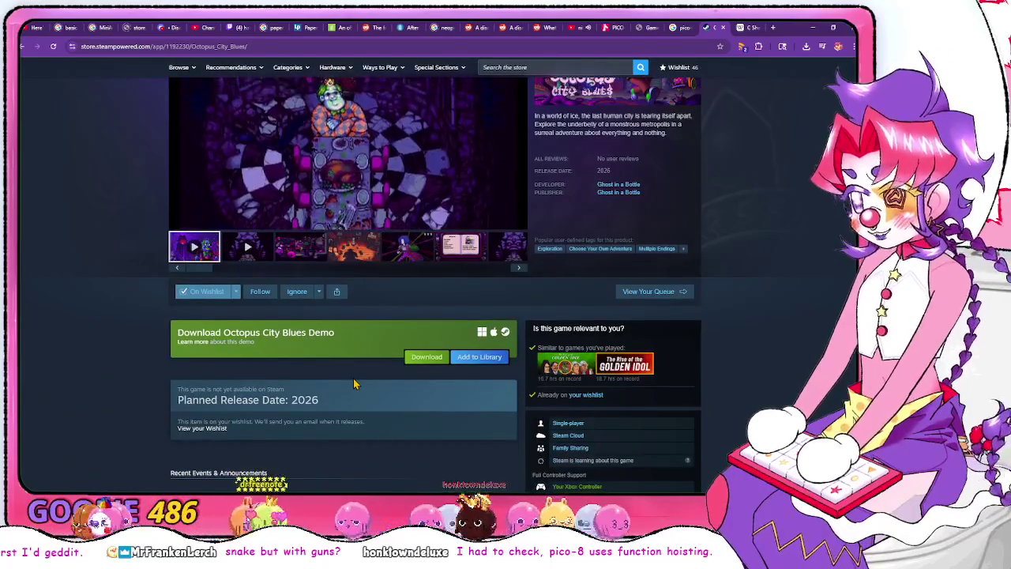
{"action": "scroll", "coordinate": [353, 383], "scroll_direction": "up", "scroll_amount": 2}
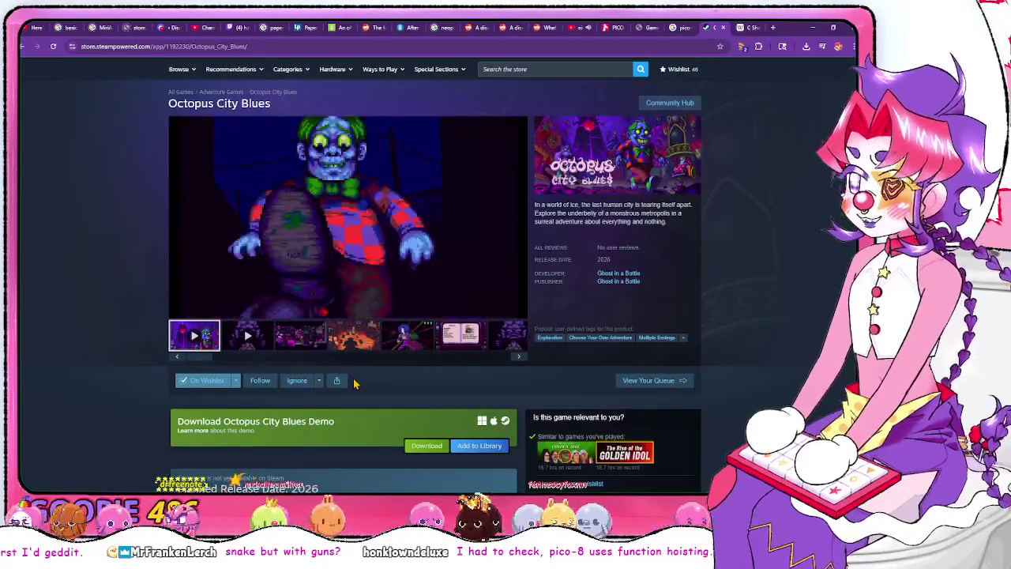
Return to the search results and open the Octopus City Blues Kickstarter project
{"action": "key", "text": "alt+Left"}
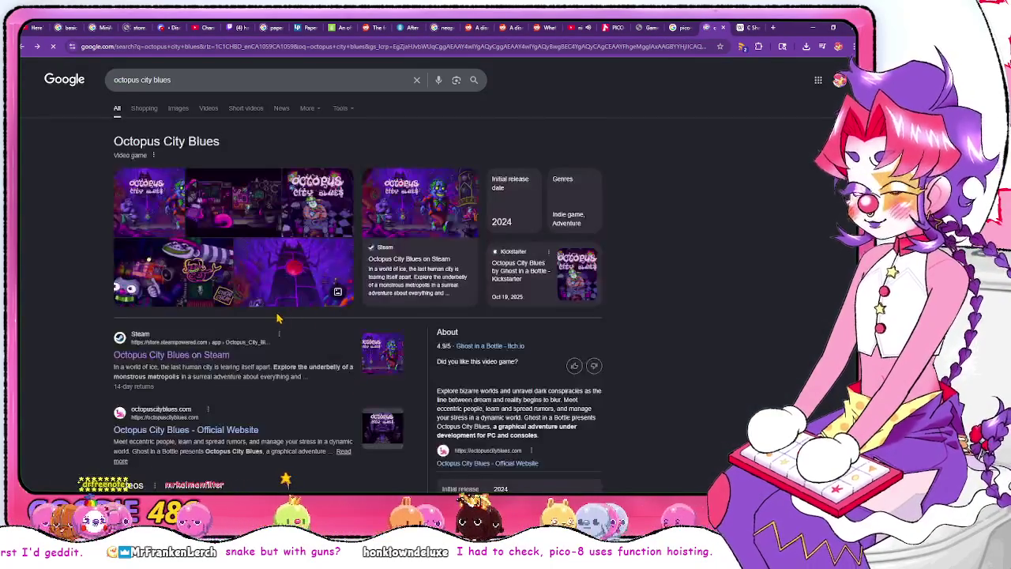
{"action": "scroll", "coordinate": [276, 313], "scroll_direction": "down", "scroll_amount": 3}
{"action": "scroll", "coordinate": [277, 313], "scroll_direction": "down", "scroll_amount": 6}
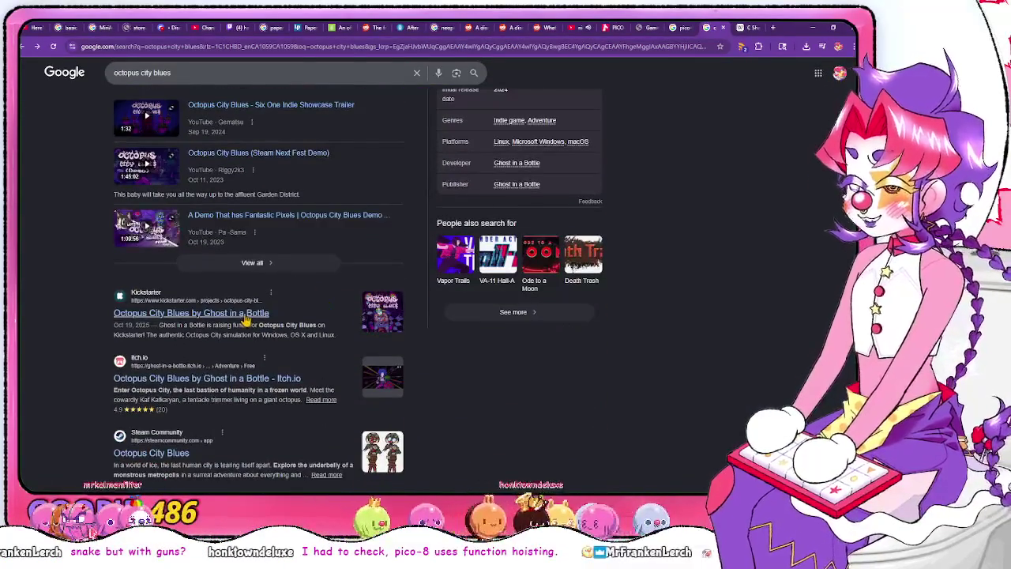
{"action": "left_click", "coordinate": [253, 314]}
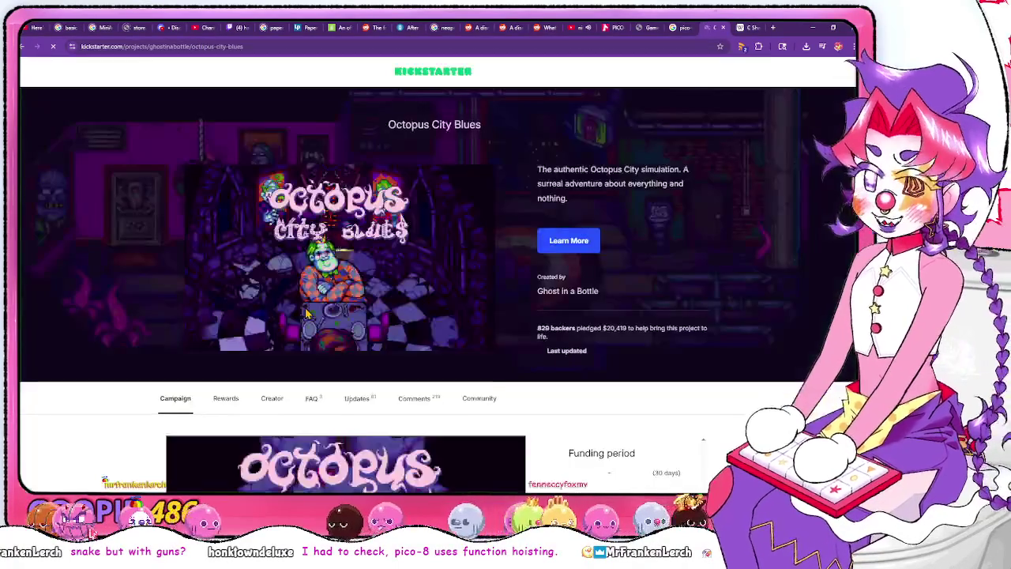
Scroll the Octopus City Blues Kickstarter page to view its header and funding summary
{"action": "scroll", "coordinate": [674, 293], "scroll_direction": "down", "scroll_amount": 1}
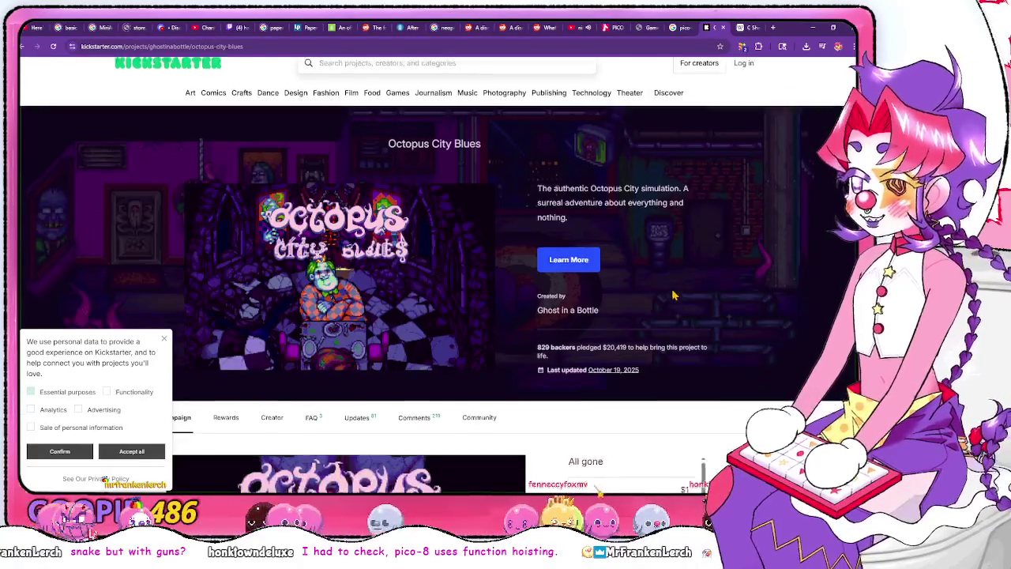
{"action": "scroll", "coordinate": [697, 325], "scroll_direction": "up", "scroll_amount": 1}
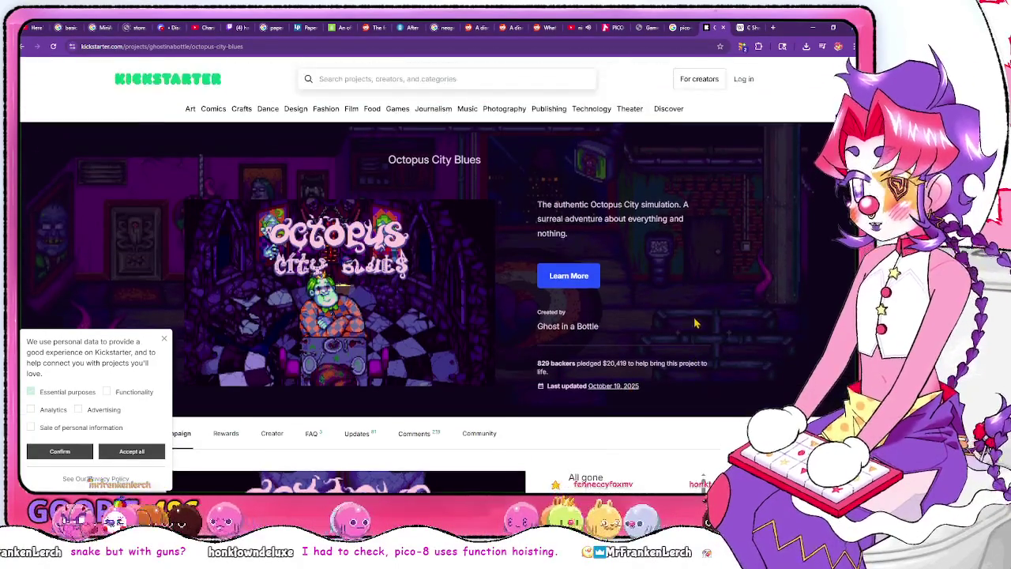
{"action": "scroll", "coordinate": [696, 326], "scroll_direction": "down", "scroll_amount": 1}
Open the project's Updates list and scroll through the latest posts
{"action": "left_click", "coordinate": [356, 391]}
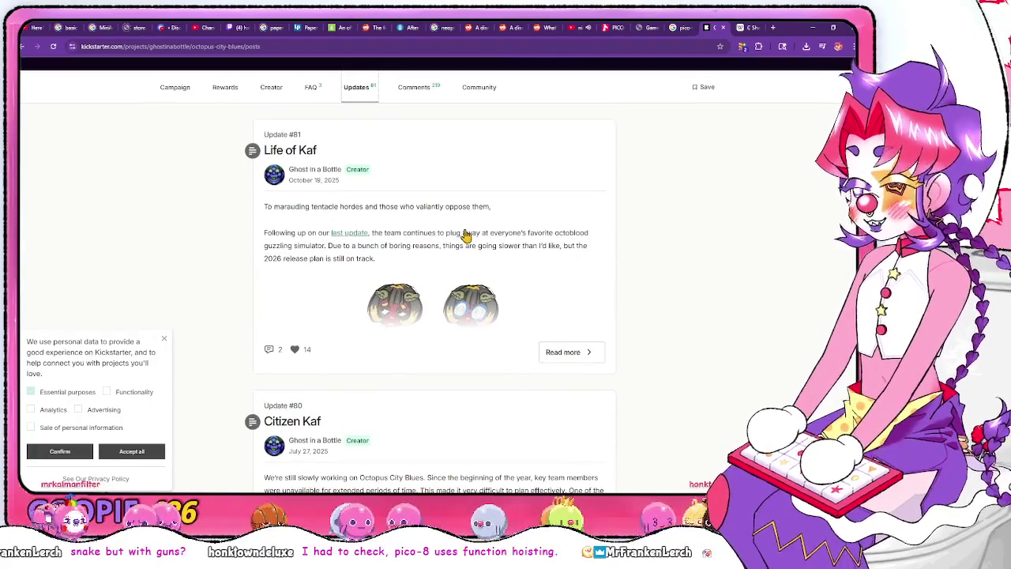
{"action": "scroll", "coordinate": [580, 199], "scroll_direction": "down", "scroll_amount": 8}
{"action": "scroll", "coordinate": [575, 207], "scroll_direction": "down", "scroll_amount": 15}
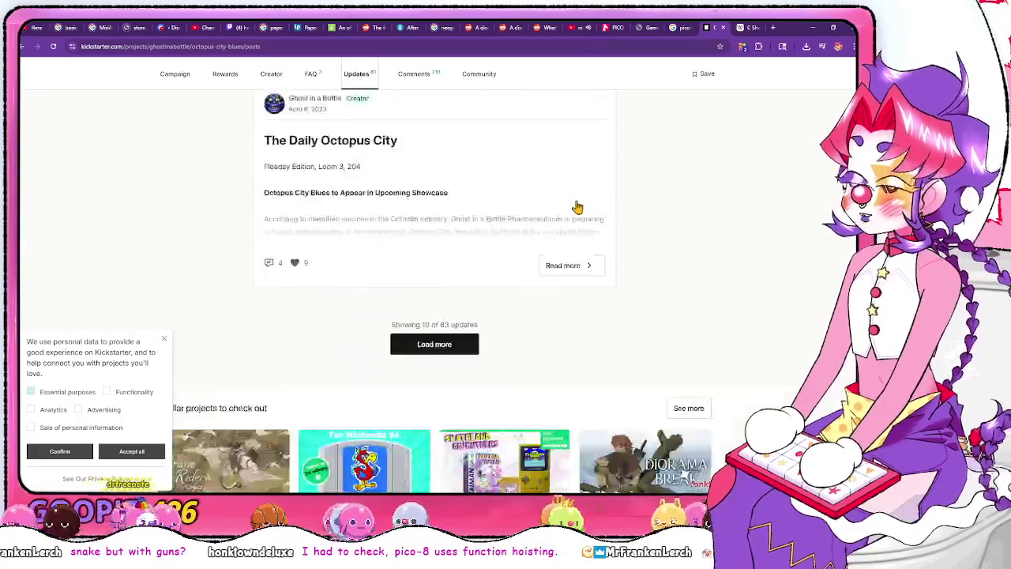
{"action": "scroll", "coordinate": [553, 221], "scroll_direction": "up", "scroll_amount": 5}
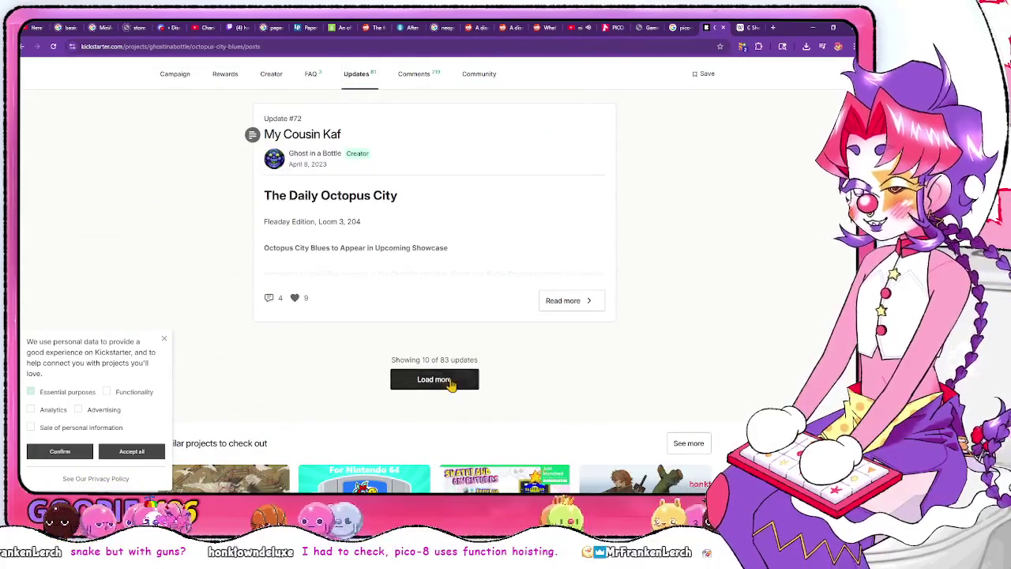
Load older updates with Load more until more than 30 are listed
{"action": "left_click", "coordinate": [440, 378]}
{"action": "scroll", "coordinate": [474, 345], "scroll_direction": "down", "scroll_amount": 20}
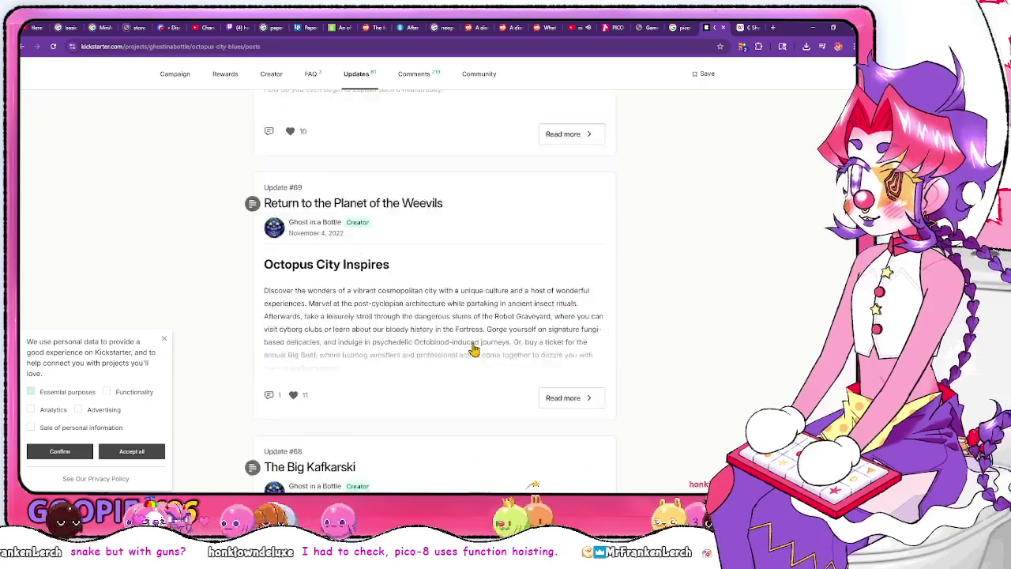
{"action": "scroll", "coordinate": [474, 345], "scroll_direction": "down", "scroll_amount": 10}
{"action": "scroll", "coordinate": [454, 316], "scroll_direction": "up", "scroll_amount": 8}
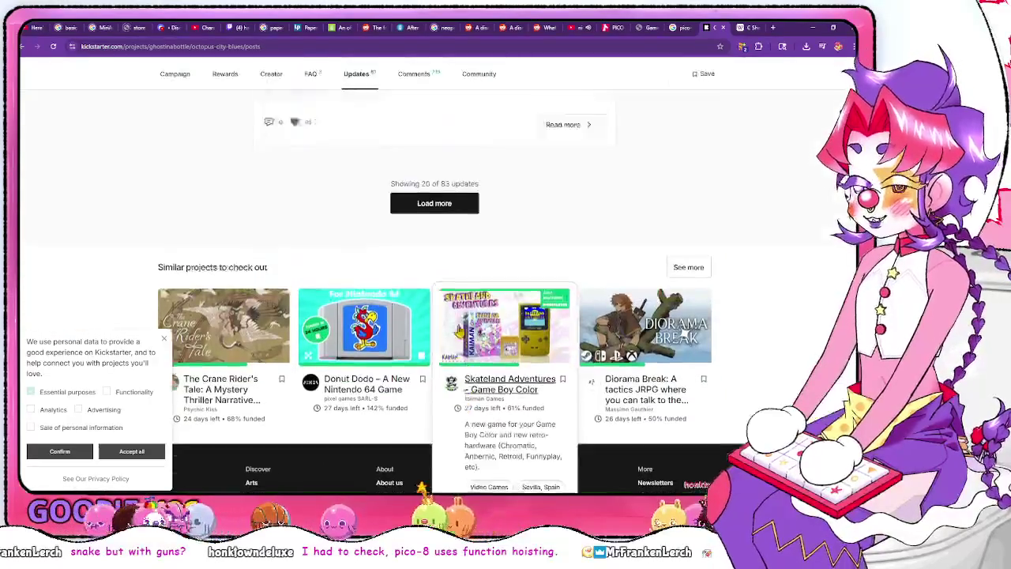
{"action": "left_click", "coordinate": [452, 318]}
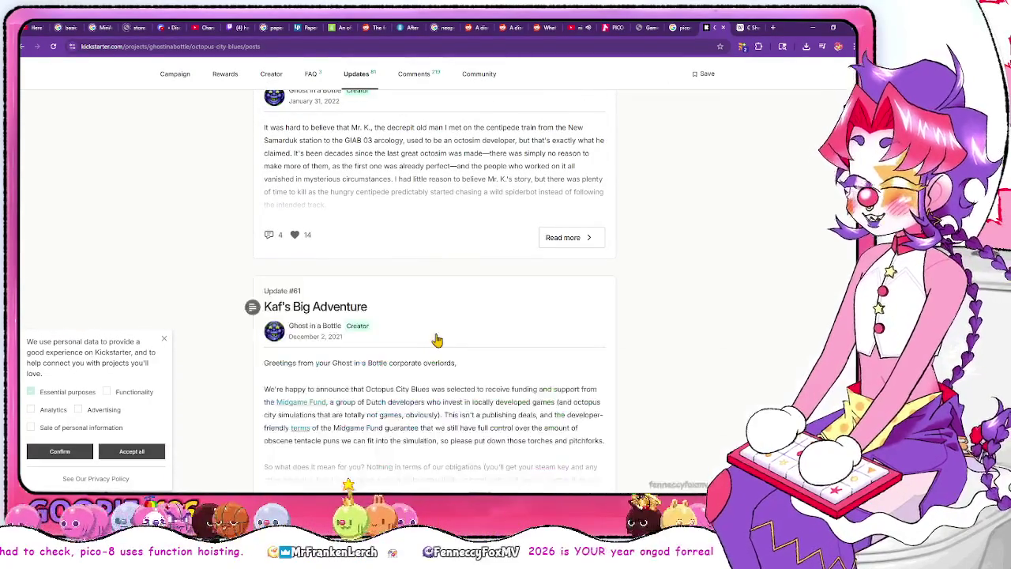
{"action": "scroll", "coordinate": [435, 340], "scroll_direction": "down", "scroll_amount": 8}
{"action": "scroll", "coordinate": [430, 346], "scroll_direction": "down", "scroll_amount": 20}
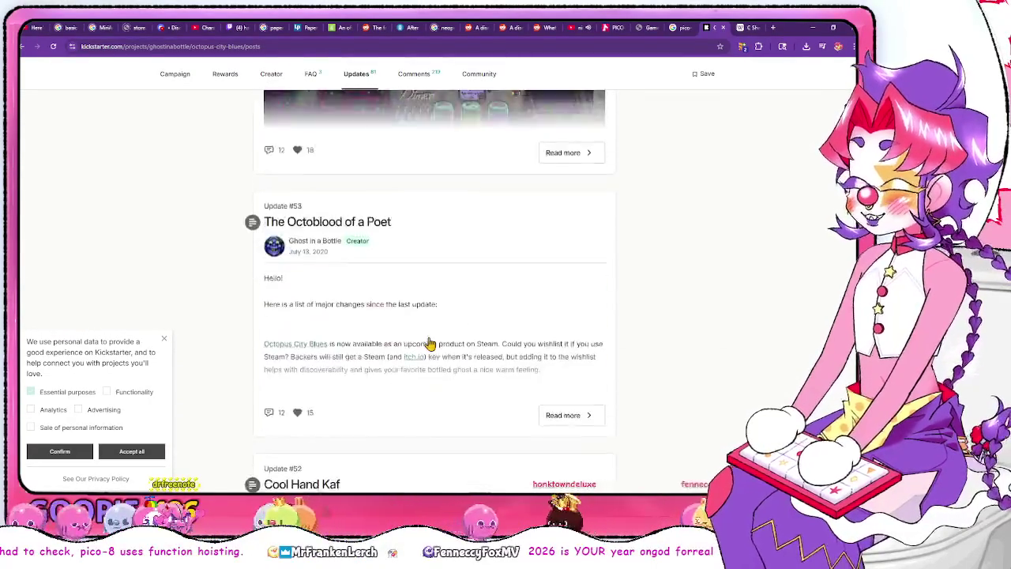
{"action": "scroll", "coordinate": [460, 265], "scroll_direction": "up", "scroll_amount": 2}
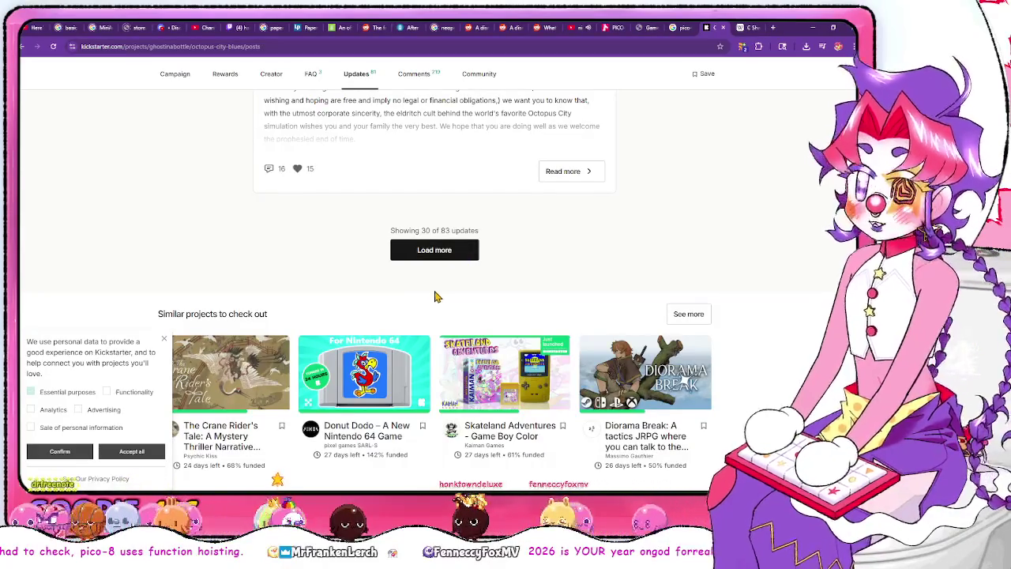
{"action": "left_click", "coordinate": [435, 249]}
{"action": "scroll", "coordinate": [446, 300], "scroll_direction": "down", "scroll_amount": 10}
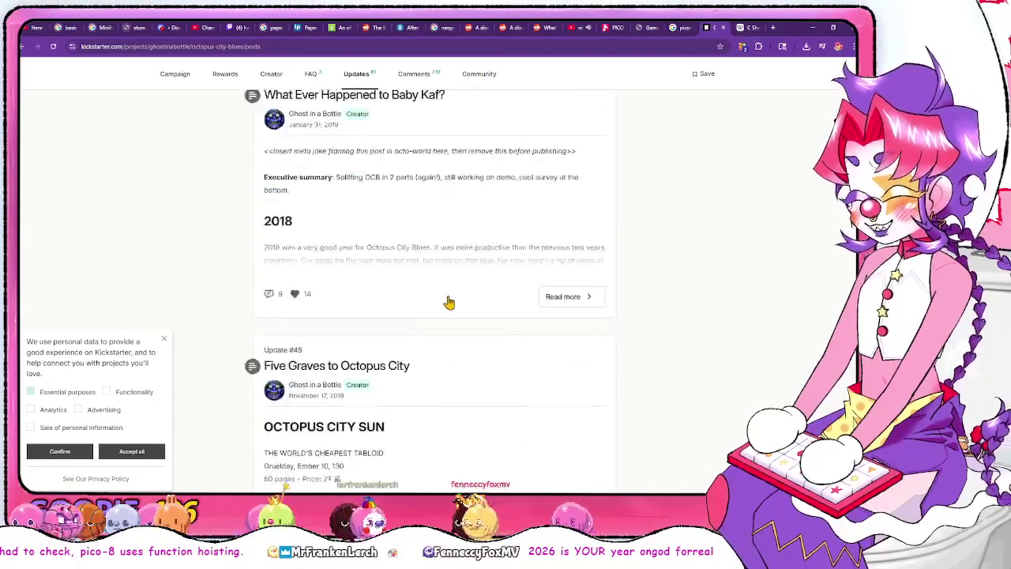
{"action": "scroll", "coordinate": [449, 302], "scroll_direction": "down", "scroll_amount": 15}
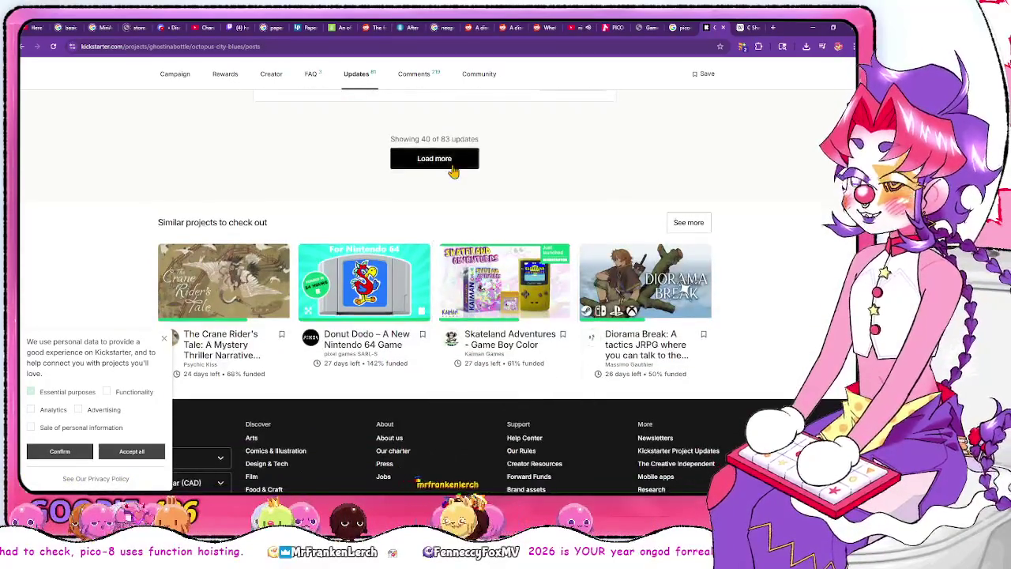
Keep loading older updates past the first 40, 50 and 60
{"action": "left_click", "coordinate": [453, 166]}
{"action": "scroll", "coordinate": [427, 261], "scroll_direction": "down", "scroll_amount": 10}
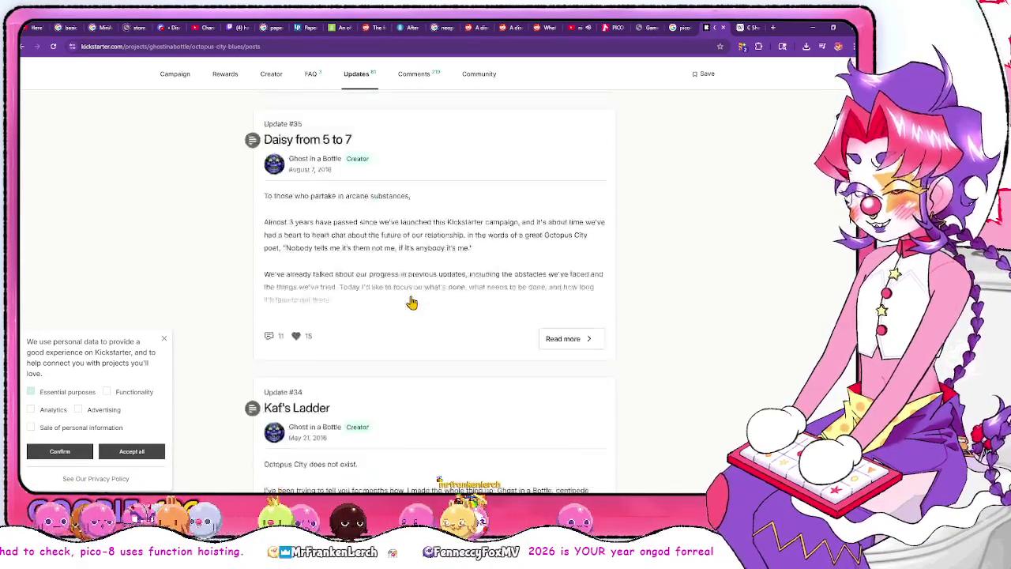
{"action": "scroll", "coordinate": [411, 302], "scroll_direction": "down", "scroll_amount": 20}
{"action": "scroll", "coordinate": [440, 129], "scroll_direction": "up", "scroll_amount": 4}
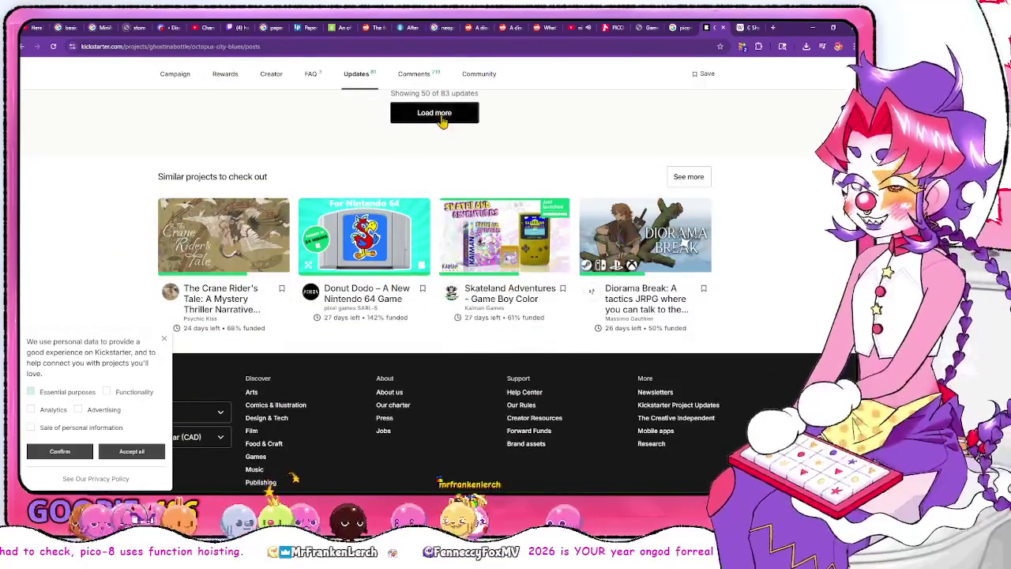
{"action": "left_click", "coordinate": [442, 118]}
{"action": "scroll", "coordinate": [420, 244], "scroll_direction": "down", "scroll_amount": 15}
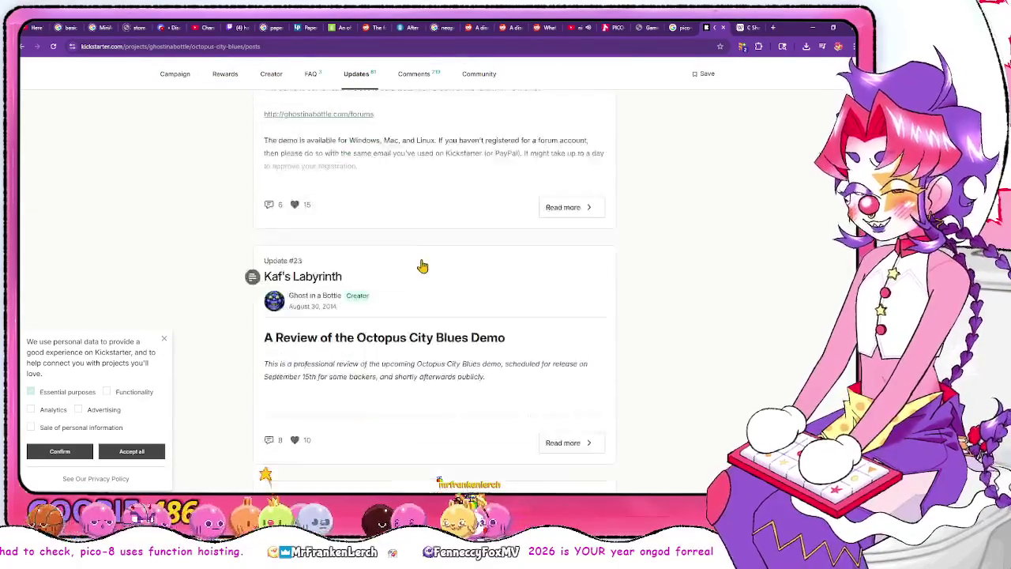
{"action": "scroll", "coordinate": [423, 237], "scroll_direction": "down", "scroll_amount": 10}
{"action": "scroll", "coordinate": [431, 142], "scroll_direction": "up", "scroll_amount": 3}
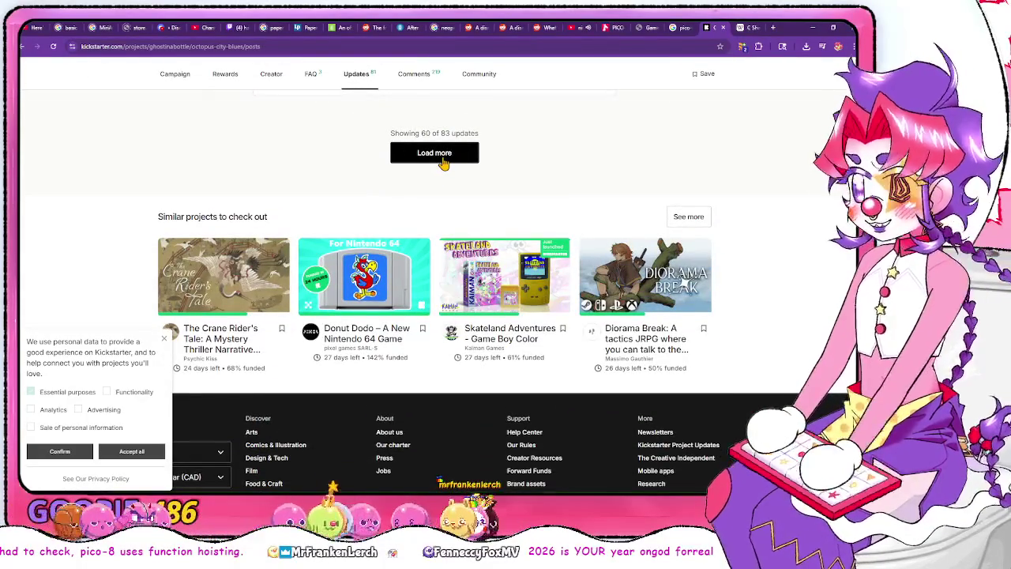
{"action": "left_click", "coordinate": [444, 162]}
{"action": "scroll", "coordinate": [424, 166], "scroll_direction": "down", "scroll_amount": 10}
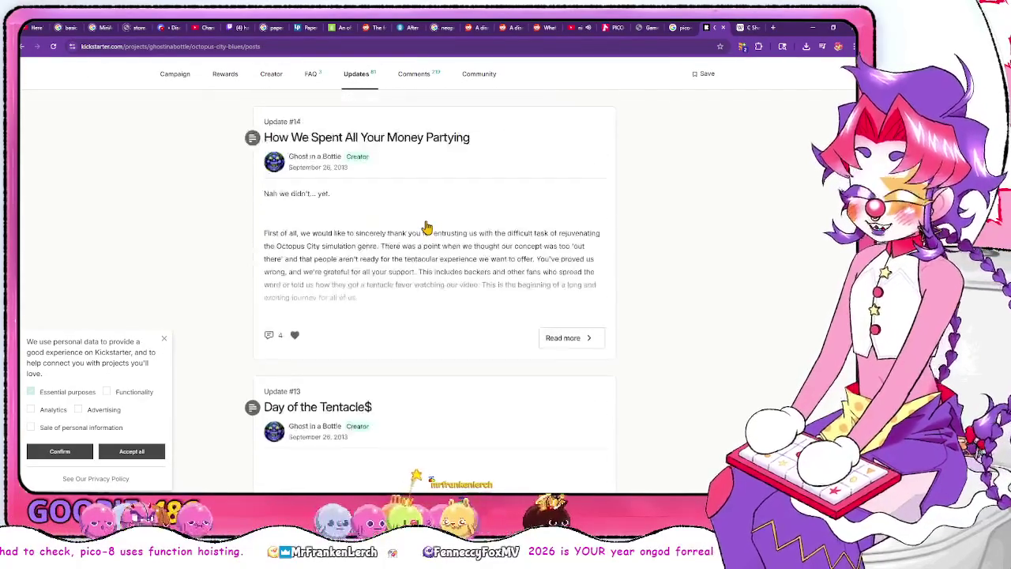
{"action": "scroll", "coordinate": [427, 233], "scroll_direction": "down", "scroll_amount": 15}
{"action": "scroll", "coordinate": [431, 332], "scroll_direction": "up", "scroll_amount": 5}
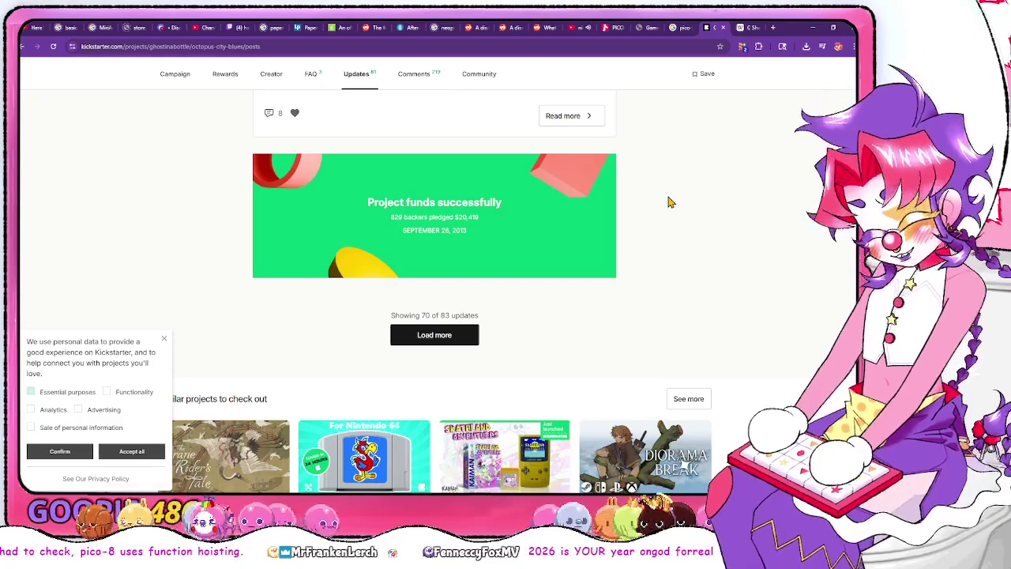
Scroll down through the loaded updates to the remaining Load more button
{"action": "scroll", "coordinate": [668, 202], "scroll_direction": "up", "scroll_amount": 2}
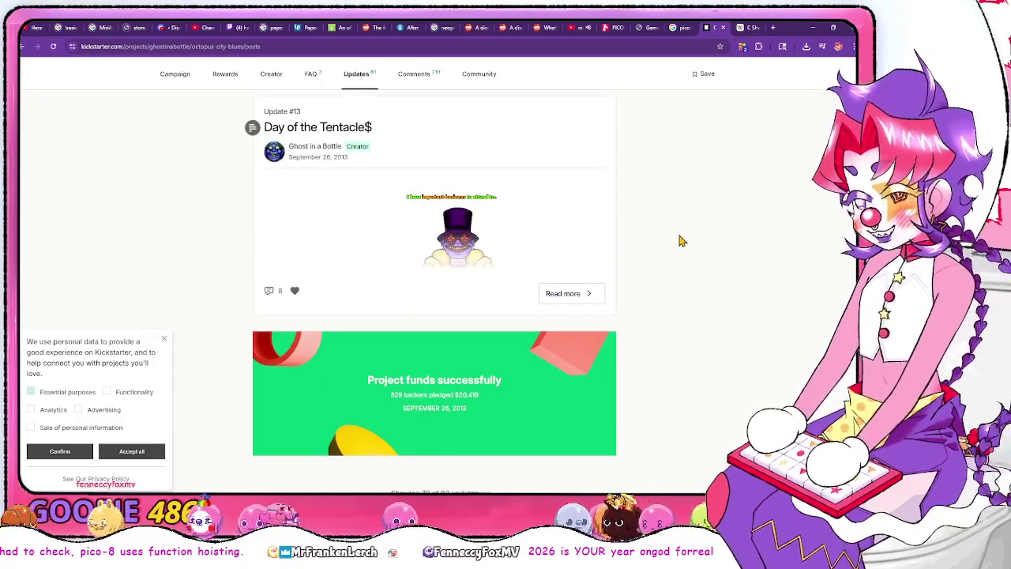
{"action": "scroll", "coordinate": [681, 240], "scroll_direction": "down", "scroll_amount": 1}
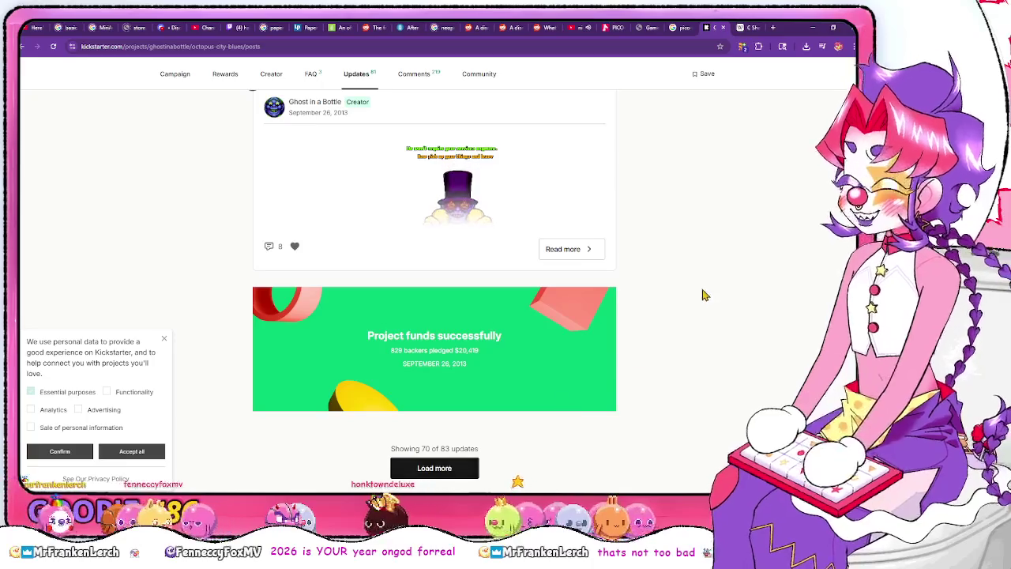
{"action": "scroll", "coordinate": [677, 303], "scroll_direction": "down", "scroll_amount": 8}
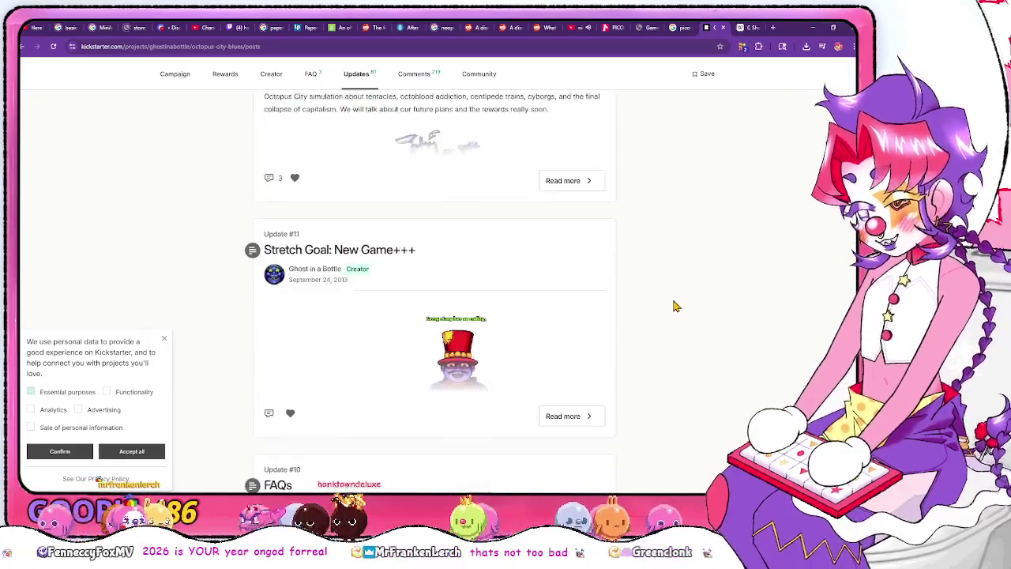
{"action": "scroll", "coordinate": [676, 306], "scroll_direction": "down", "scroll_amount": 10}
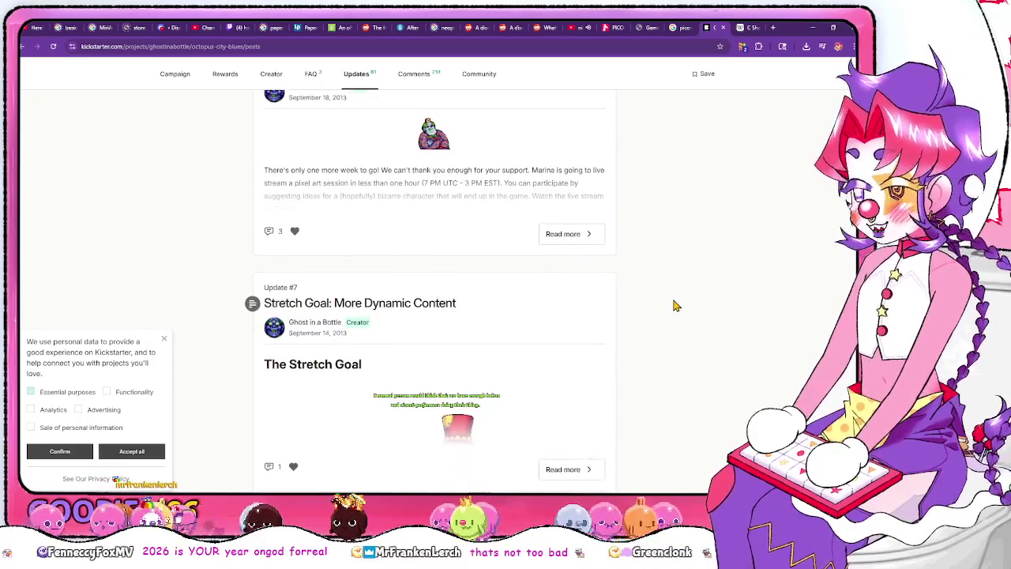
{"action": "scroll", "coordinate": [676, 305], "scroll_direction": "up", "scroll_amount": 1}
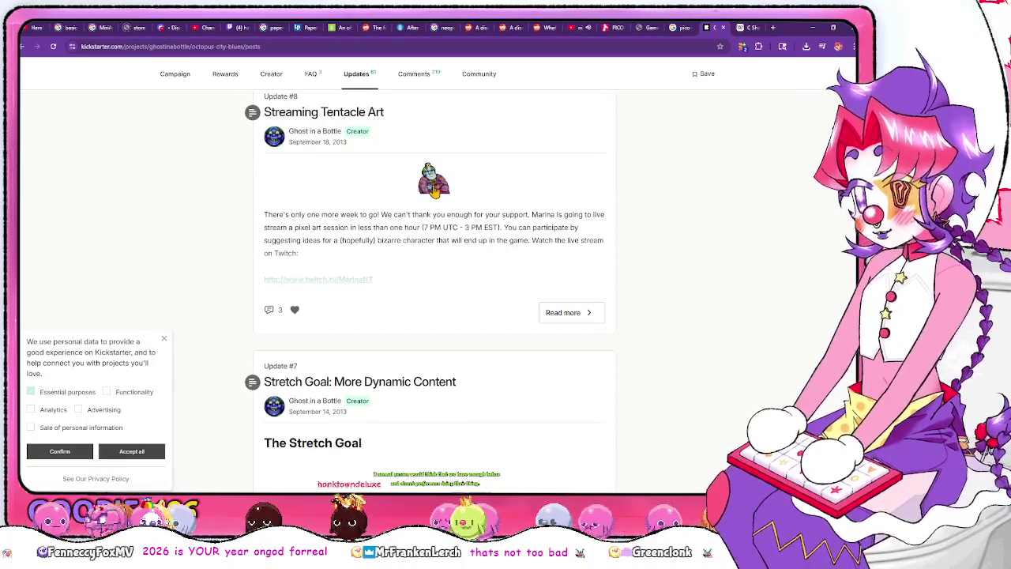
{"action": "scroll", "coordinate": [472, 192], "scroll_direction": "down", "scroll_amount": 2}
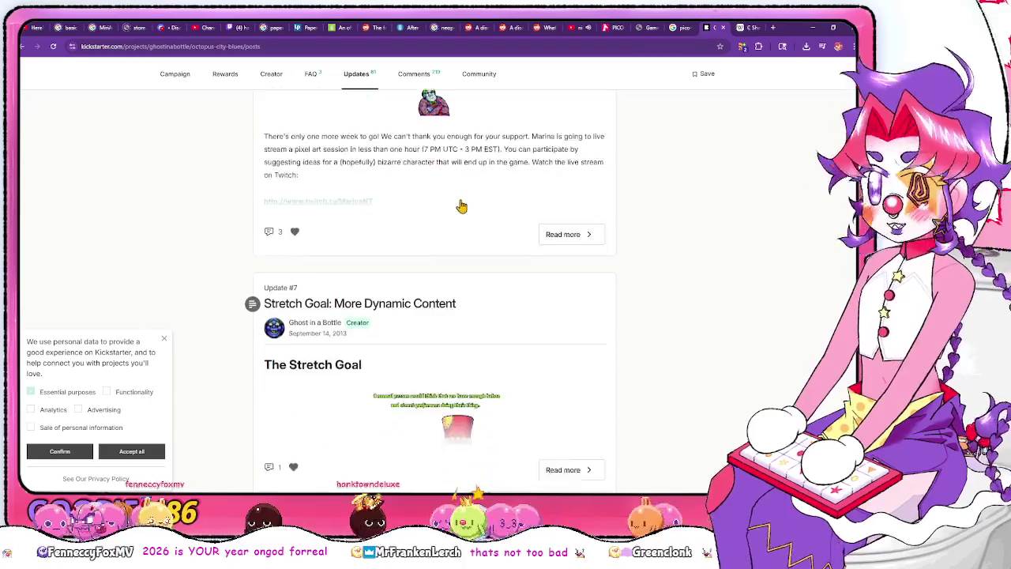
{"action": "scroll", "coordinate": [474, 218], "scroll_direction": "up", "scroll_amount": 3}
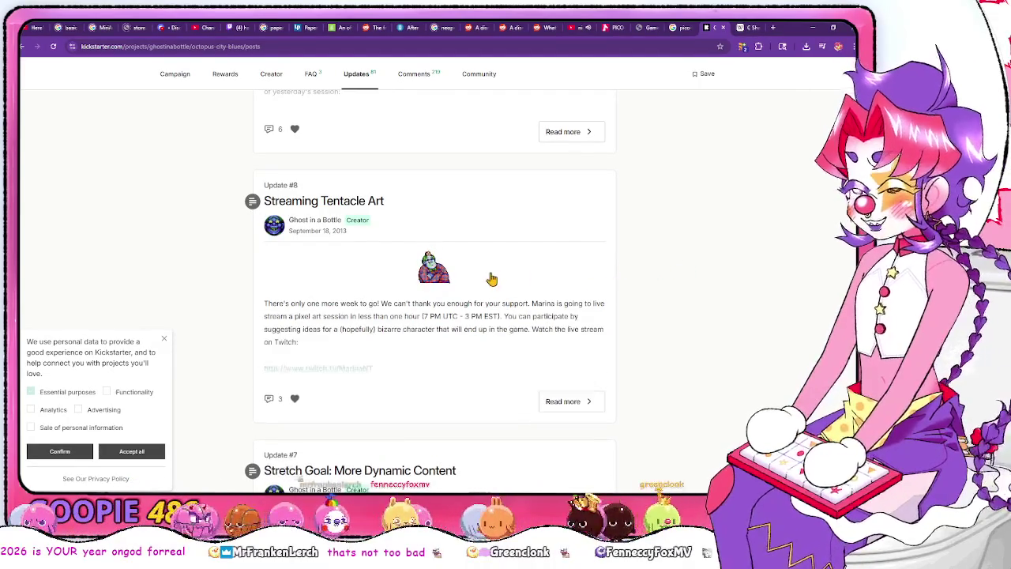
{"action": "scroll", "coordinate": [686, 266], "scroll_direction": "down", "scroll_amount": 3}
{"action": "scroll", "coordinate": [652, 248], "scroll_direction": "down", "scroll_amount": 10}
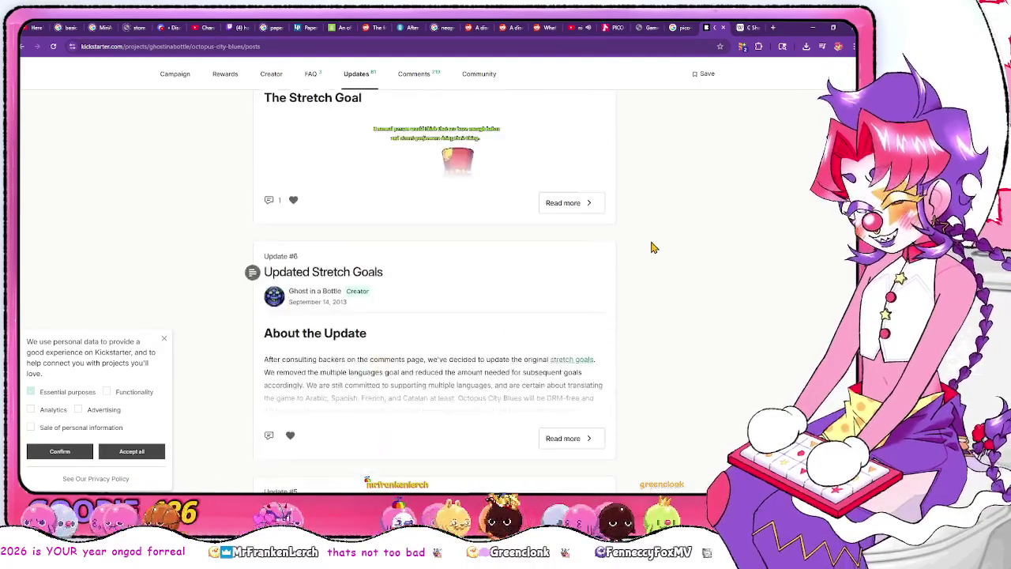
{"action": "scroll", "coordinate": [652, 247], "scroll_direction": "down", "scroll_amount": 5}
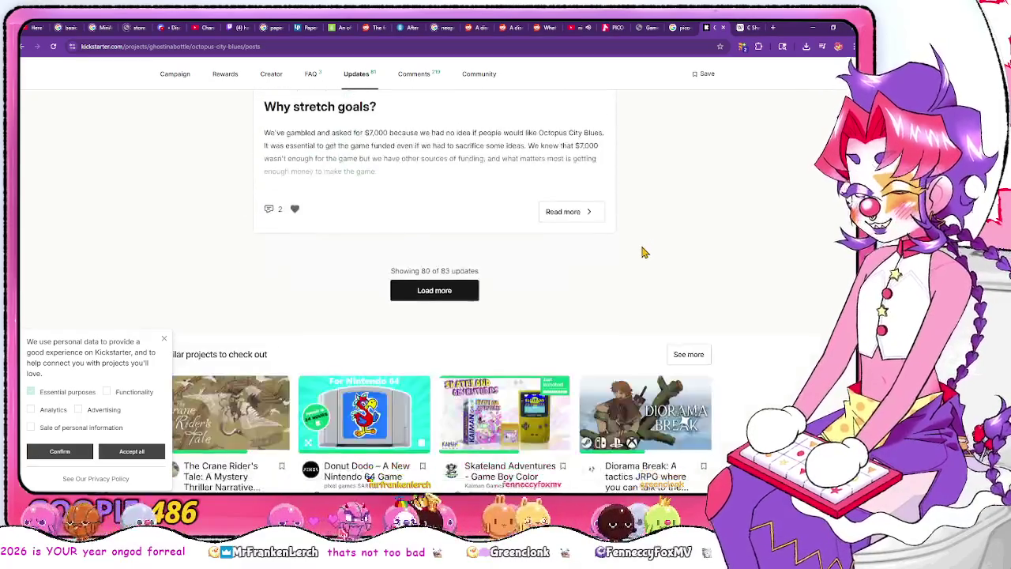
Load the final oldest updates and scroll back to Update #8 'Streaming Tentacle Art'
{"action": "left_click", "coordinate": [436, 289]}
{"action": "scroll", "coordinate": [707, 243], "scroll_direction": "down", "scroll_amount": 4}
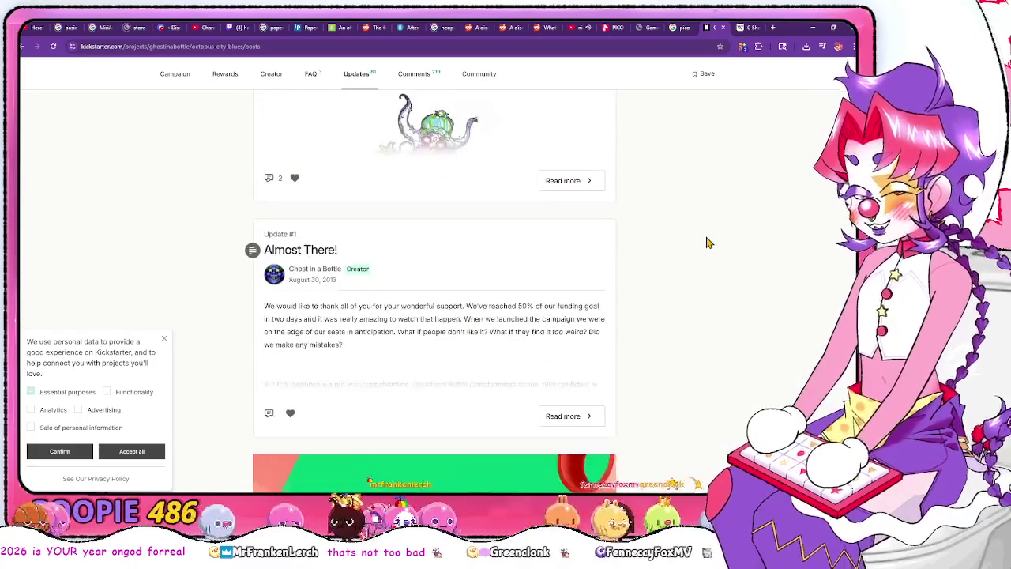
{"action": "scroll", "coordinate": [701, 245], "scroll_direction": "down", "scroll_amount": 4}
{"action": "scroll", "coordinate": [692, 247], "scroll_direction": "up", "scroll_amount": 15}
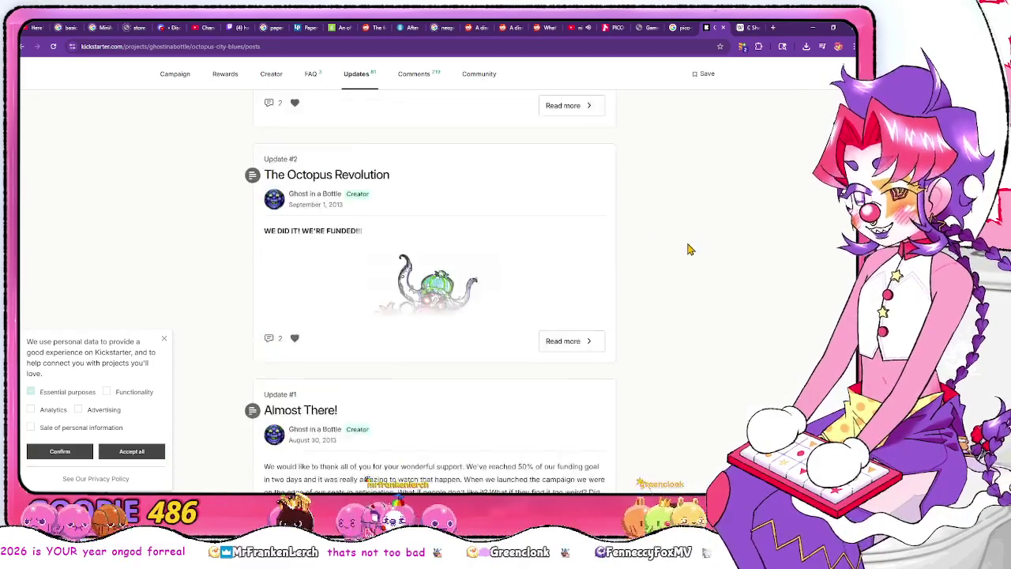
{"action": "scroll", "coordinate": [498, 271], "scroll_direction": "up", "scroll_amount": 10}
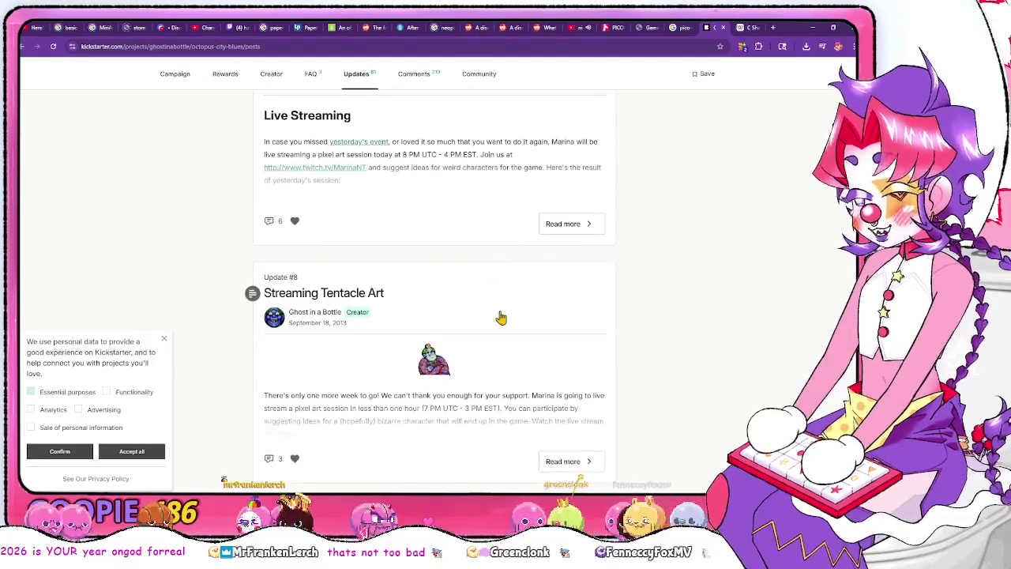
Search 'marinaNT youtube', check the Marriland result, and return to the results
{"action": "left_click", "coordinate": [538, 47]}
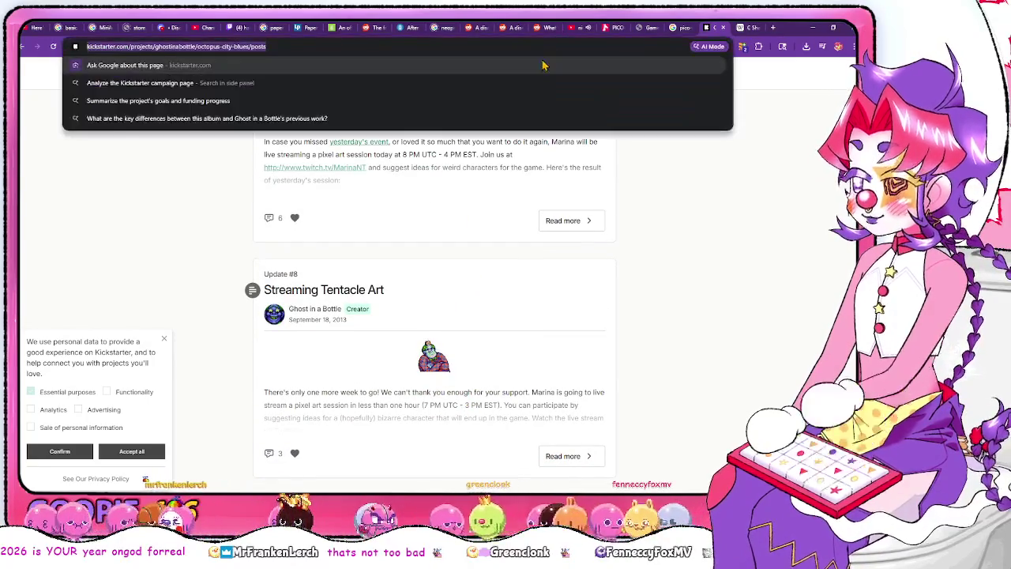
{"action": "type", "text": "marinaNT youtube"}
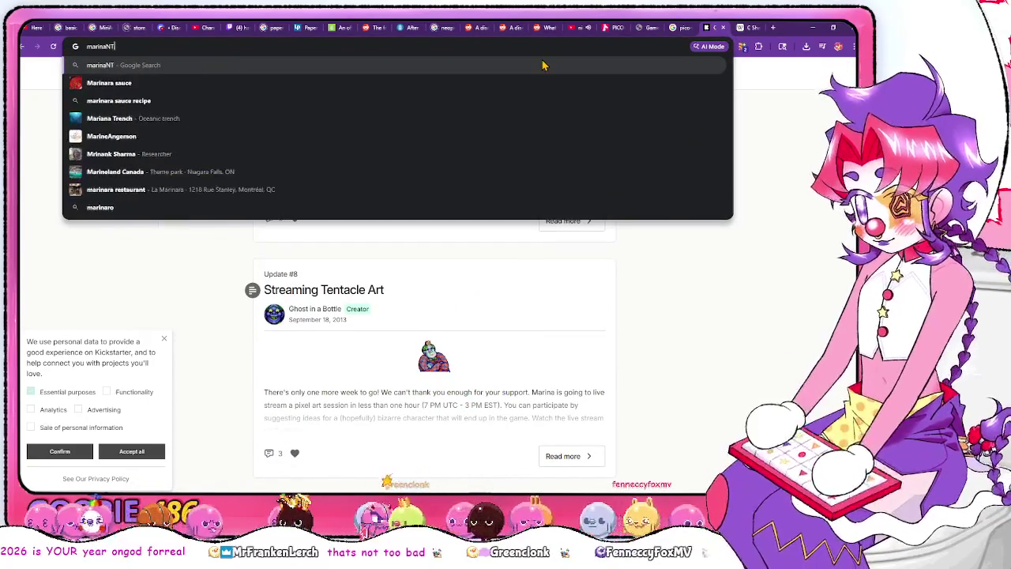
{"action": "key", "text": "Return"}
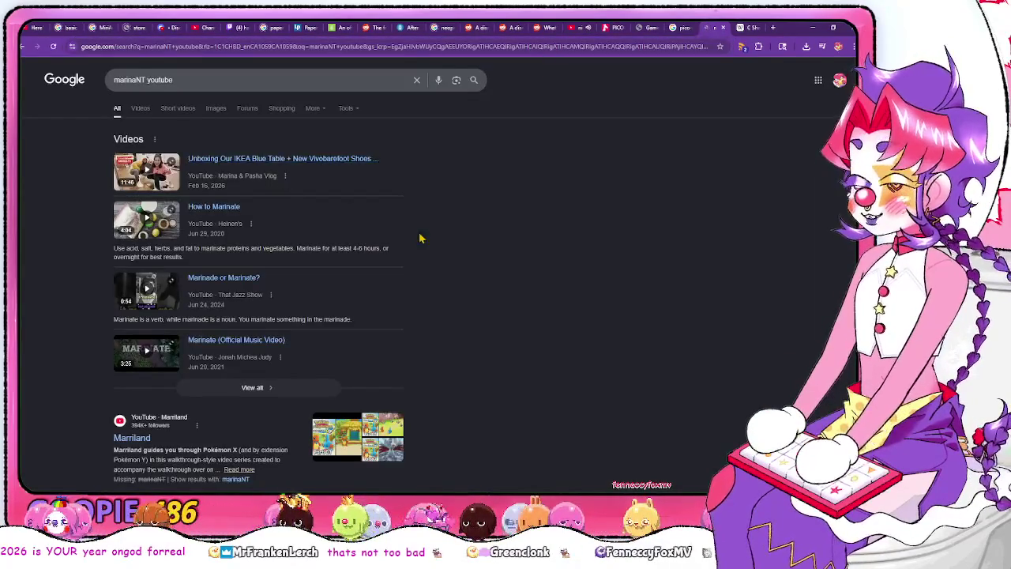
{"action": "scroll", "coordinate": [418, 237], "scroll_direction": "down", "scroll_amount": 3}
{"action": "left_click", "coordinate": [129, 263]}
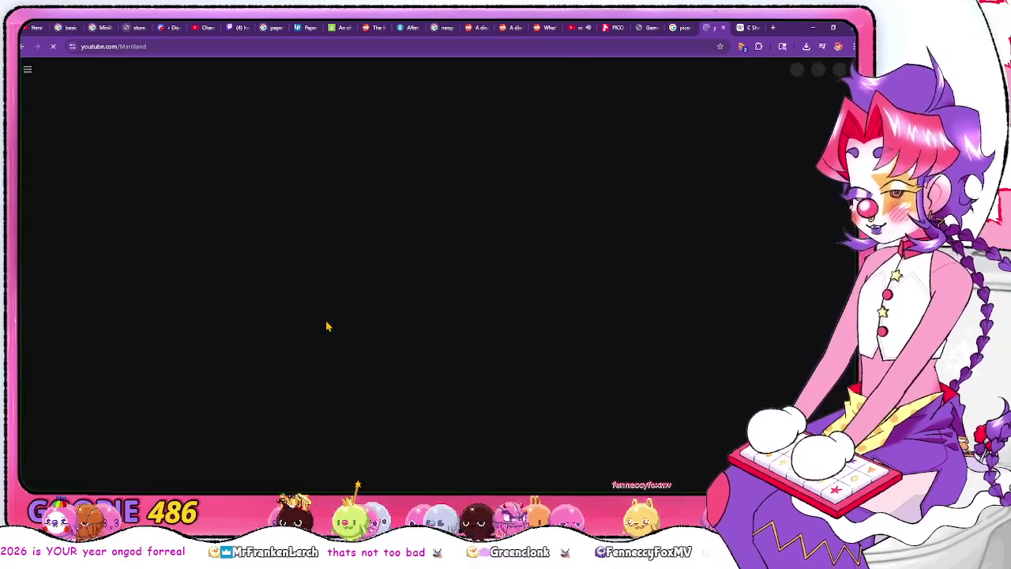
{"action": "key", "text": "alt+Left"}
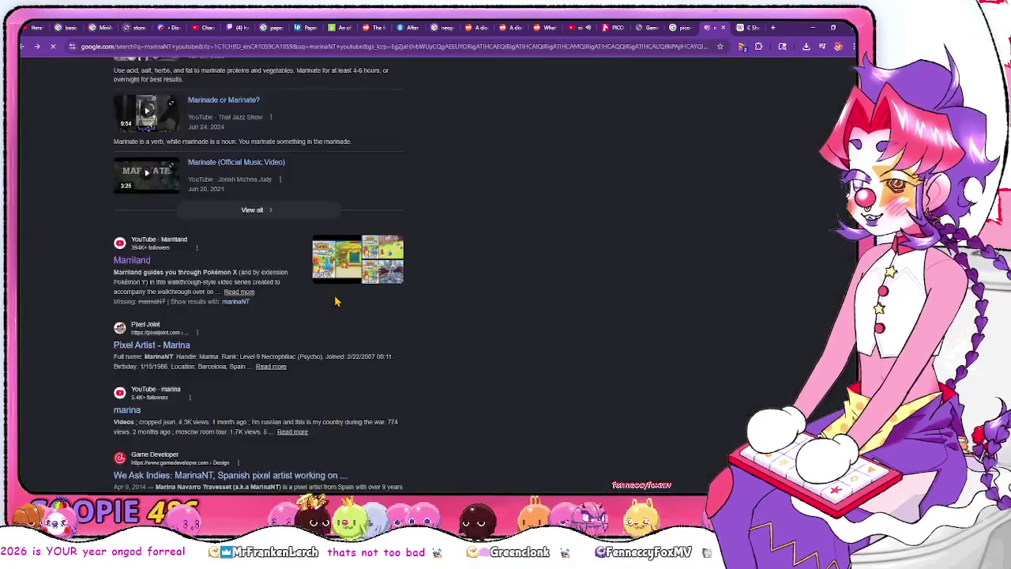
{"action": "scroll", "coordinate": [335, 301], "scroll_direction": "down", "scroll_amount": 1}
{"action": "scroll", "coordinate": [335, 298], "scroll_direction": "up", "scroll_amount": 4}
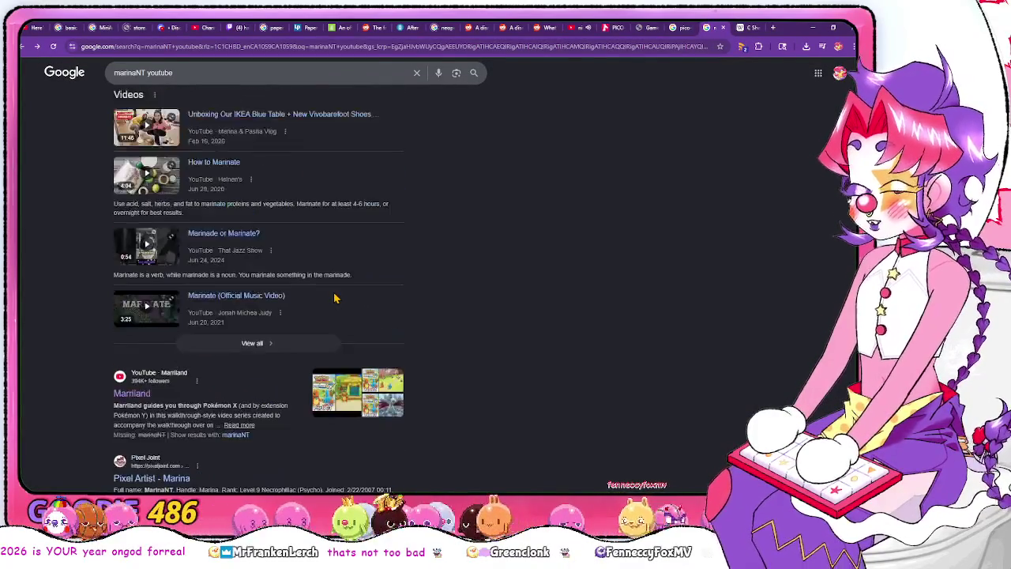
Refine the search to 'marinaNT youtube octopus city blues' and scroll the results
{"action": "left_click", "coordinate": [332, 82]}
{"action": "type", "text": "ocotpis"}
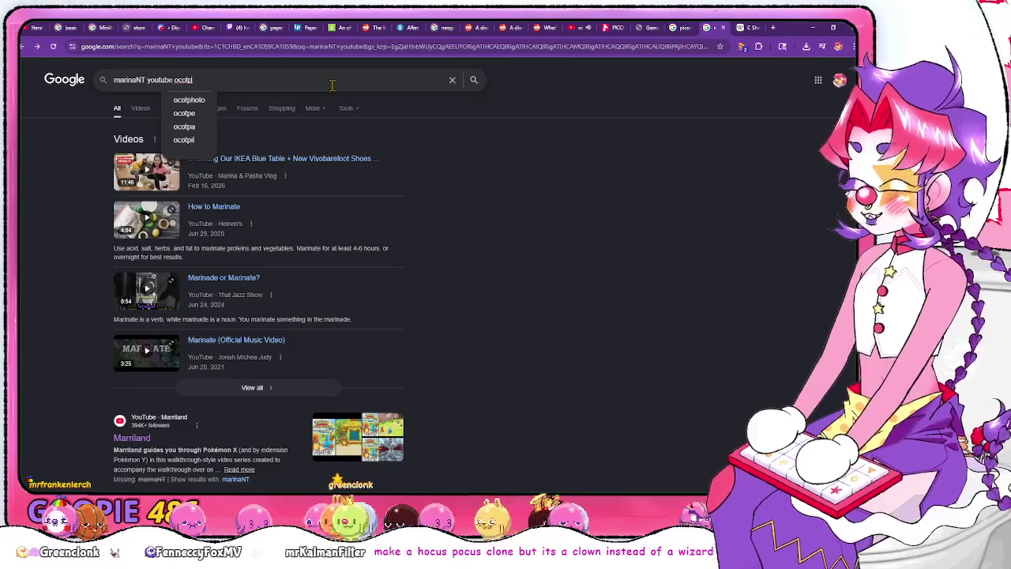
{"action": "type", "text": "us city"}
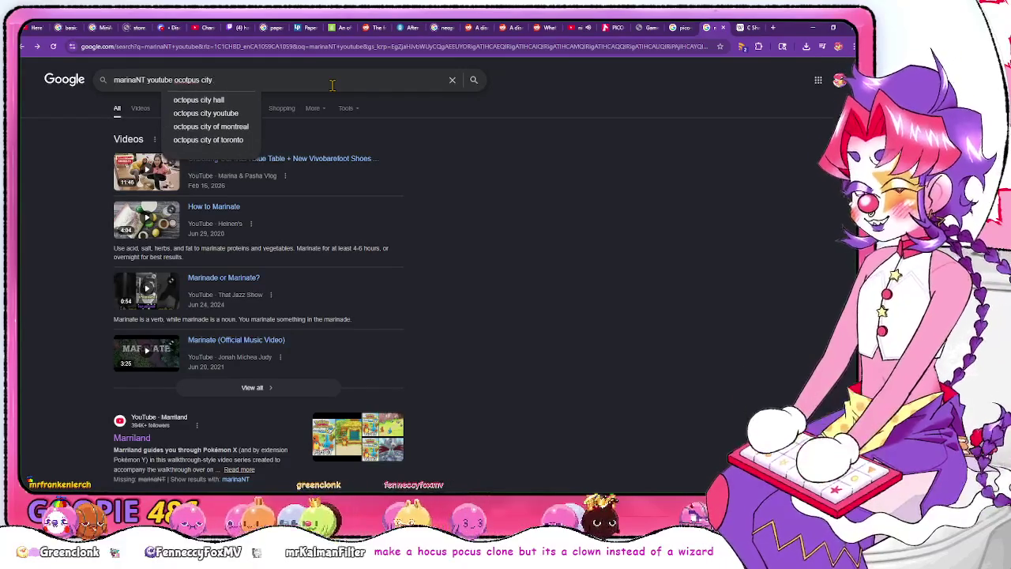
{"action": "key", "text": "BackSpace"}
{"action": "key", "text": "BackSpace"}
{"action": "key", "text": "BackSpace"}
{"action": "type", "text": "cto"}
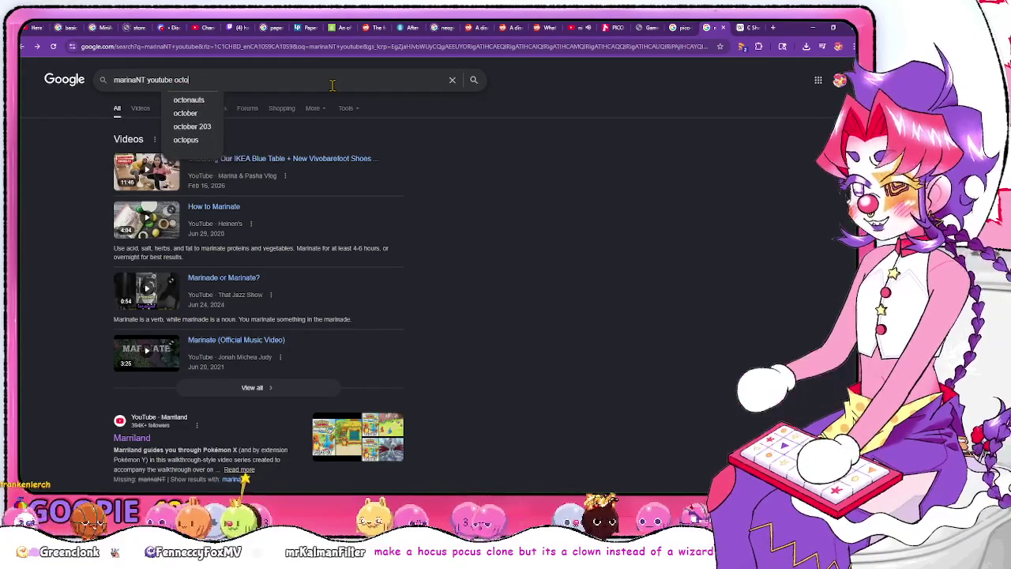
{"action": "type", "text": "pus city blues"}
{"action": "key", "text": "Return"}
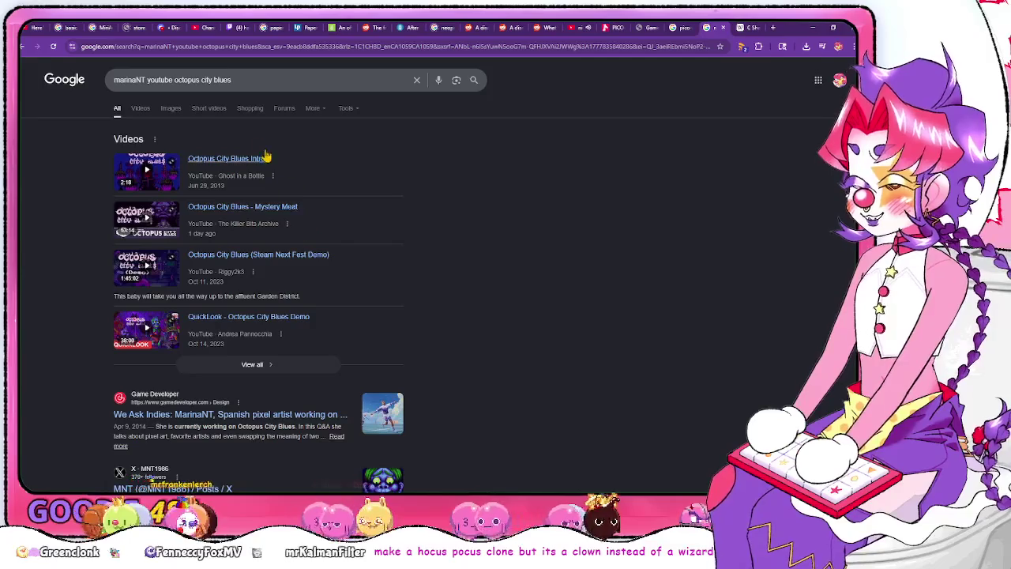
{"action": "scroll", "coordinate": [237, 415], "scroll_direction": "down", "scroll_amount": 2}
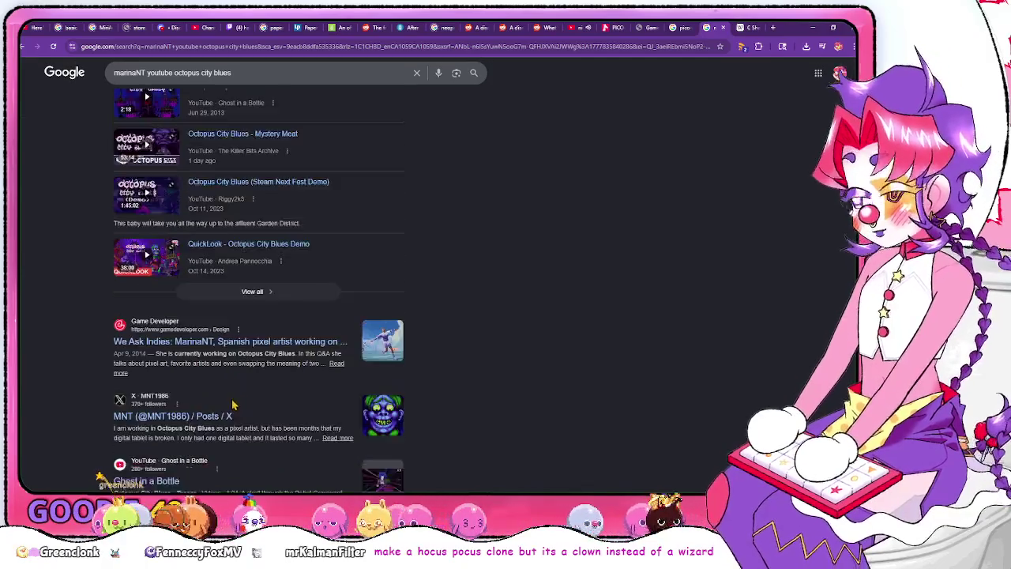
{"action": "scroll", "coordinate": [233, 405], "scroll_direction": "down", "scroll_amount": 2}
Browse the Ghost in a Bottle channel's Videos list, then go back to the Google results
{"action": "left_click", "coordinate": [154, 381]}
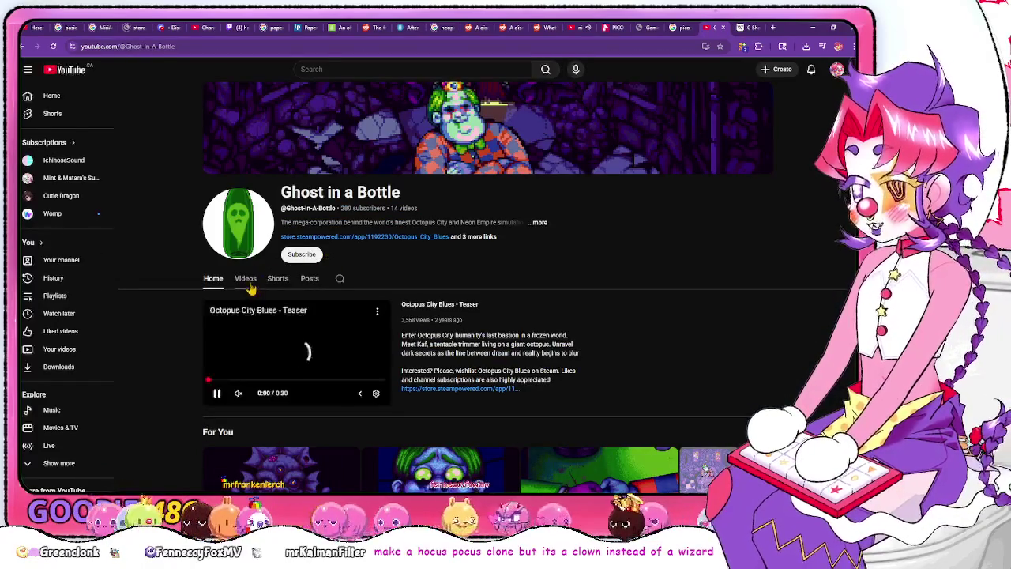
{"action": "left_click", "coordinate": [245, 278]}
{"action": "scroll", "coordinate": [721, 302], "scroll_direction": "down", "scroll_amount": 2}
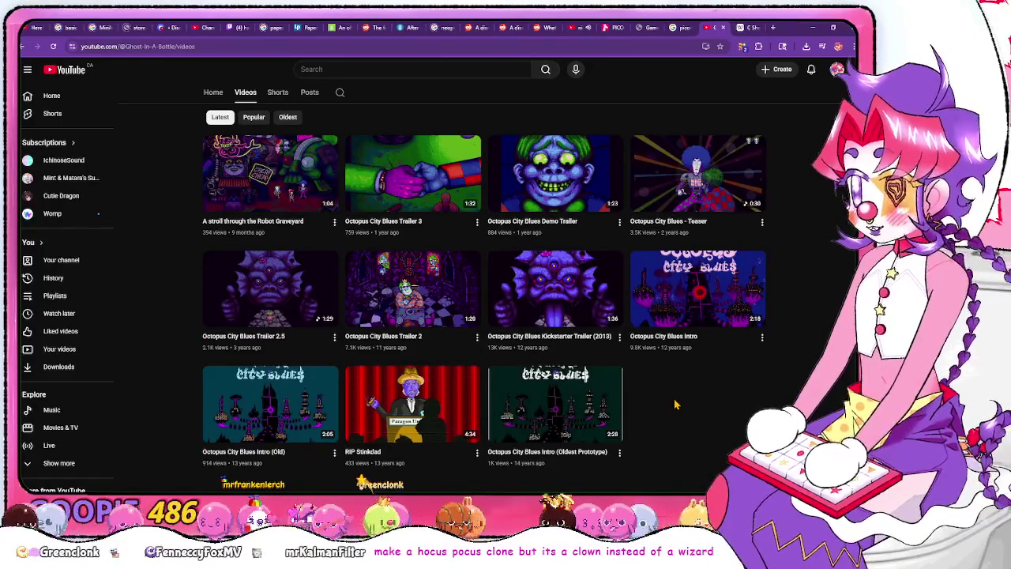
{"action": "scroll", "coordinate": [675, 405], "scroll_direction": "up", "scroll_amount": 2}
{"action": "scroll", "coordinate": [674, 404], "scroll_direction": "down", "scroll_amount": 2}
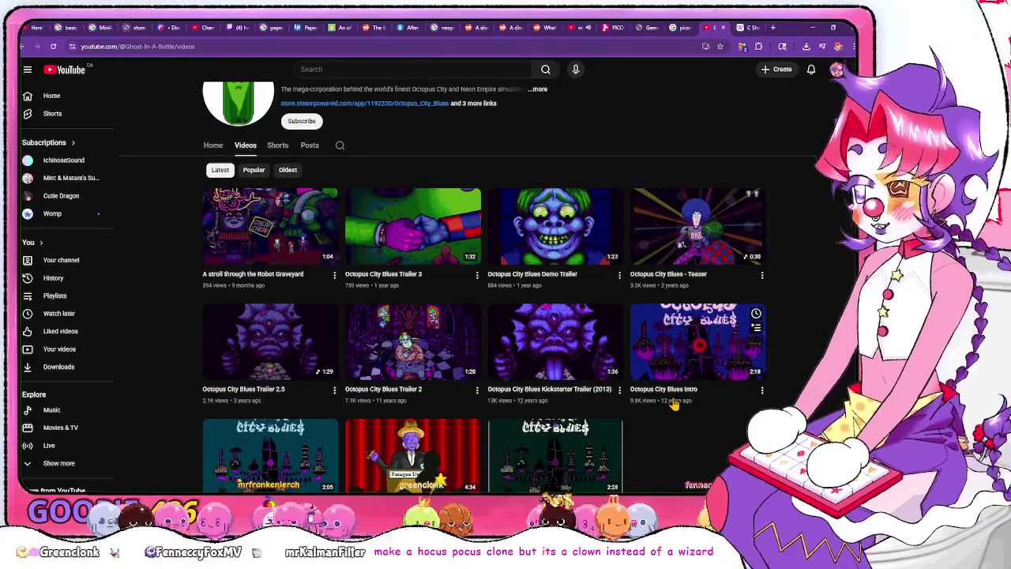
{"action": "scroll", "coordinate": [674, 404], "scroll_direction": "down", "scroll_amount": 1}
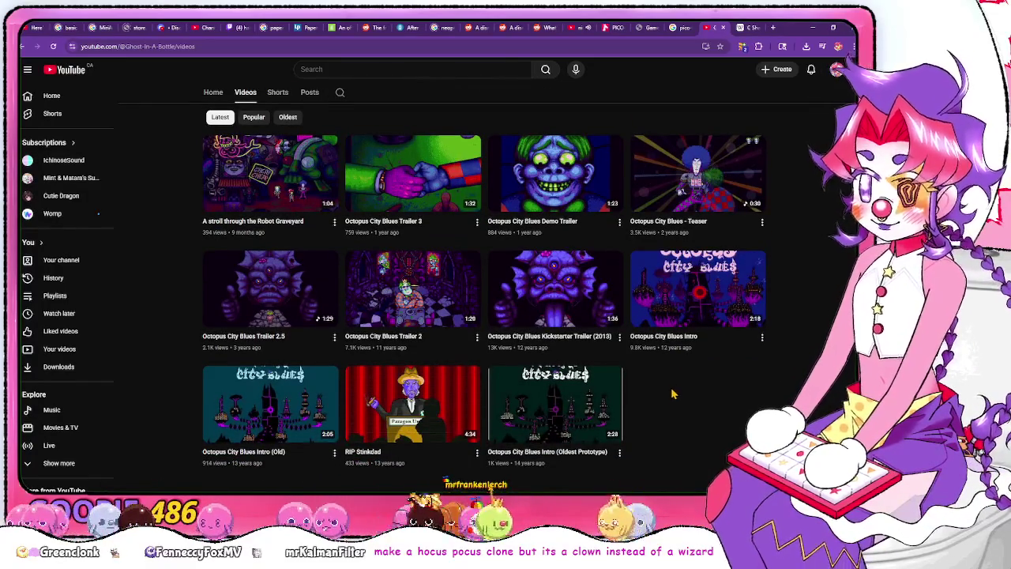
{"action": "scroll", "coordinate": [684, 426], "scroll_direction": "up", "scroll_amount": 1}
{"action": "scroll", "coordinate": [684, 426], "scroll_direction": "down", "scroll_amount": 1}
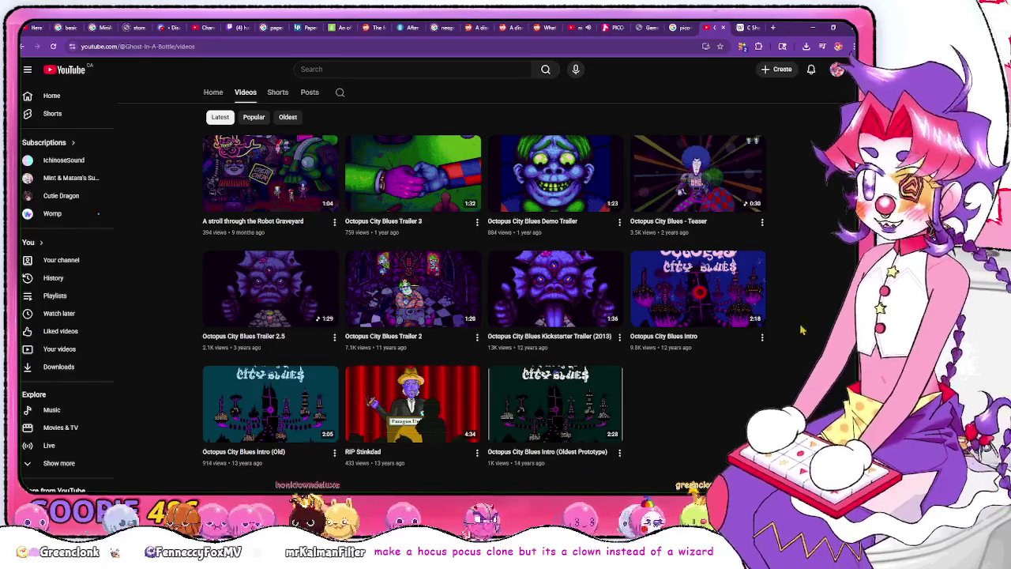
{"action": "key", "text": "alt+Left"}
{"action": "key", "text": "alt+Left"}
{"action": "key", "text": "alt+Left"}
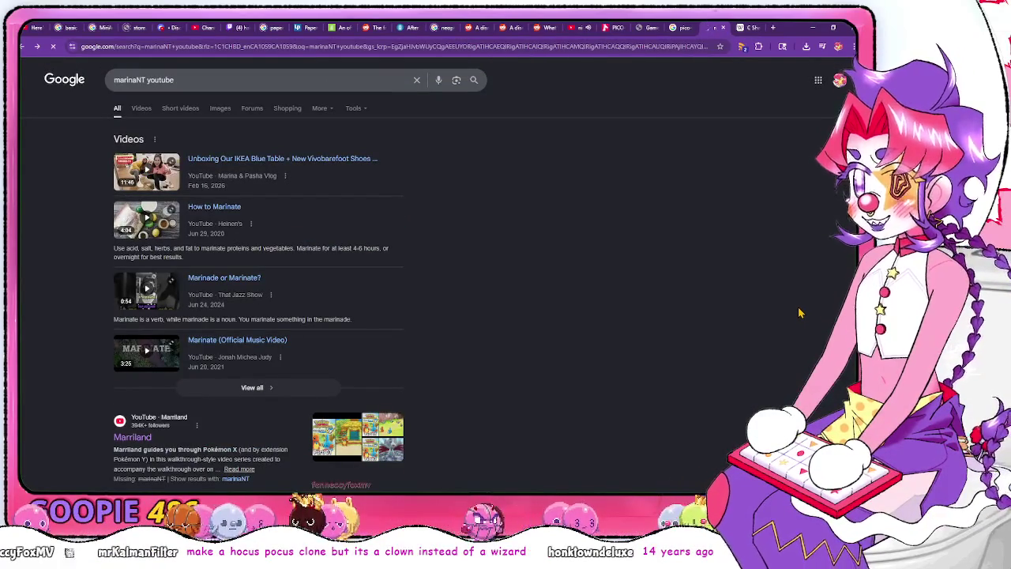
Return to the Kickstarter project, show its Campaign tab, and dismiss the cookie notice
{"action": "key", "text": "alt+Left"}
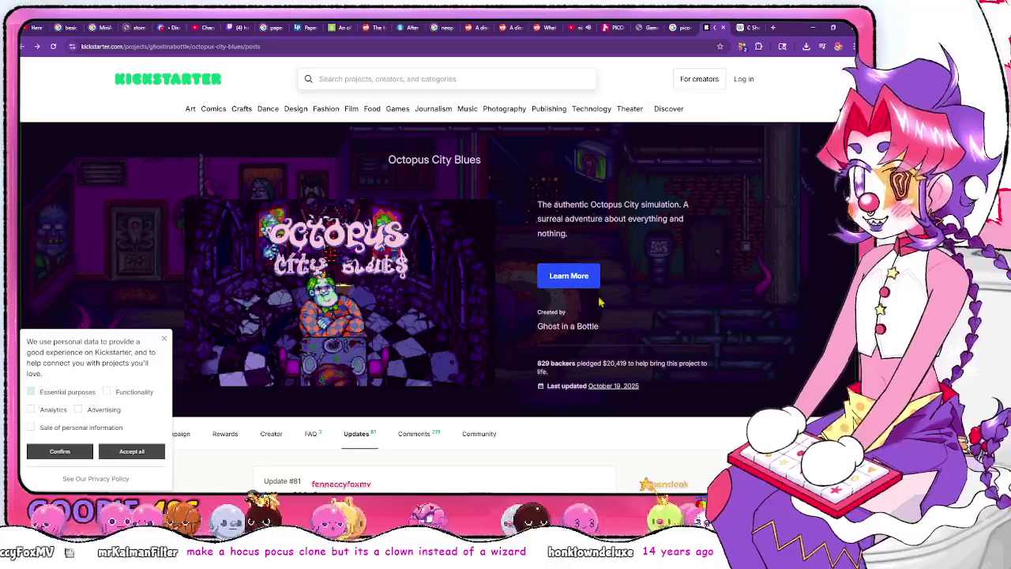
{"action": "left_click", "coordinate": [182, 433]}
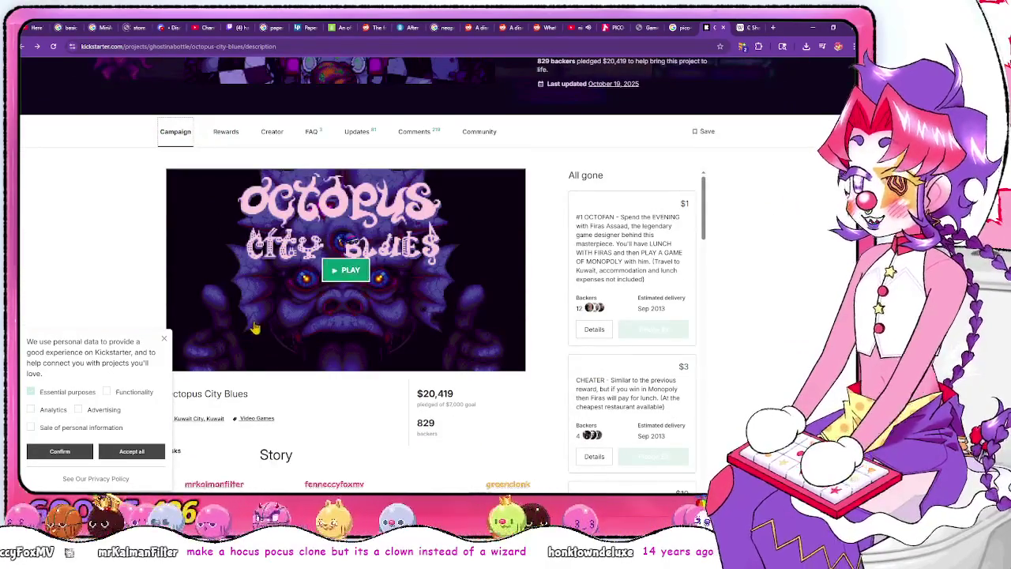
{"action": "left_click", "coordinate": [167, 338]}
Scroll the campaign description back to the top and open the project's update posts
{"action": "scroll", "coordinate": [140, 321], "scroll_direction": "up", "scroll_amount": 3}
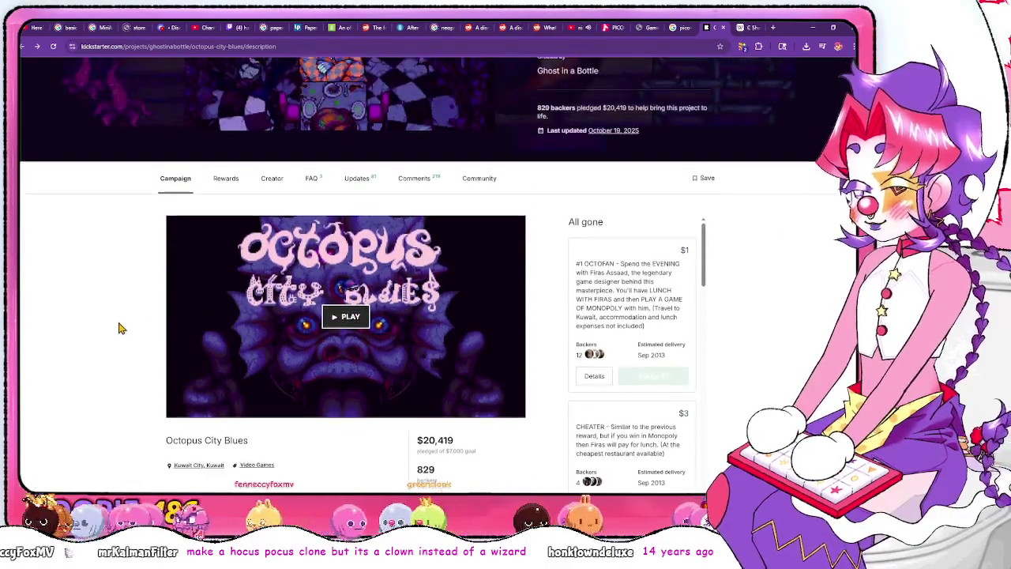
{"action": "scroll", "coordinate": [108, 388], "scroll_direction": "up", "scroll_amount": 2}
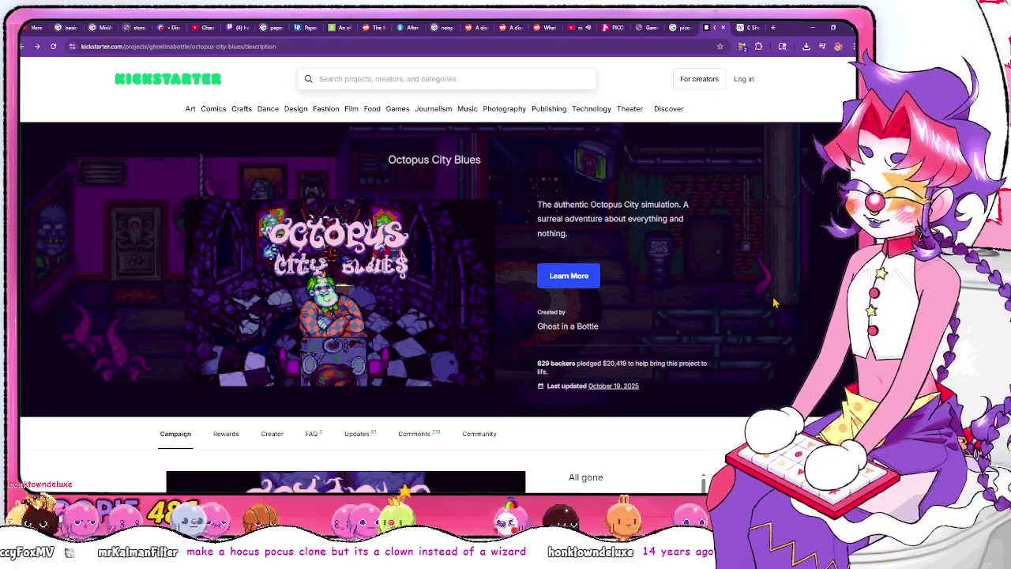
{"action": "scroll", "coordinate": [758, 286], "scroll_direction": "down", "scroll_amount": 1}
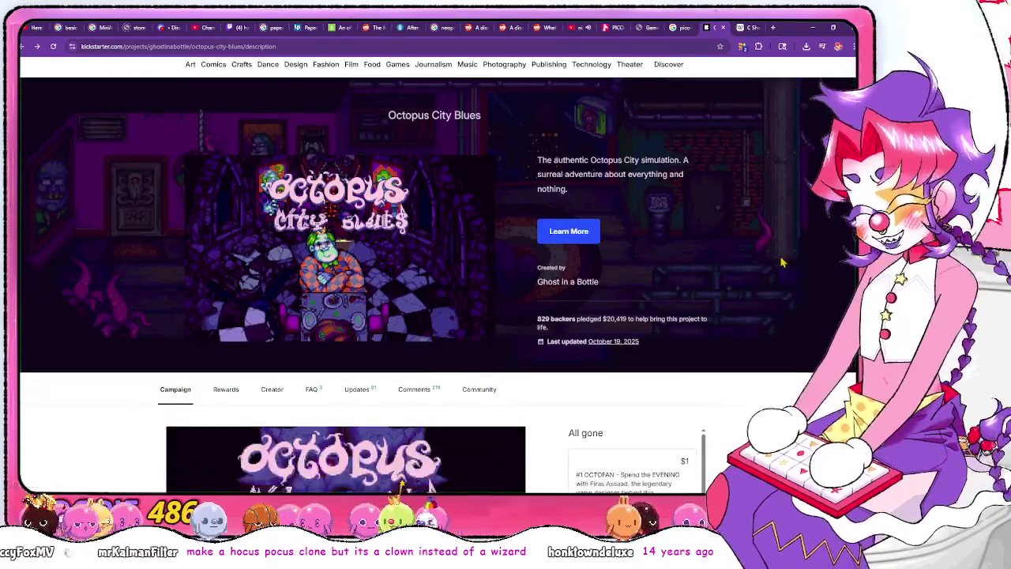
{"action": "scroll", "coordinate": [778, 265], "scroll_direction": "up", "scroll_amount": 1}
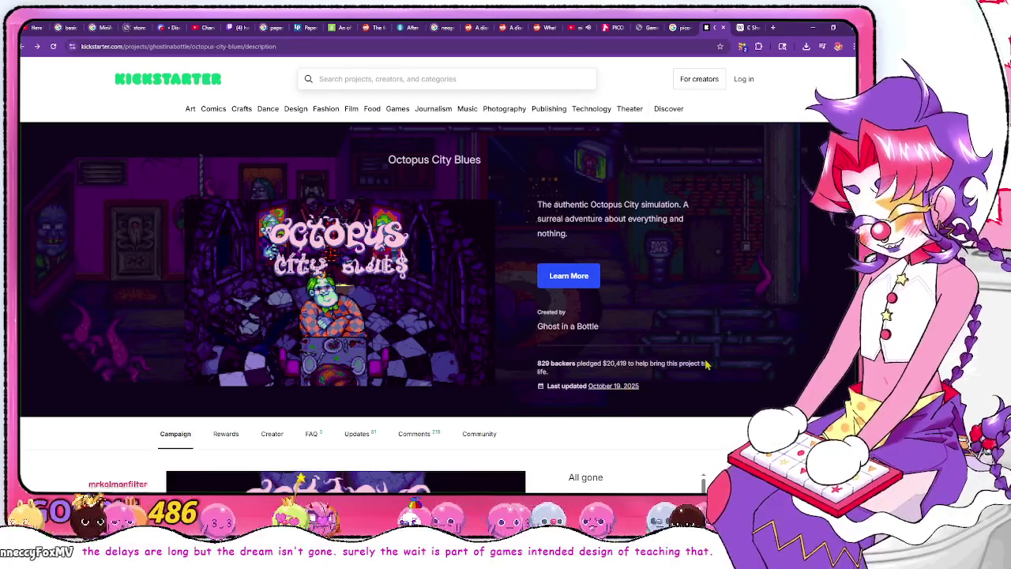
{"action": "left_click", "coordinate": [632, 386]}
Return to the 'octopus city blues' results and open the 'Octopus City Blues on Steam' result
{"action": "key", "text": "alt+Left"}
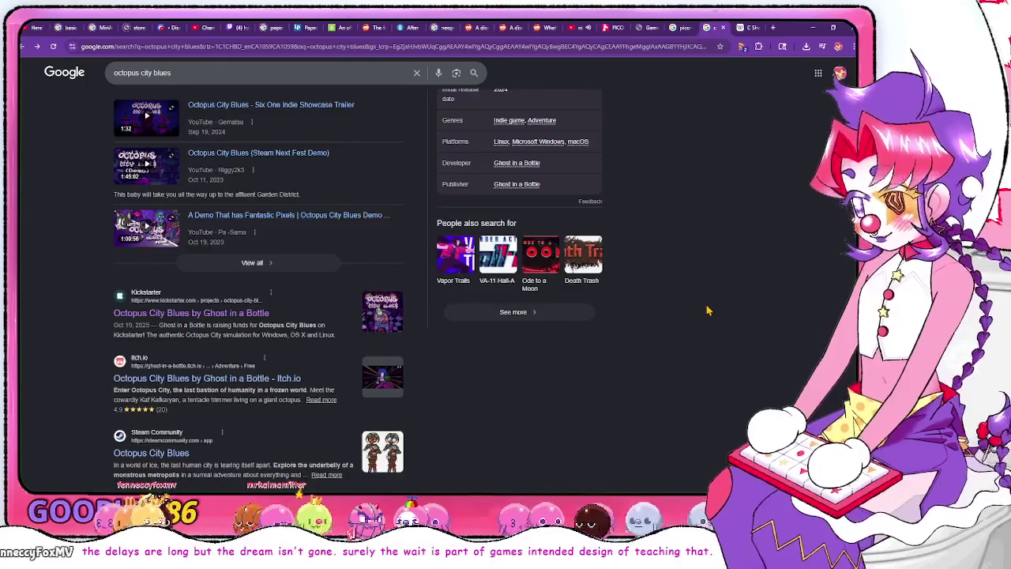
{"action": "scroll", "coordinate": [707, 310], "scroll_direction": "up", "scroll_amount": 4}
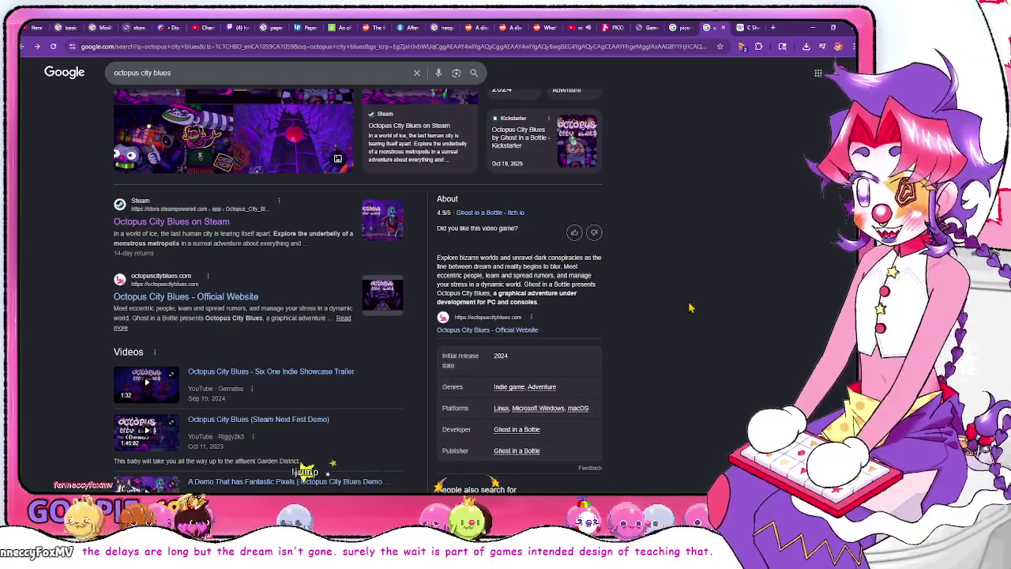
{"action": "scroll", "coordinate": [688, 300], "scroll_direction": "up", "scroll_amount": 2}
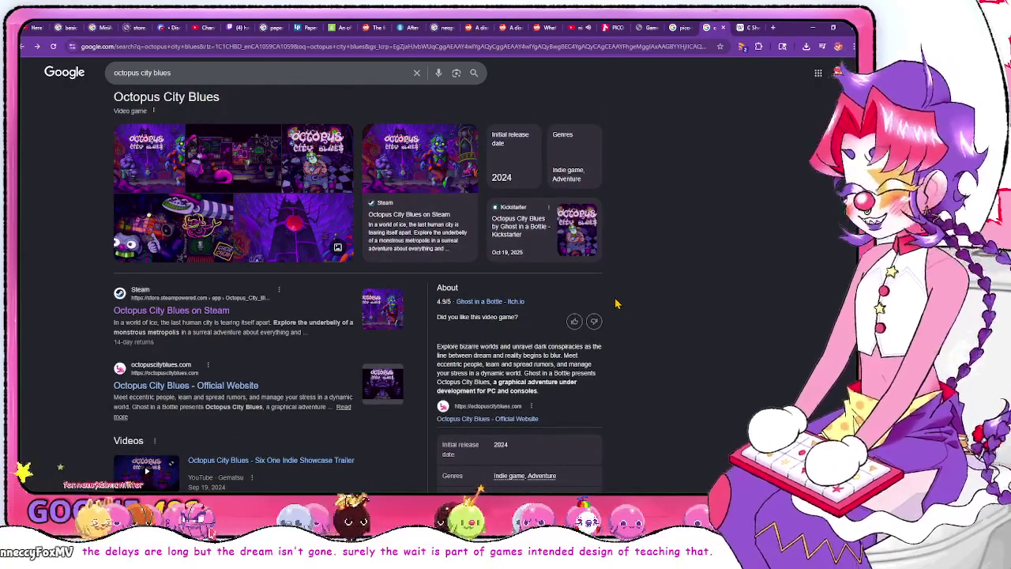
{"action": "scroll", "coordinate": [628, 284], "scroll_direction": "up", "scroll_amount": 1}
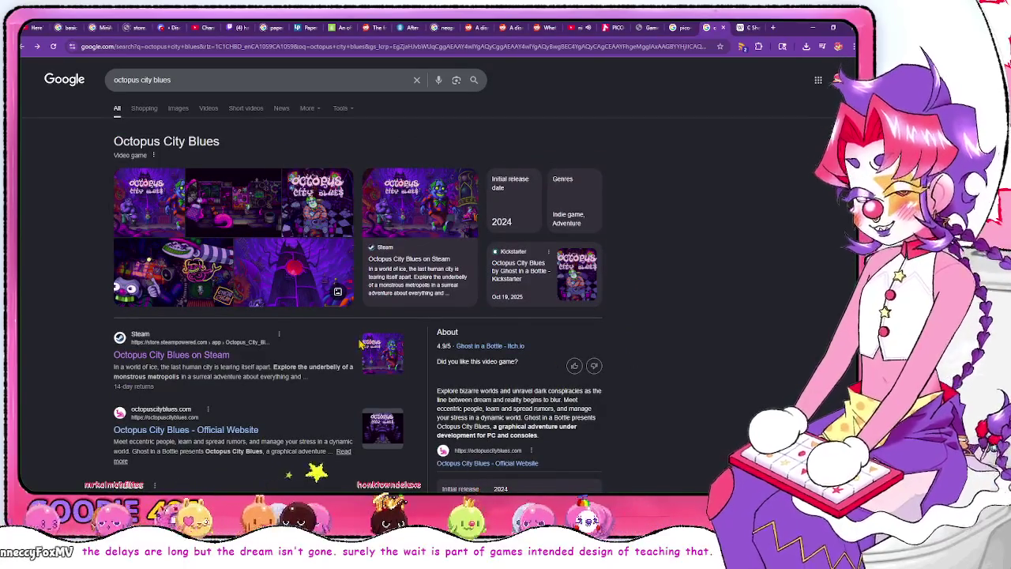
{"action": "scroll", "coordinate": [636, 364], "scroll_direction": "down", "scroll_amount": 1}
{"action": "scroll", "coordinate": [639, 365], "scroll_direction": "up", "scroll_amount": 2}
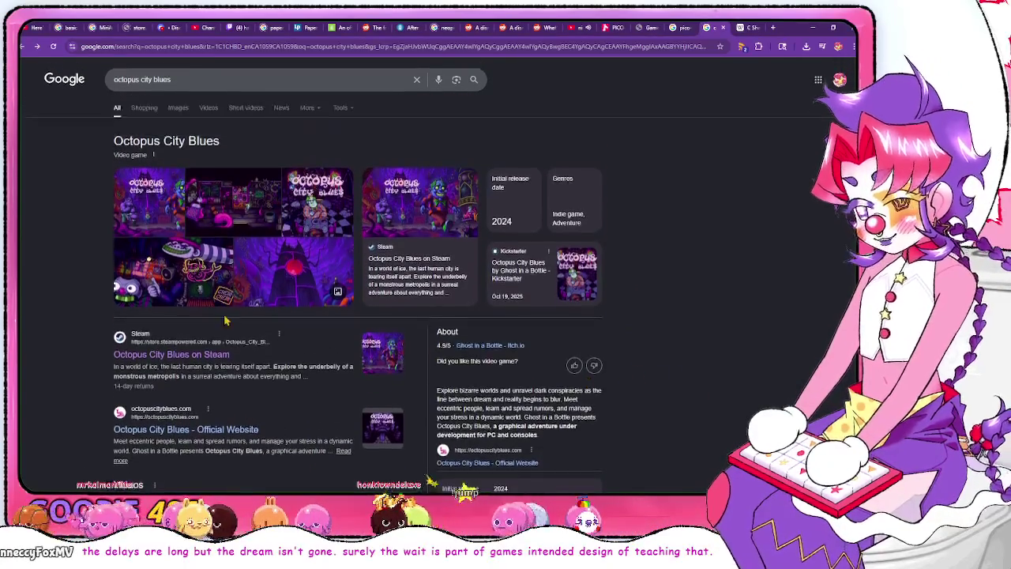
{"action": "key", "text": "Return"}
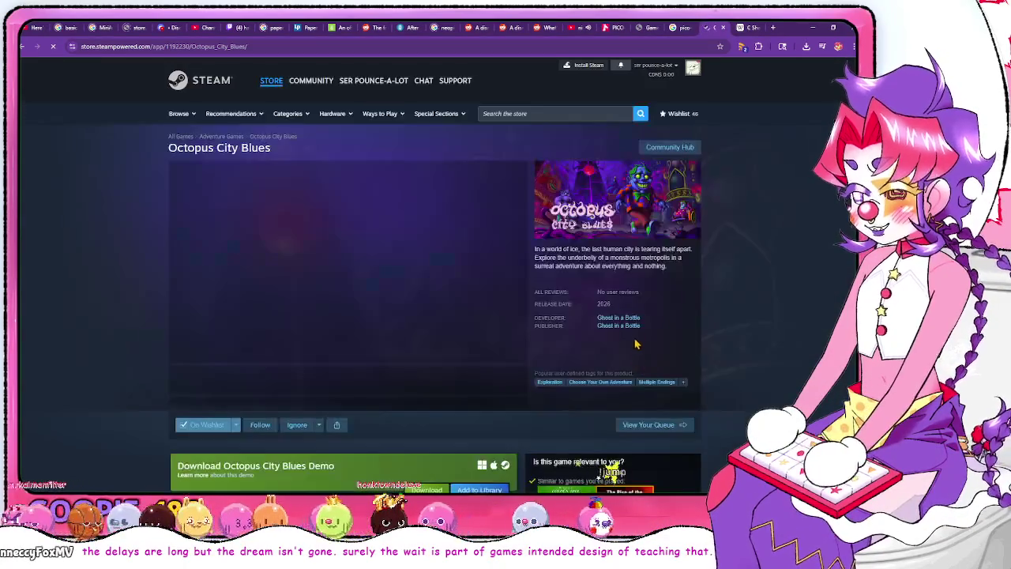
Scroll the Octopus City Blues store page down toward System Requirements and back up
{"action": "scroll", "coordinate": [715, 312], "scroll_direction": "down", "scroll_amount": 1}
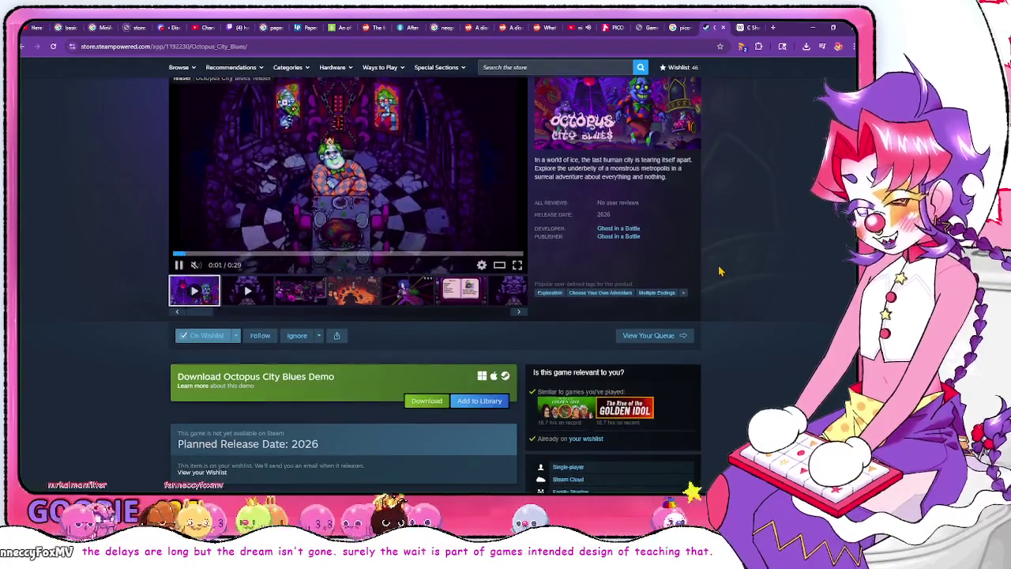
{"action": "scroll", "coordinate": [719, 292], "scroll_direction": "down", "scroll_amount": 5}
{"action": "scroll", "coordinate": [719, 271], "scroll_direction": "down", "scroll_amount": 4}
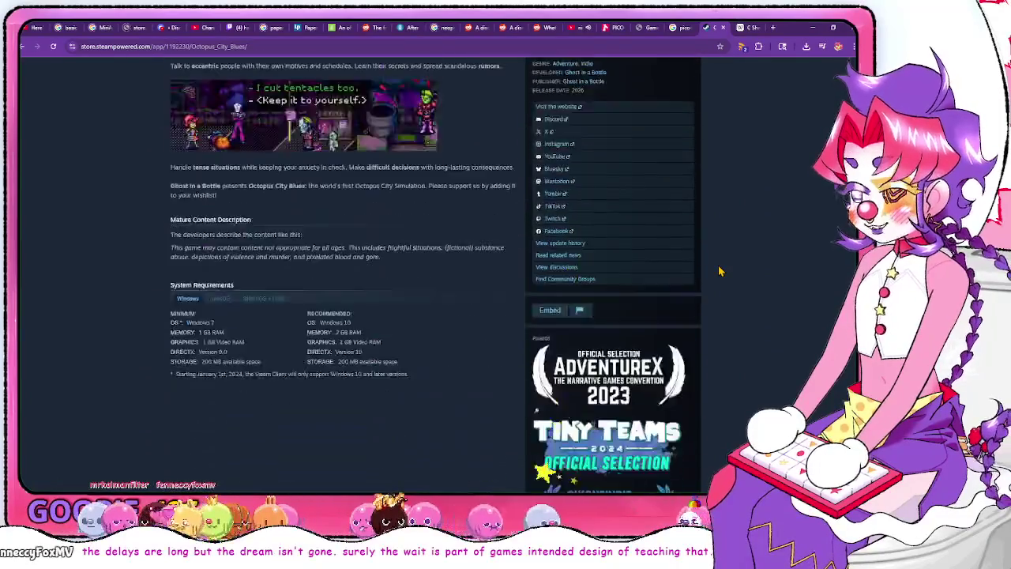
{"action": "scroll", "coordinate": [719, 271], "scroll_direction": "up", "scroll_amount": 10}
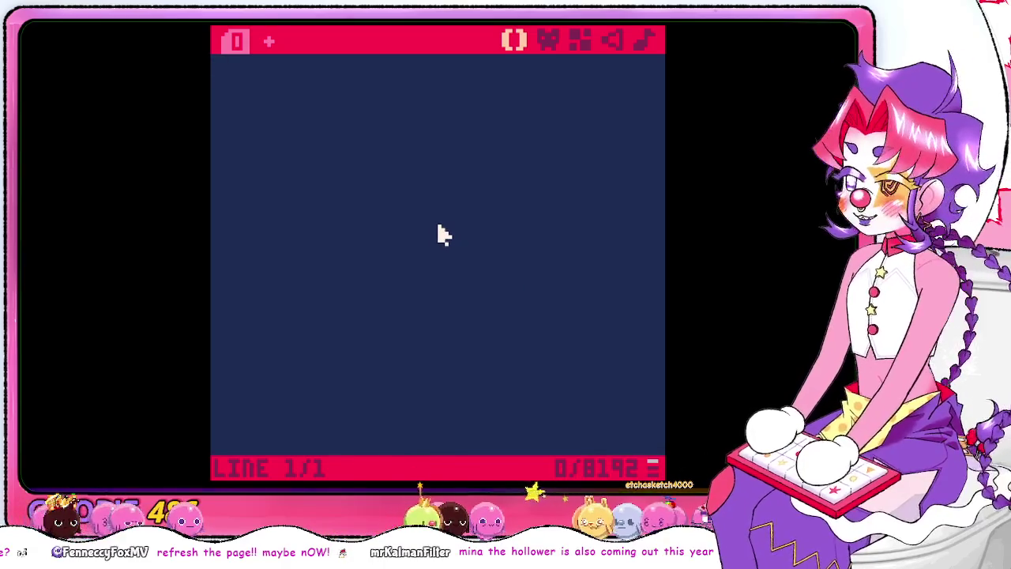
{"action": "left_click", "coordinate": [440, 230]}
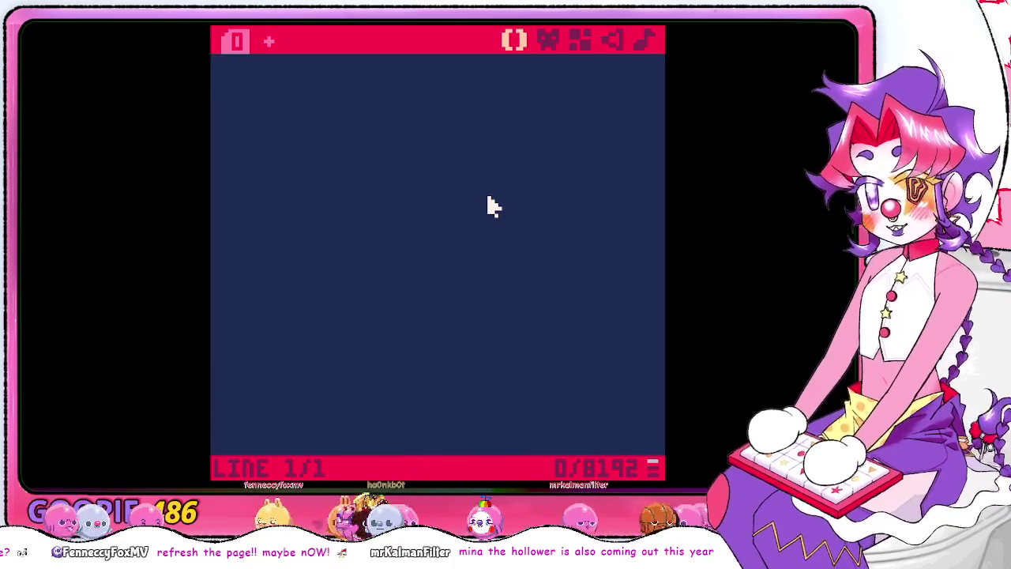
{"action": "left_click", "coordinate": [489, 207]}
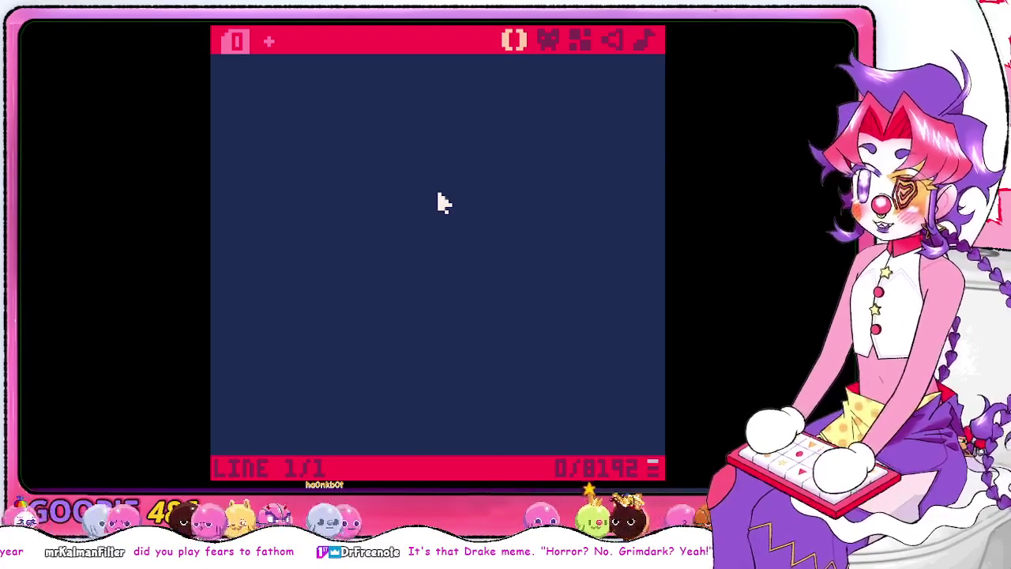
Browse the Octopus City Blues gallery thumbnails and enlarge the bank-scene screenshot
{"action": "key", "text": "alt+Tab"}
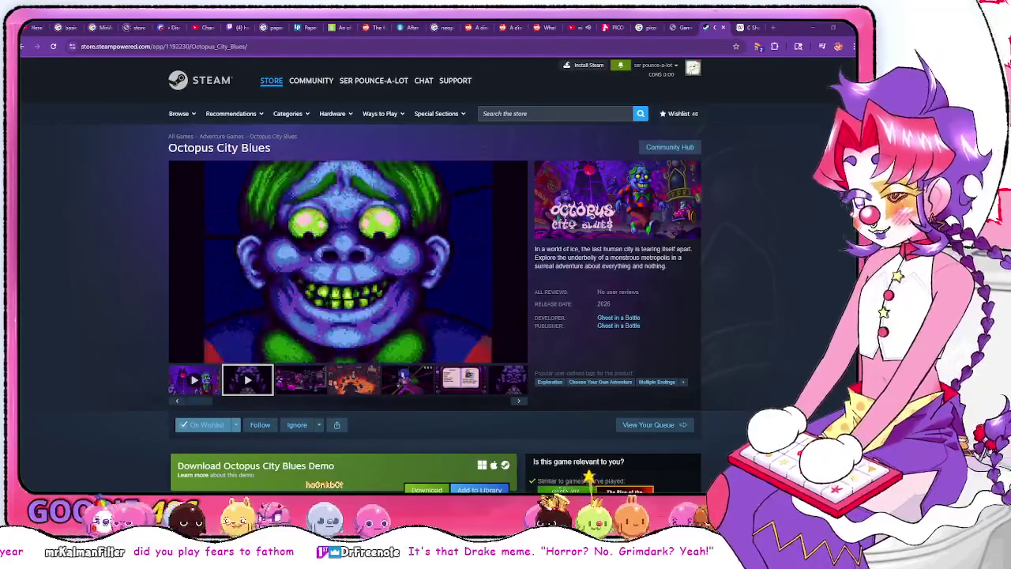
{"action": "left_click", "coordinate": [311, 382]}
{"action": "left_click", "coordinate": [373, 384]}
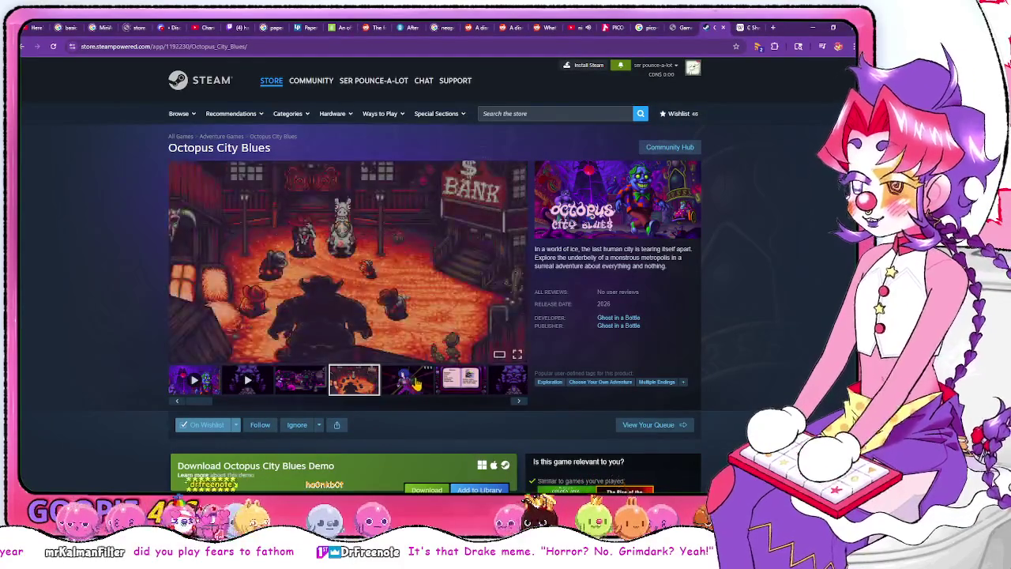
{"action": "left_click", "coordinate": [421, 388]}
{"action": "left_click", "coordinate": [350, 389]}
{"action": "left_click", "coordinate": [364, 228]}
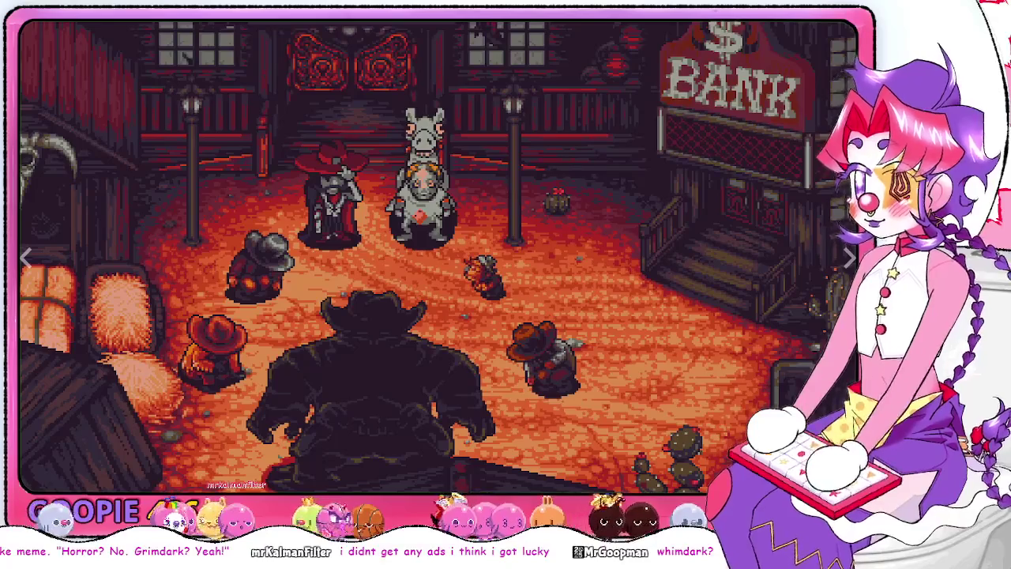
Open the bank screenshot full size in its own tab and zoom in on the characters
{"action": "left_click", "coordinate": [414, 194]}
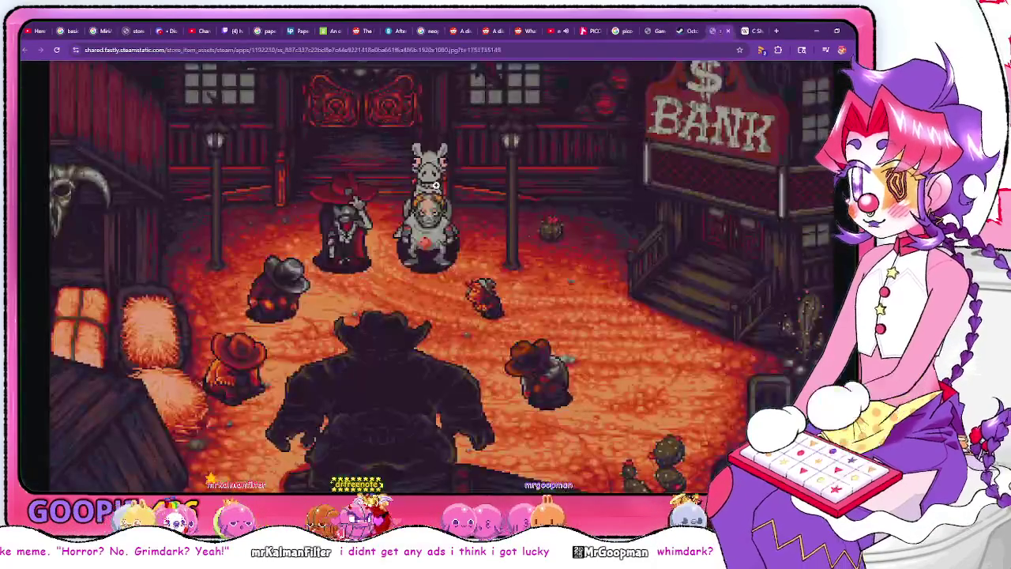
{"action": "scroll", "coordinate": [414, 195], "scroll_direction": "up", "scroll_amount": 3, "text": "ctrl"}
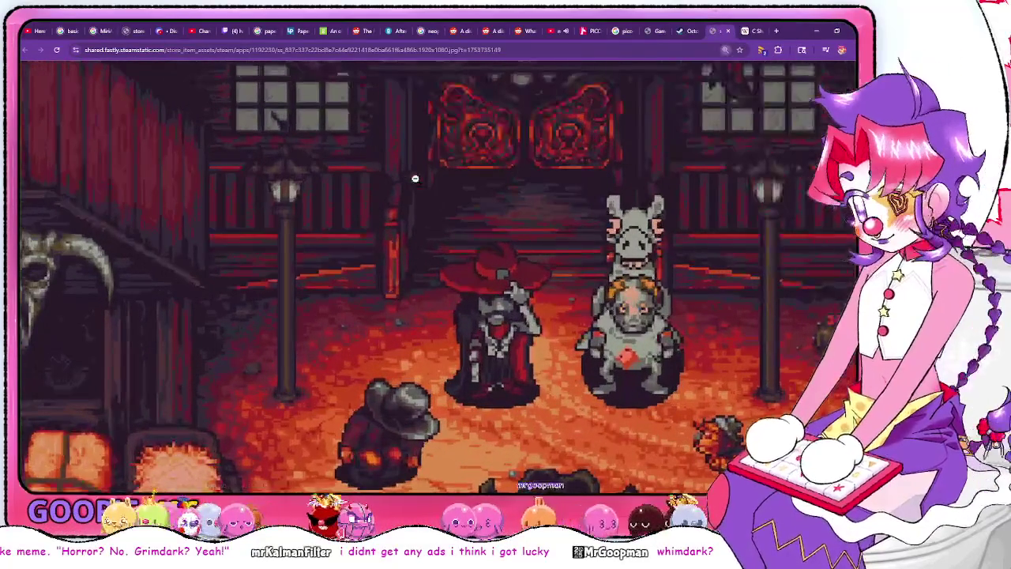
{"action": "scroll", "coordinate": [804, 341], "scroll_direction": "up", "scroll_amount": 1, "text": "ctrl"}
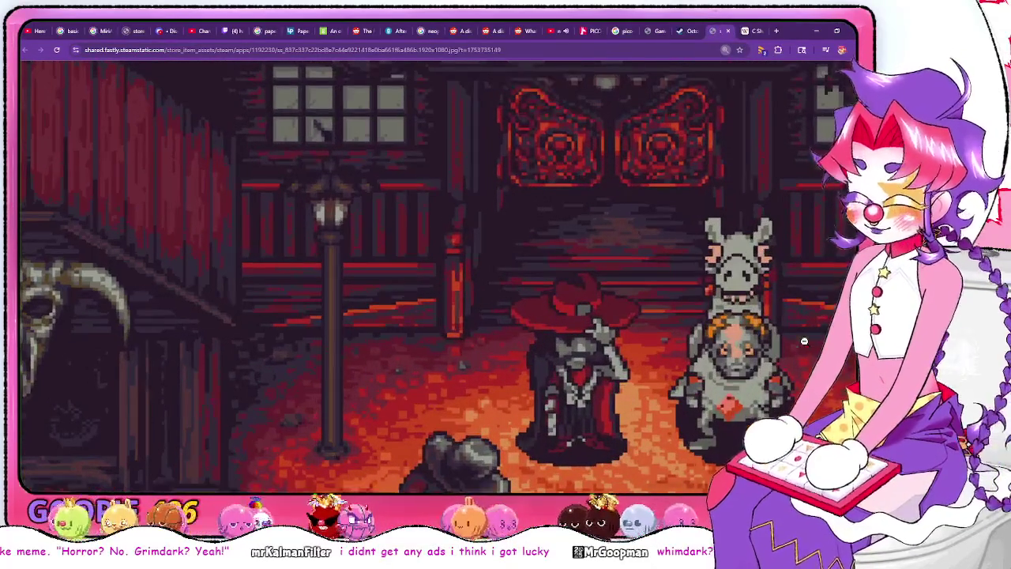
{"action": "scroll", "coordinate": [537, 281], "scroll_direction": "right", "scroll_amount": 3}
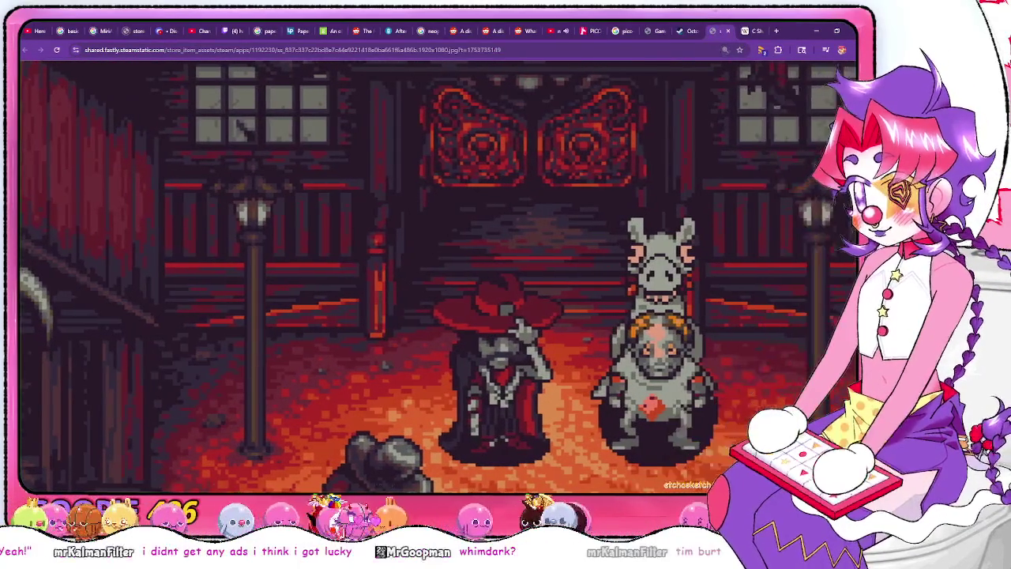
{"action": "scroll", "coordinate": [537, 280], "scroll_direction": "down", "scroll_amount": 2}
{"action": "scroll", "coordinate": [538, 280], "scroll_direction": "up", "scroll_amount": 1}
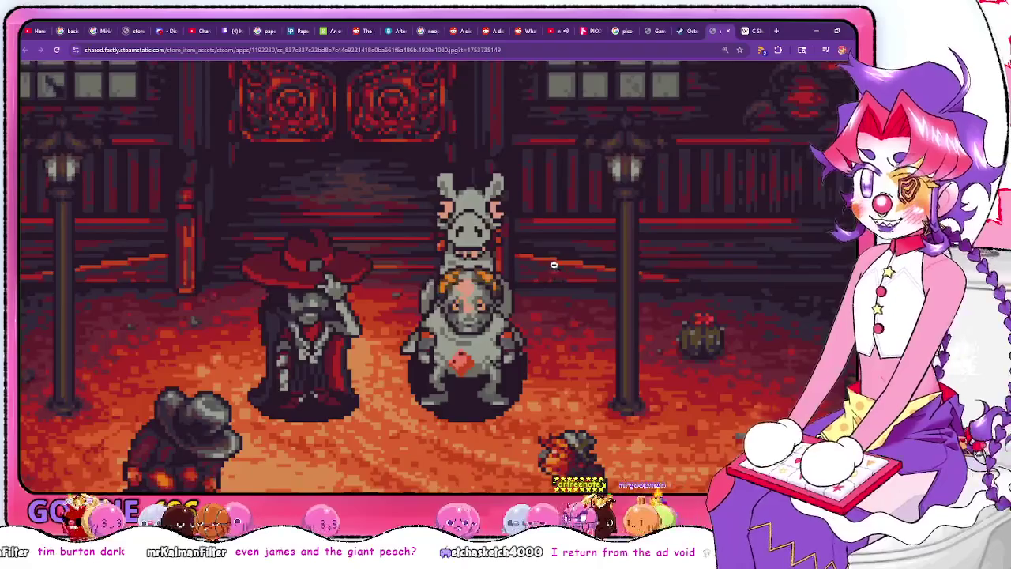
{"action": "scroll", "coordinate": [554, 265], "scroll_direction": "up", "scroll_amount": 1}
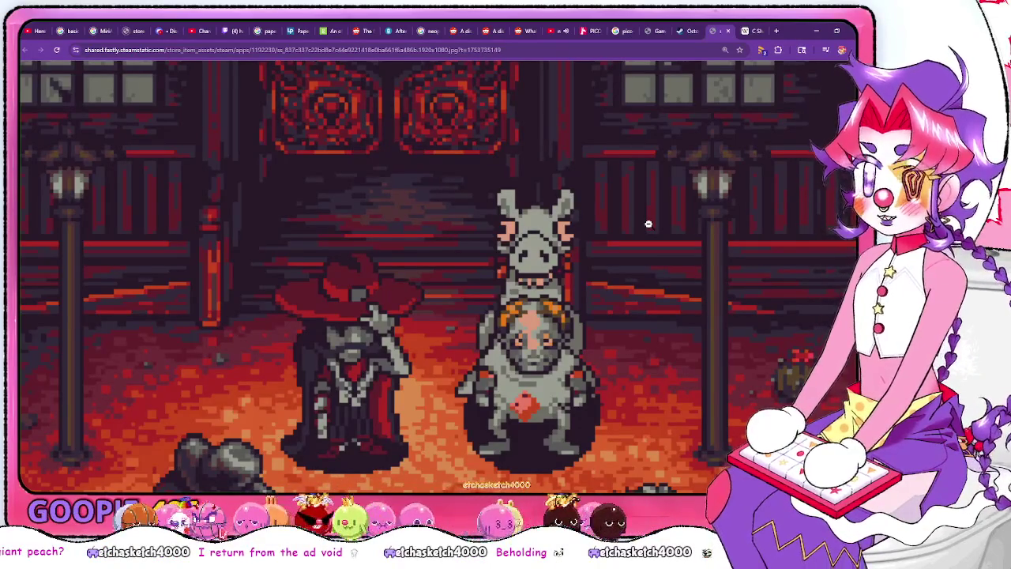
Search 'henry selick' and look over the film links in his Wikipedia article
{"action": "left_click", "coordinate": [605, 50]}
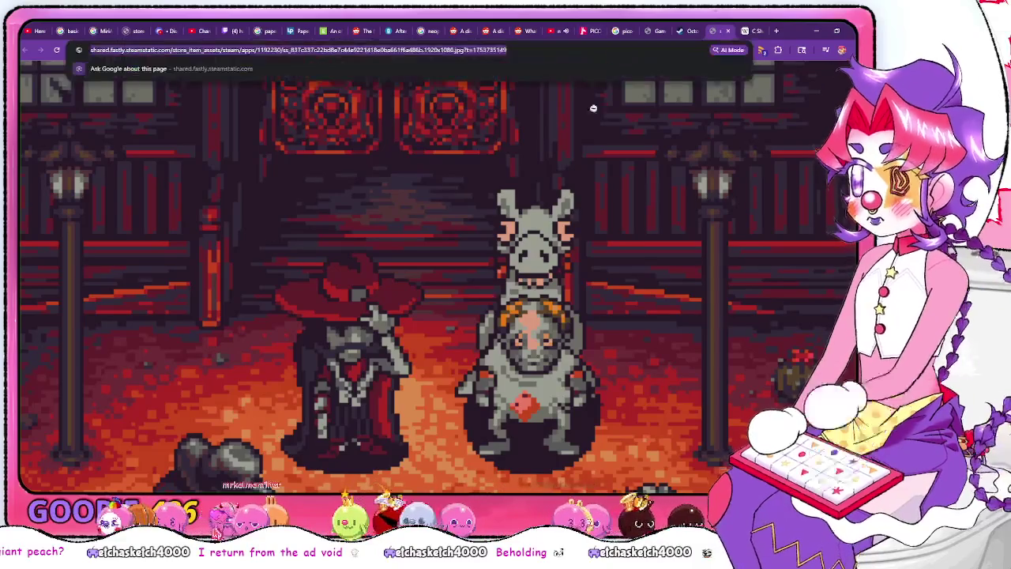
{"action": "type", "text": "henry selick"}
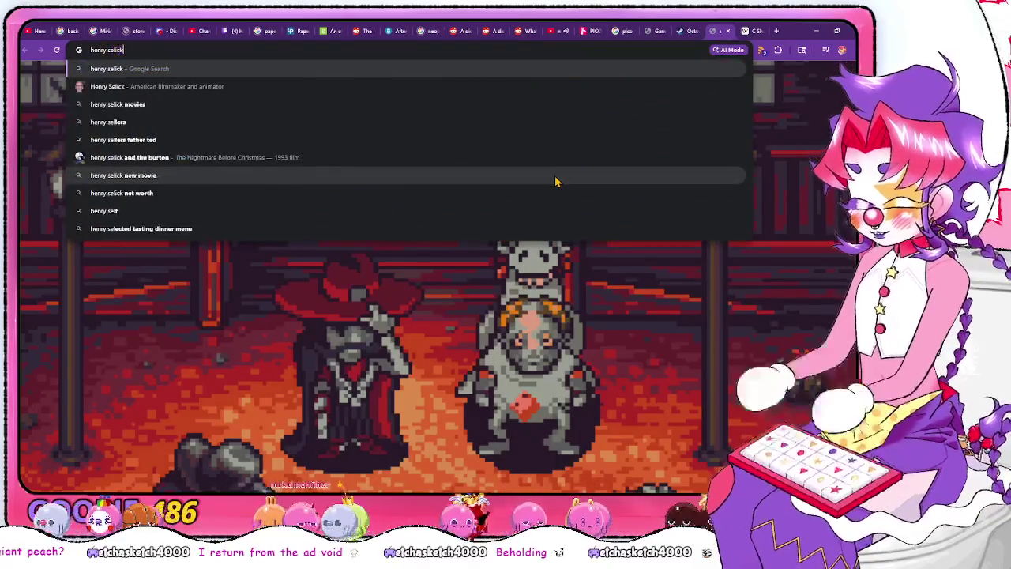
{"action": "key", "text": "Return"}
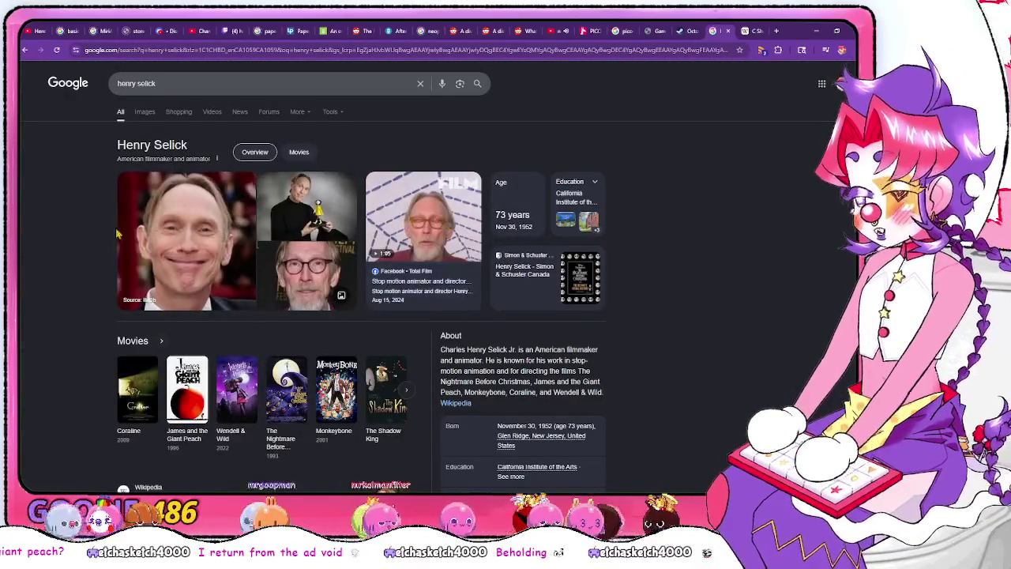
{"action": "scroll", "coordinate": [526, 318], "scroll_direction": "down", "scroll_amount": 3}
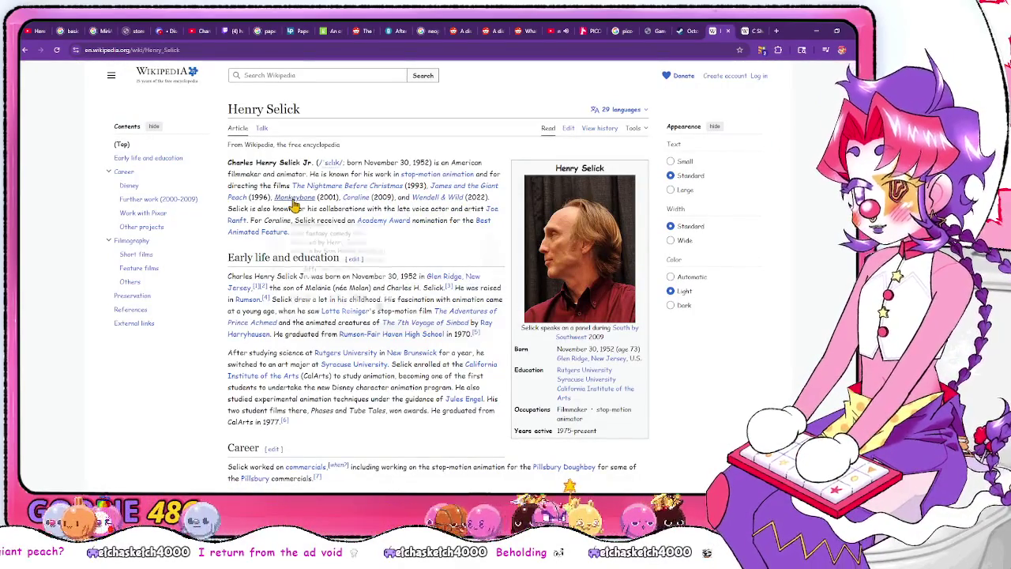
{"action": "mouse_move", "coordinate": [292, 202]}
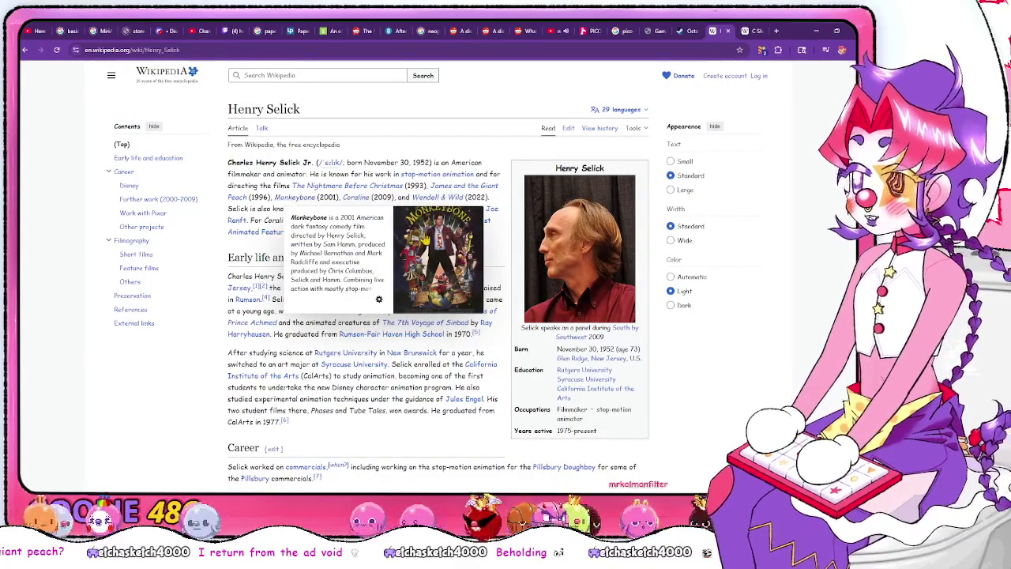
{"action": "mouse_move", "coordinate": [437, 207]}
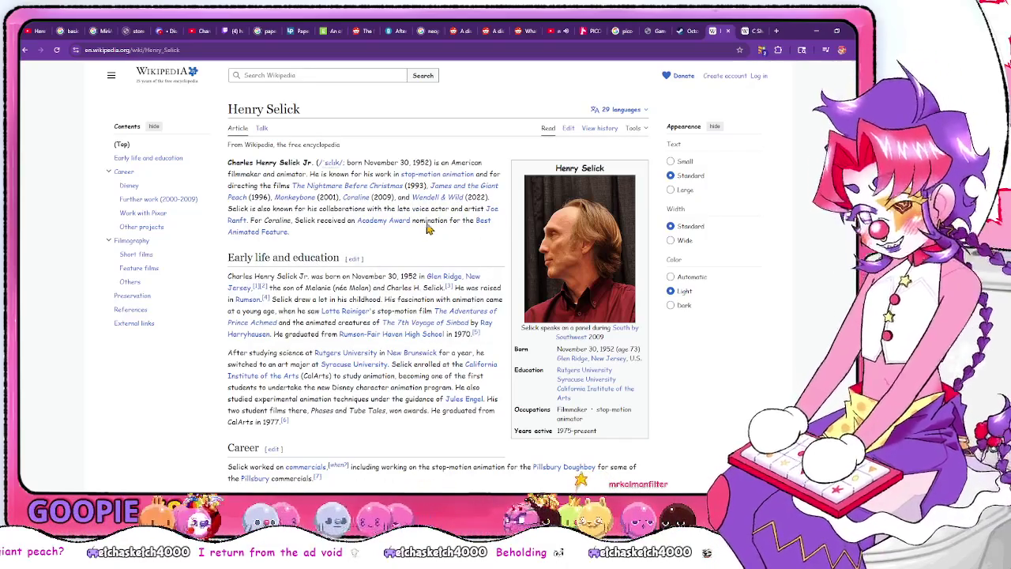
{"action": "mouse_move", "coordinate": [393, 191]}
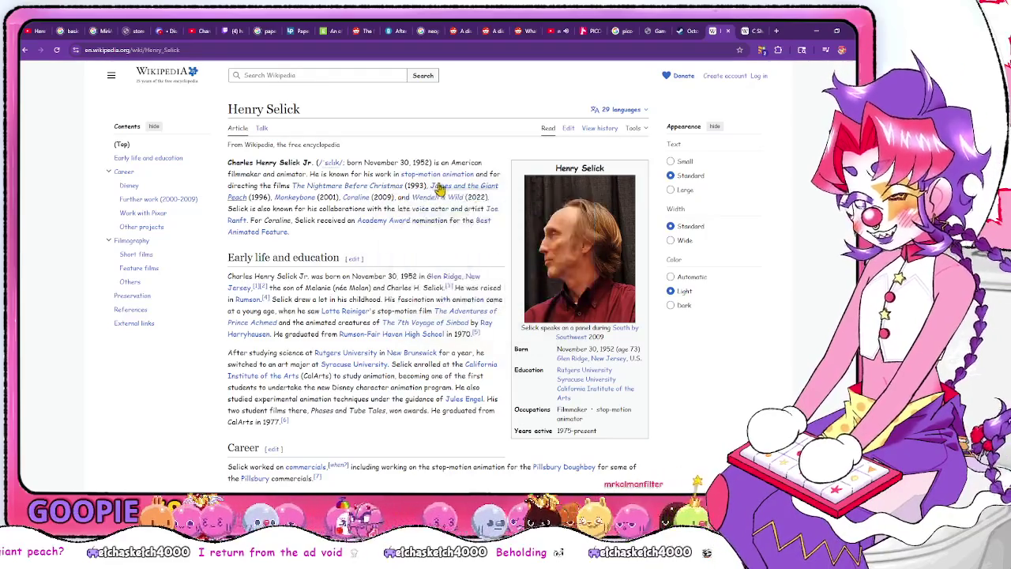
{"action": "mouse_move", "coordinate": [440, 190]}
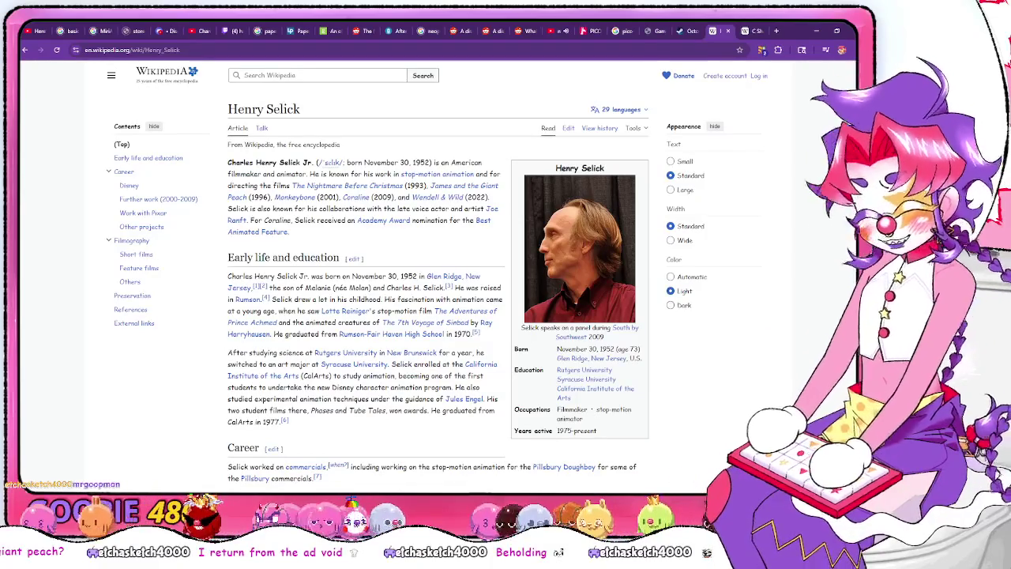
In PICO-8, write 'init(){' with an empty body and an indented closing brace
{"action": "key", "text": "alt+Tab"}
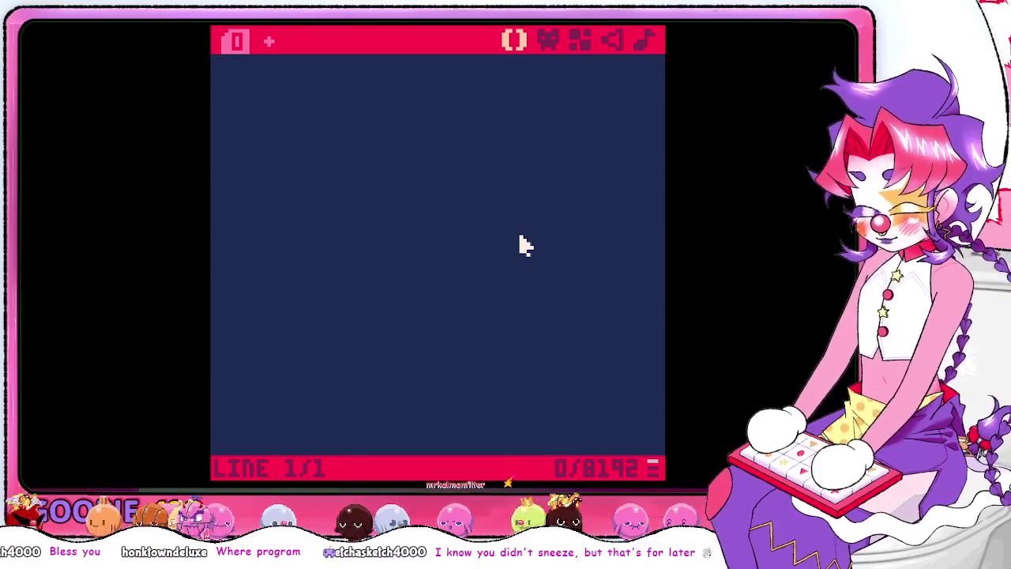
{"action": "type", "text": "init()"}
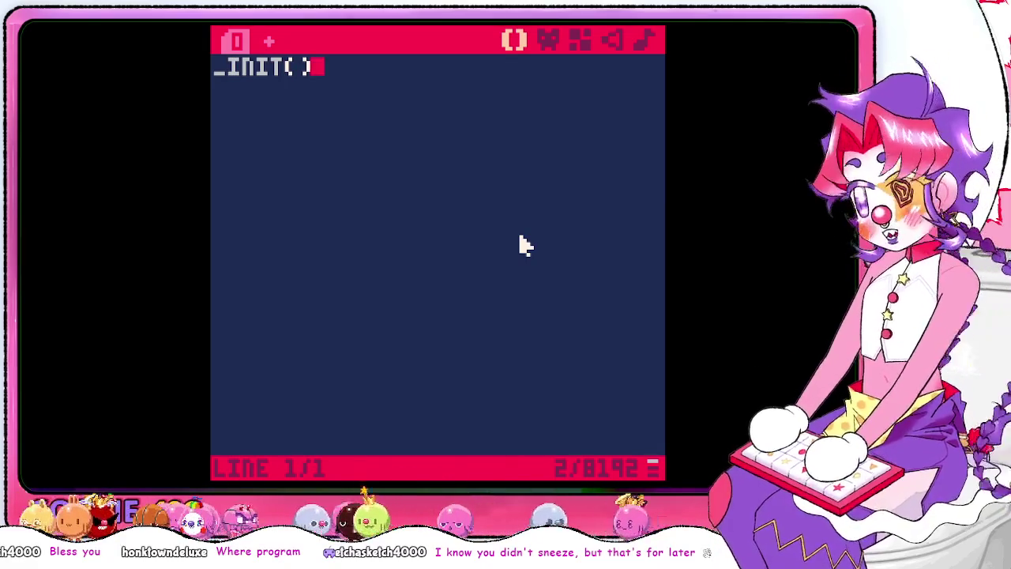
{"action": "type", "text": "{"}
{"action": "key", "text": "Return"}
{"action": "key", "text": "Return"}
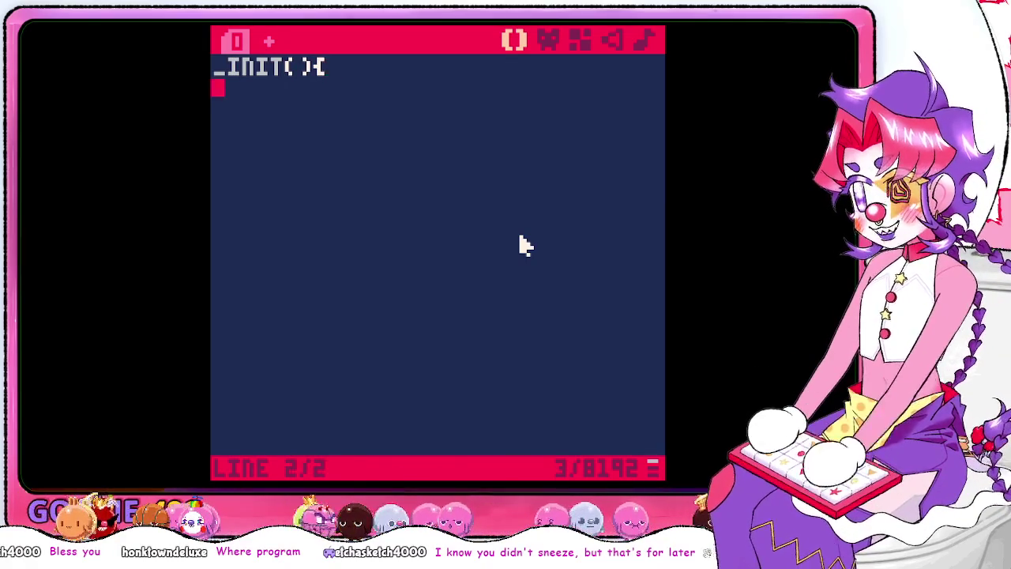
{"action": "type", "text": "}"}
{"action": "key", "text": "Up"}
{"action": "key", "text": "Down"}
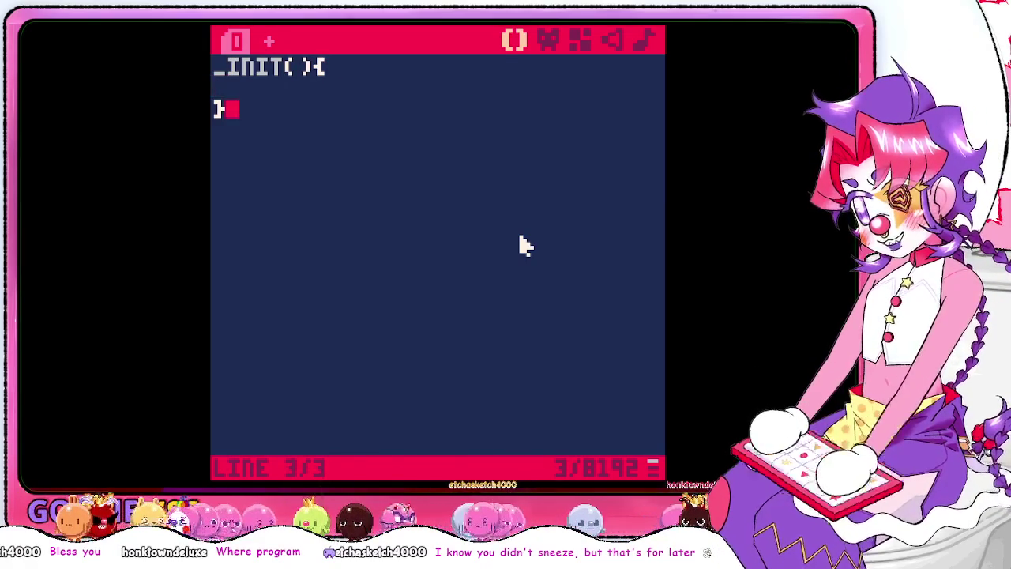
{"action": "key", "text": "Left"}
{"action": "key", "text": "Right"}
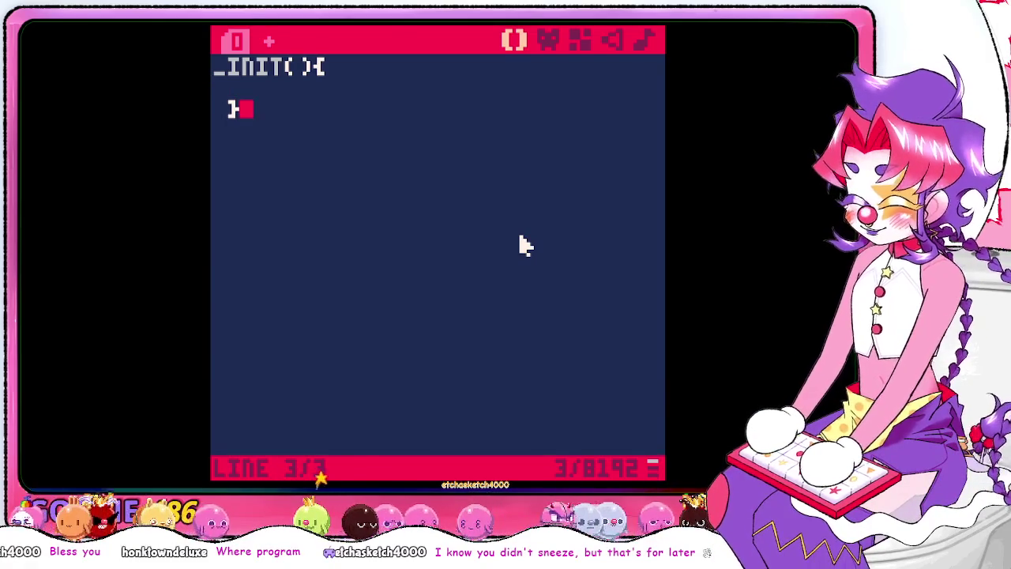
{"action": "key", "text": "Escape"}
Run help, then look up 'function' help in the console before returning to the code
{"action": "type", "text": "help"}
{"action": "key", "text": "Return"}
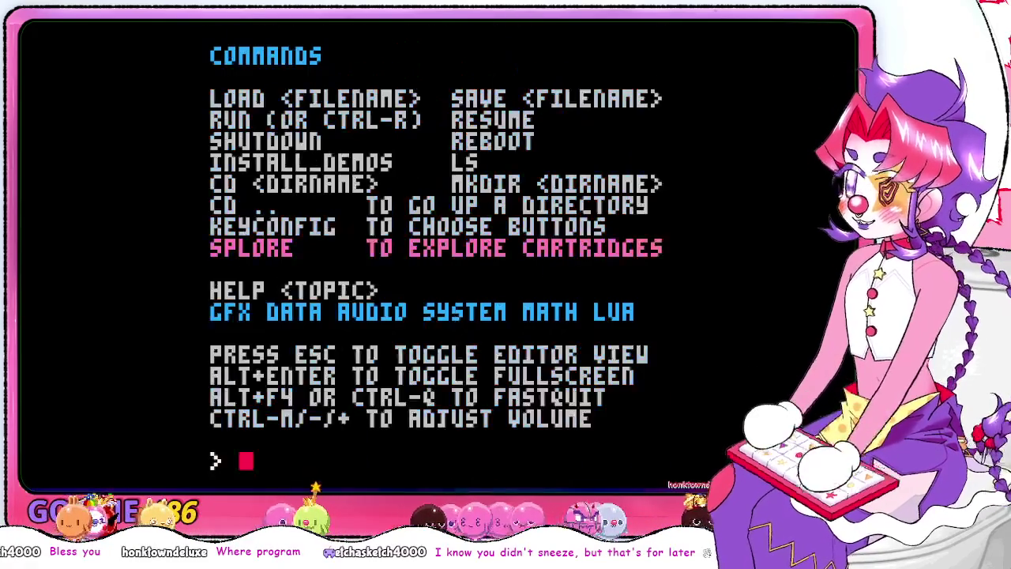
{"action": "type", "text": "function"}
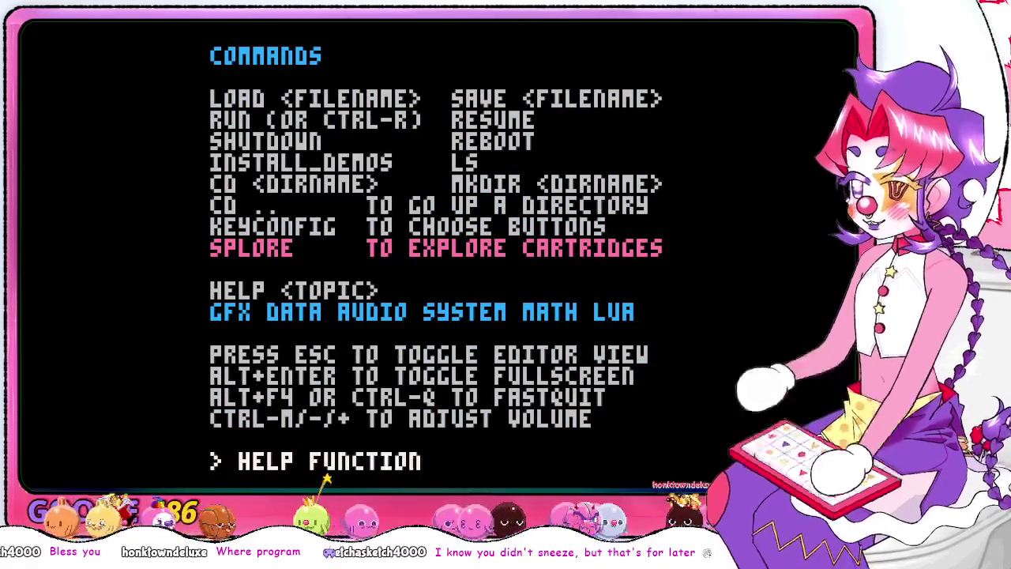
{"action": "key", "text": "Return"}
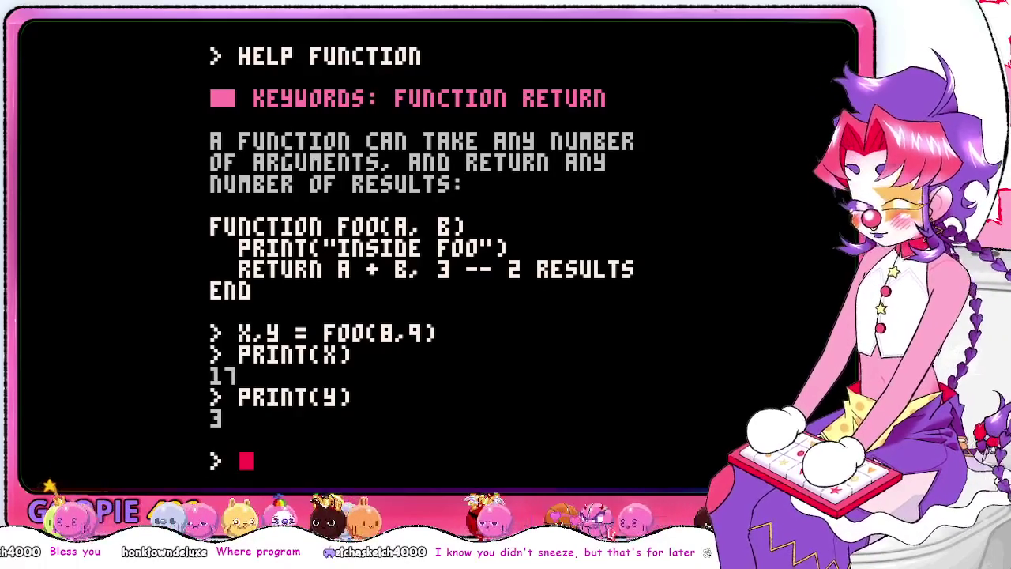
{"action": "key", "text": "Escape"}
Replace the unfinished body with g_x=0 and g_y=0 under _init()
{"action": "key", "text": "BackSpace"}
{"action": "key", "text": "BackSpace"}
{"action": "key", "text": "BackSpace"}
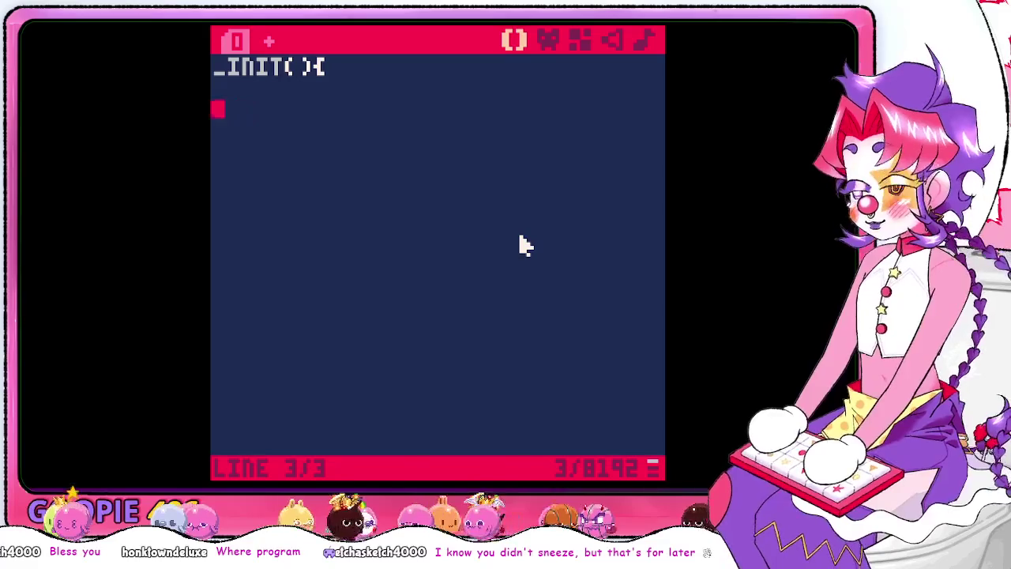
{"action": "key", "text": "Return"}
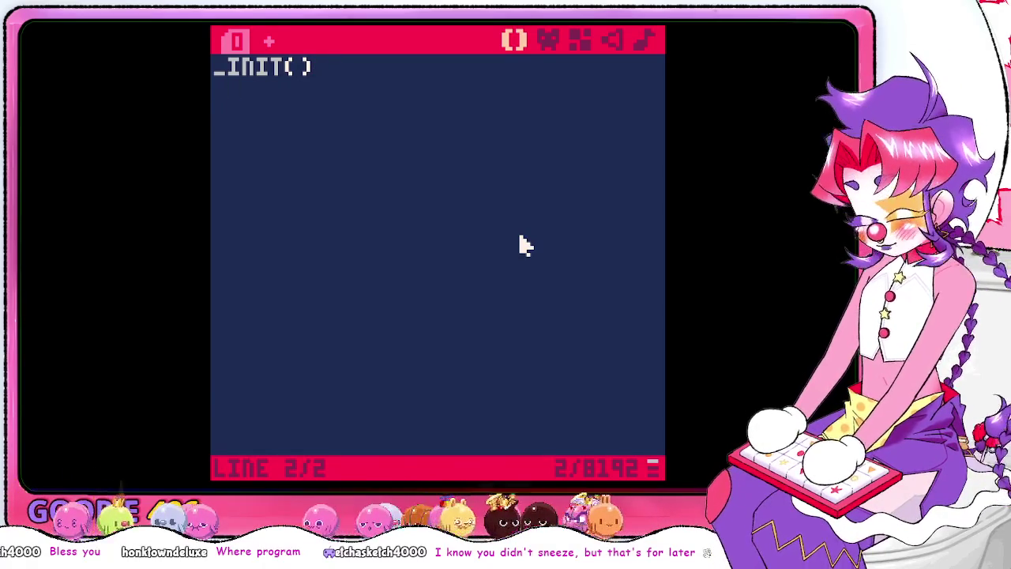
{"action": "key", "text": "Escape"}
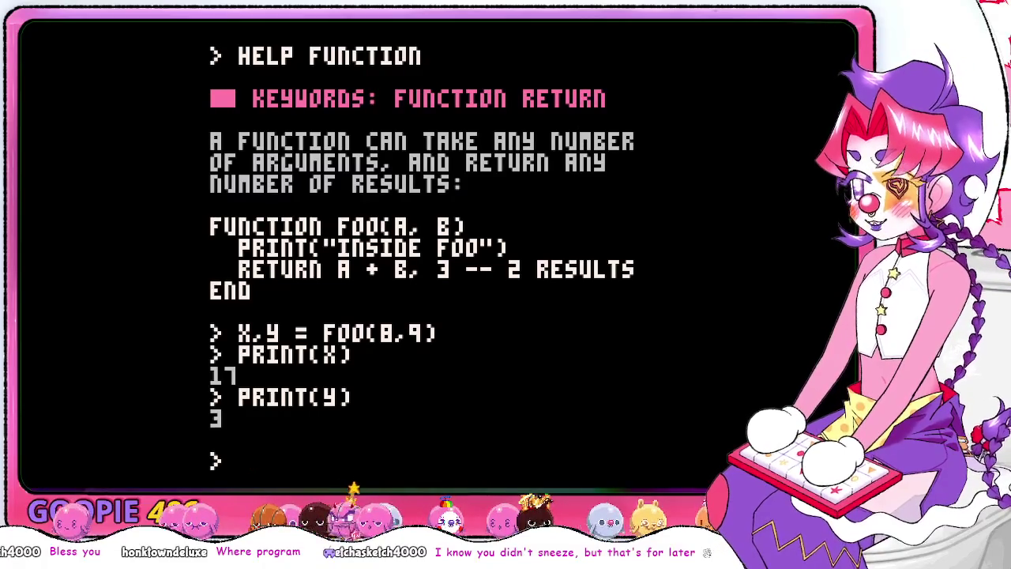
{"action": "key", "text": "Escape"}
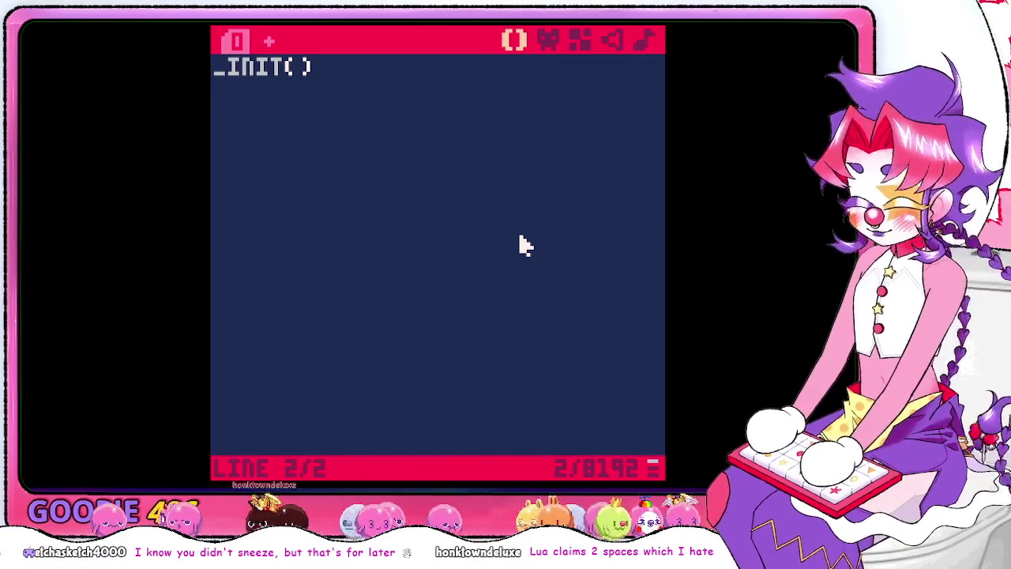
{"action": "type", "text": "g"}
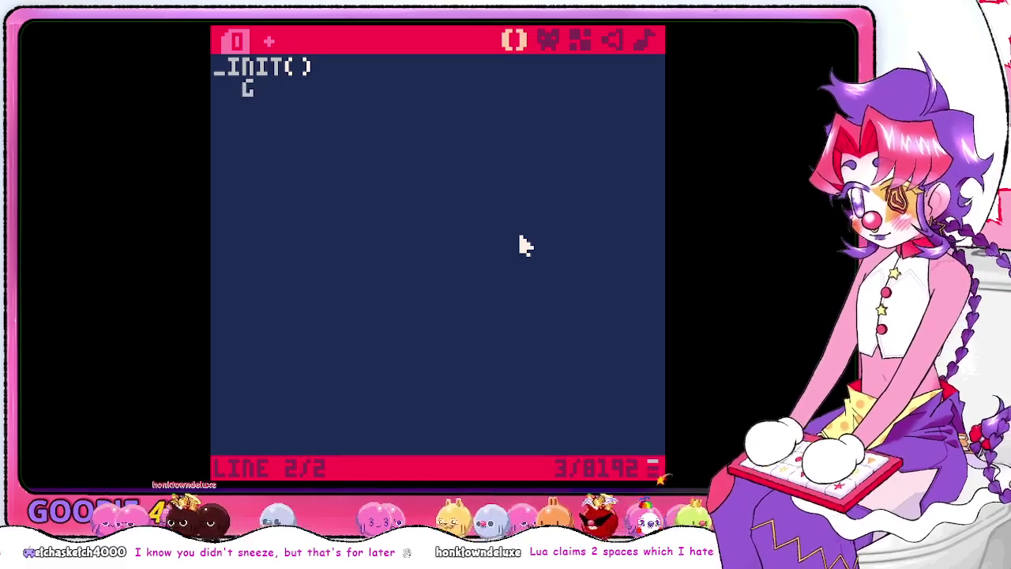
{"action": "type", "text": "_x="}
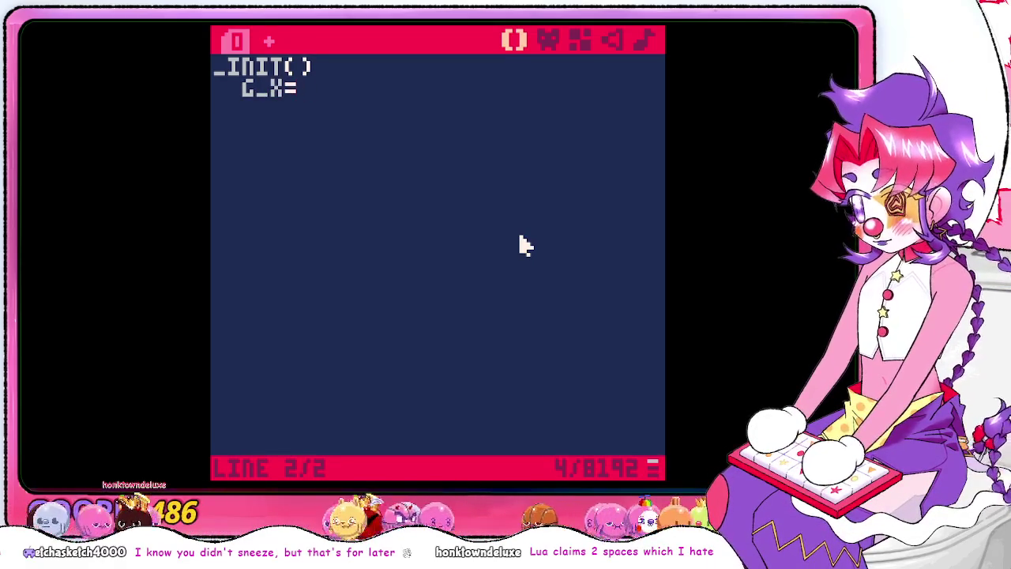
{"action": "type", "text": "0"}
{"action": "key", "text": "Return"}
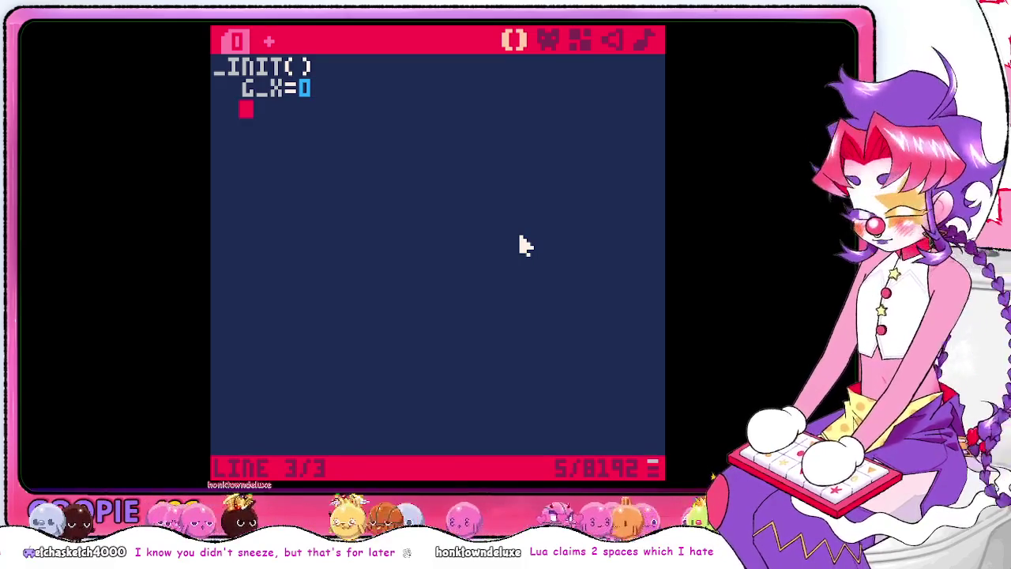
{"action": "type", "text": "g_y=0"}
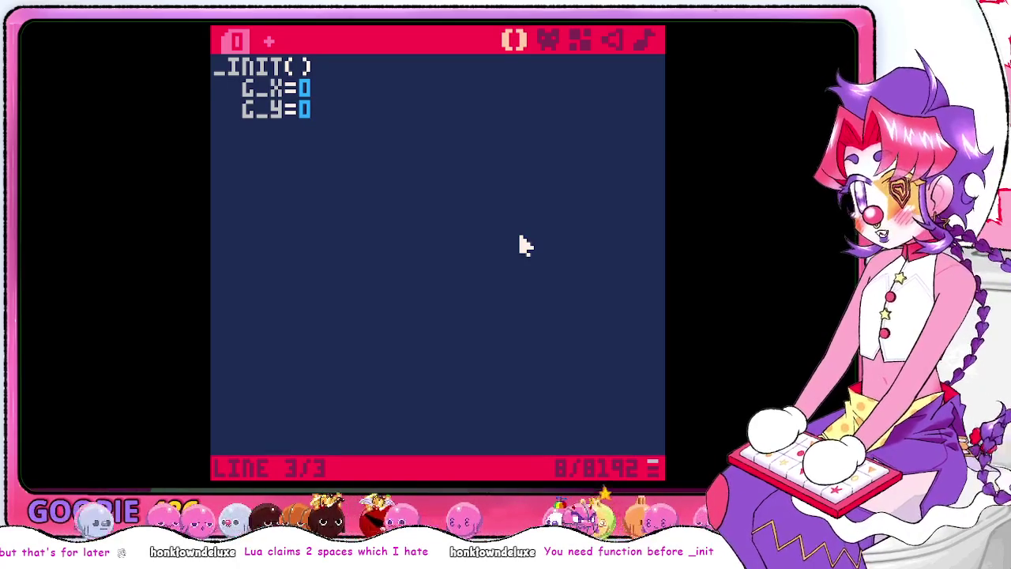
Add the keyword 'funciton' before _init and close the function with end
{"action": "key", "text": "Up"}
{"action": "key", "text": "Up"}
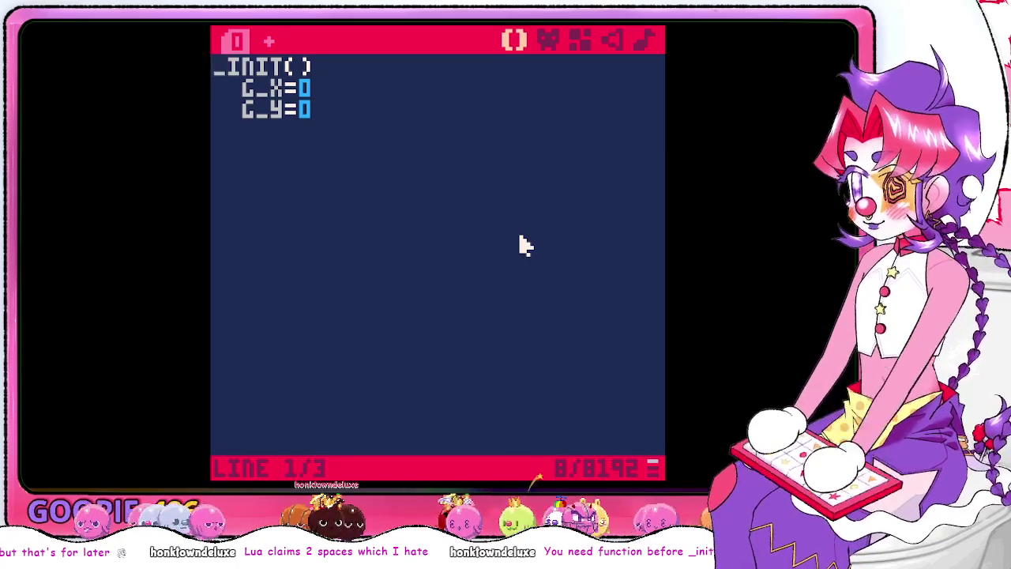
{"action": "type", "text": "funciton"}
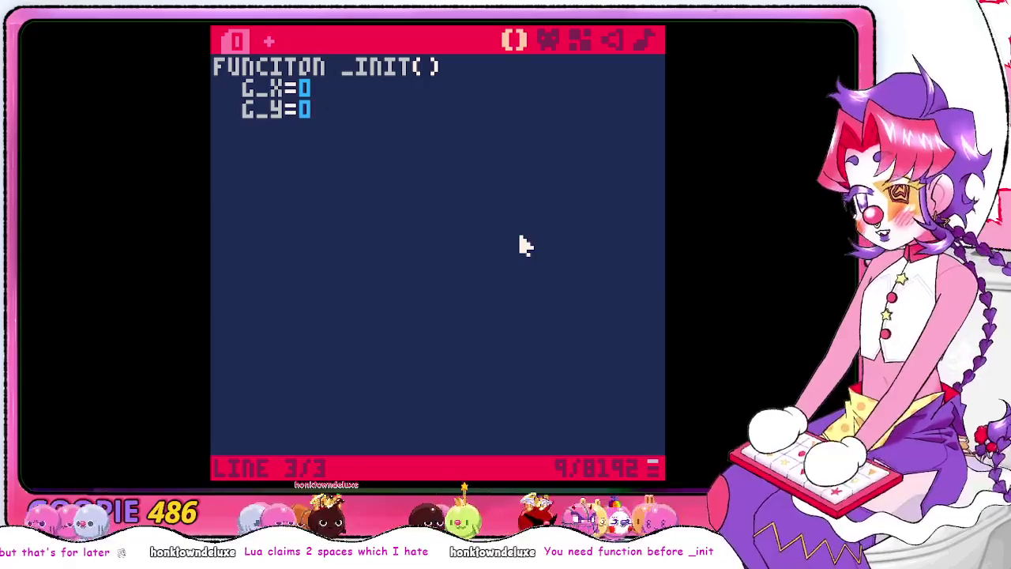
{"action": "key", "text": "Return"}
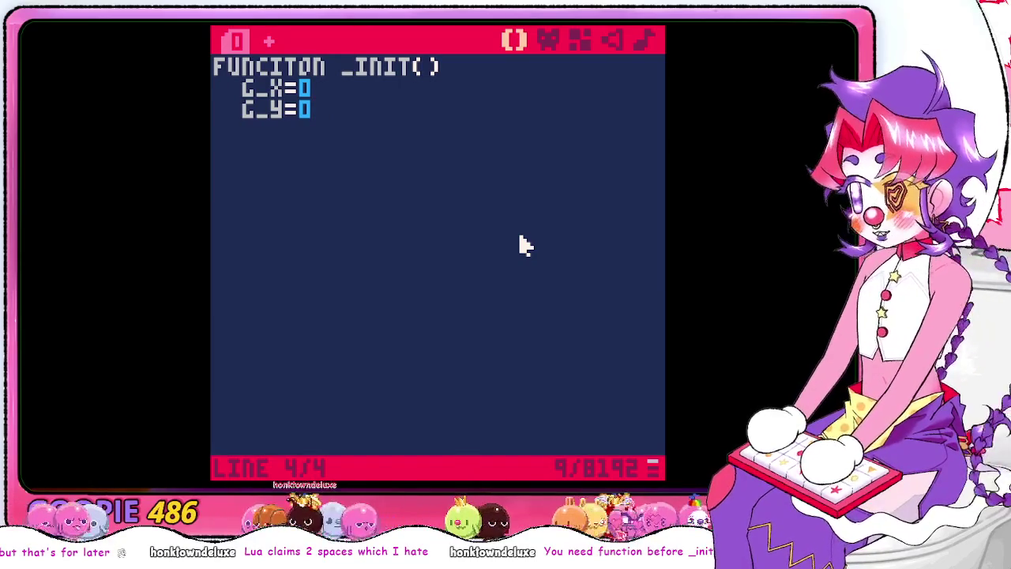
{"action": "key", "text": "BackSpace"}
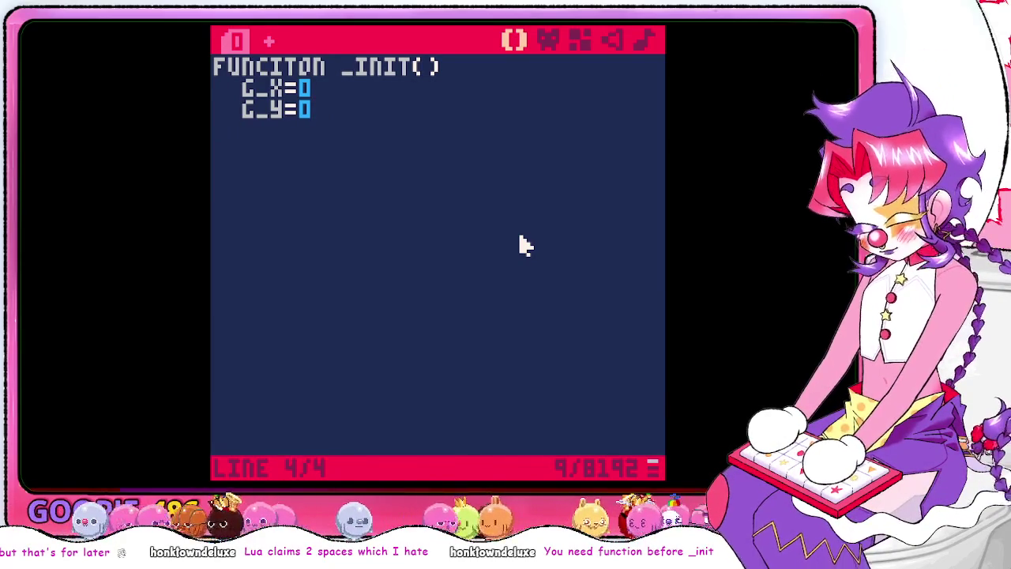
{"action": "key", "text": "Escape"}
{"action": "key", "text": "Escape"}
{"action": "type", "text": "end"}
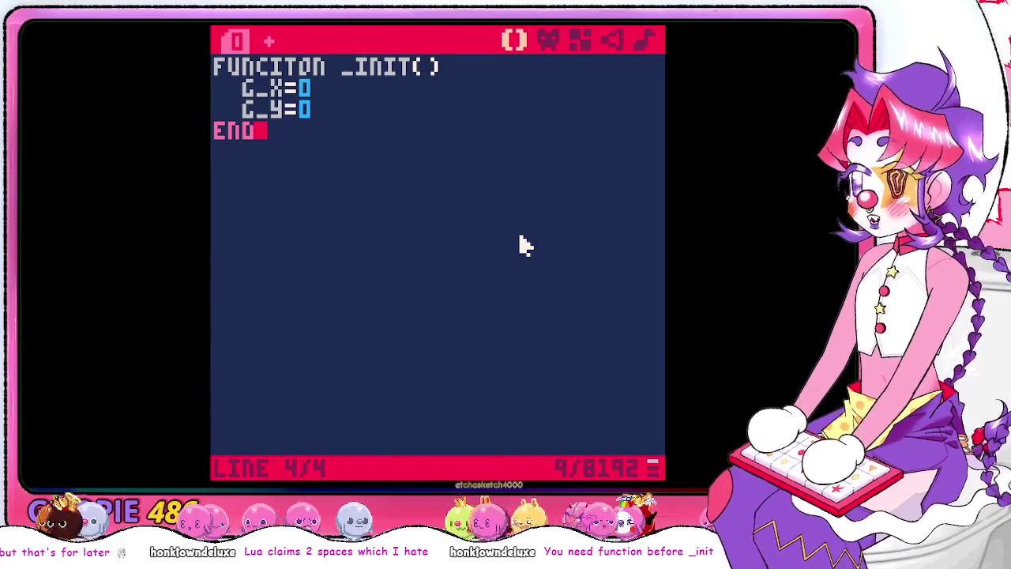
{"action": "key", "text": "Return"}
{"action": "key", "text": "Return"}
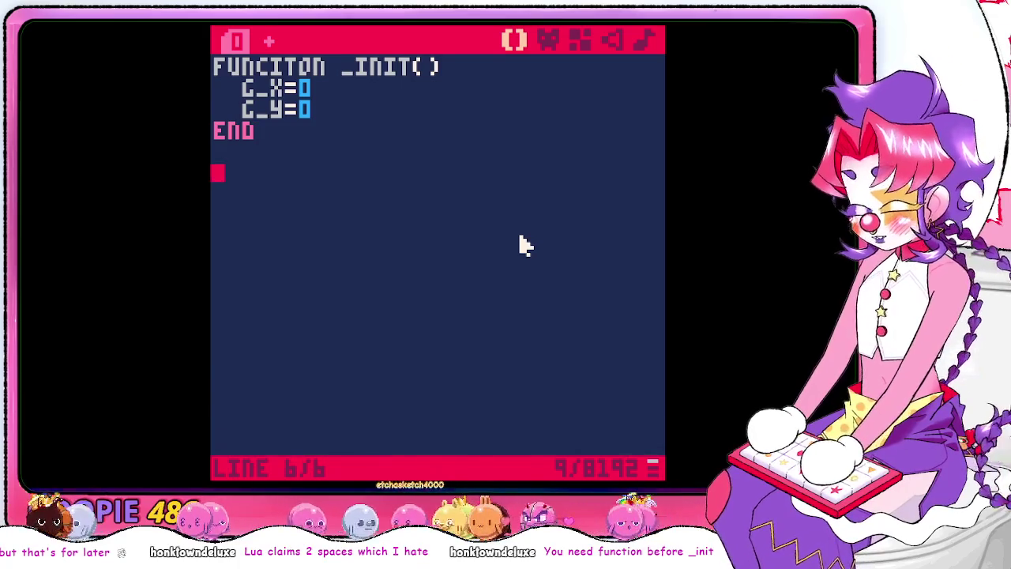
{"action": "key", "text": "Escape"}
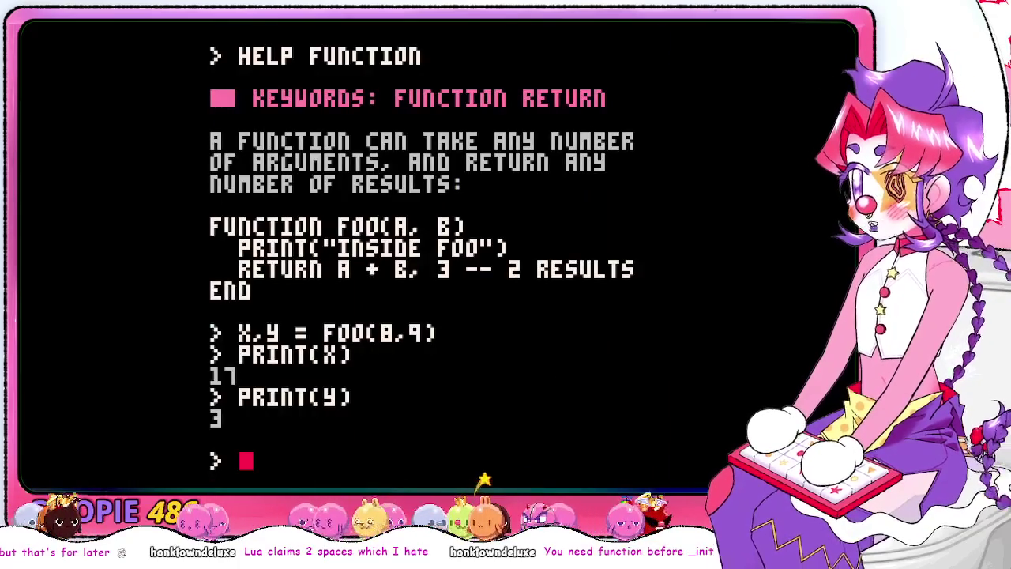
Insert a blank line above _init and read the console's help topic list and DATA help
{"action": "key", "text": "Escape"}
{"action": "key", "text": "Escape"}
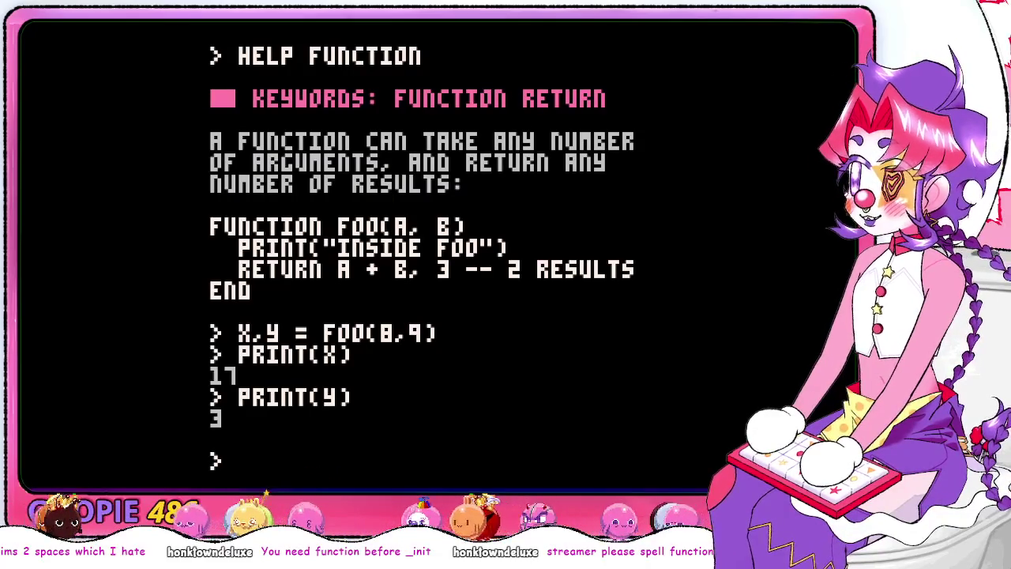
{"action": "key", "text": "Escape"}
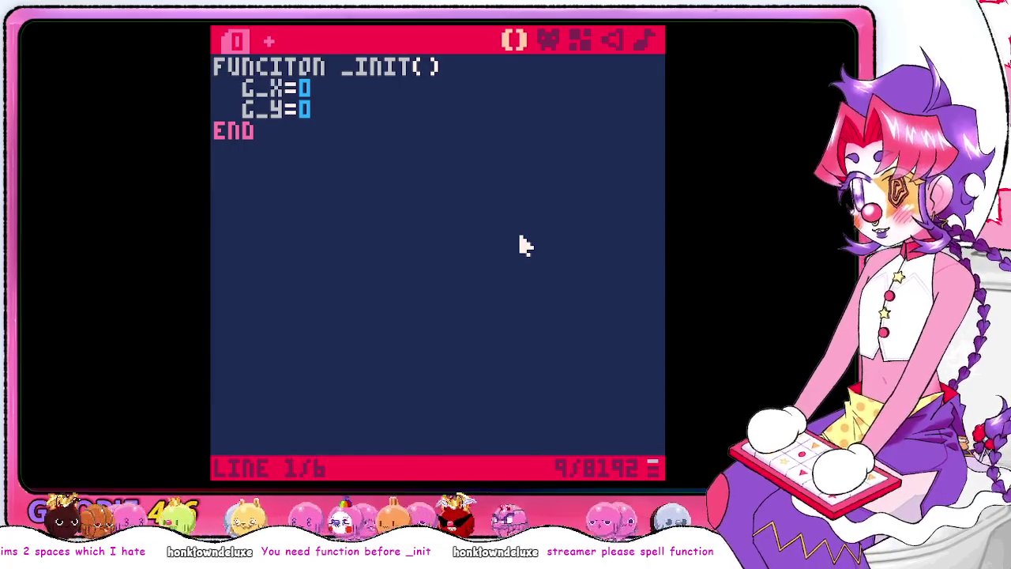
{"action": "key", "text": "Return"}
{"action": "key", "text": "Escape"}
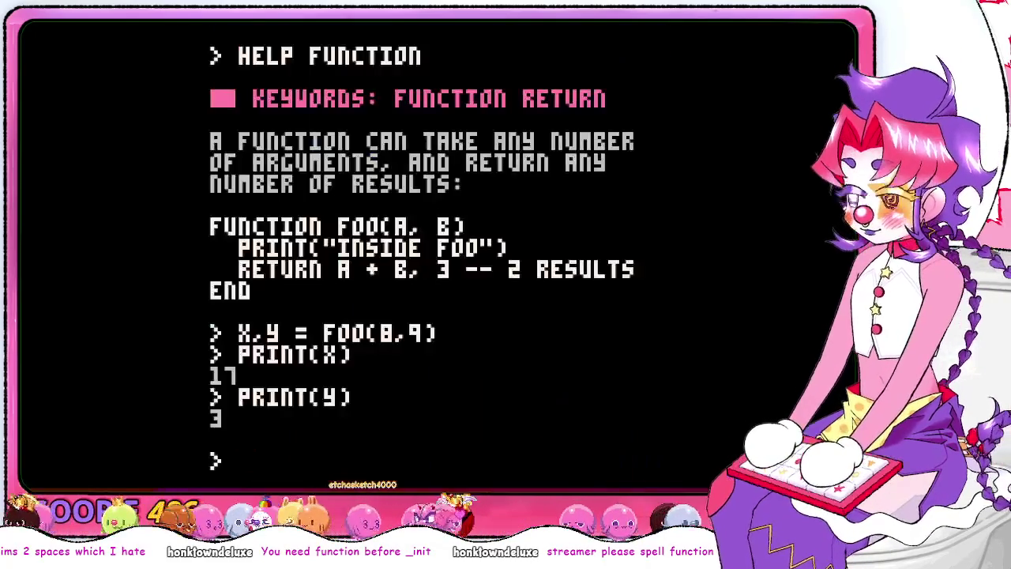
{"action": "type", "text": "HELP"}
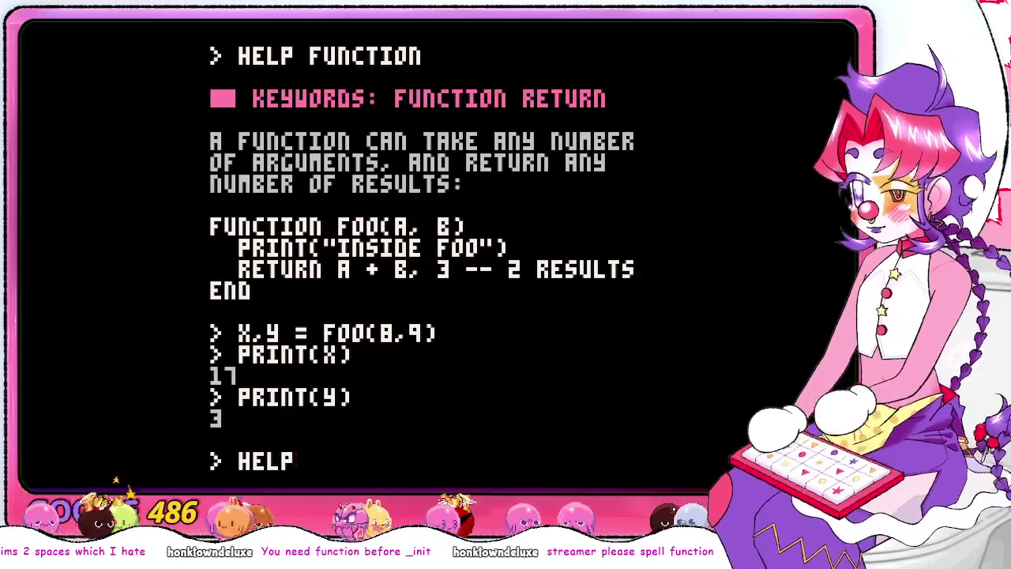
{"action": "key", "text": "Return"}
{"action": "type", "text": "DATA"}
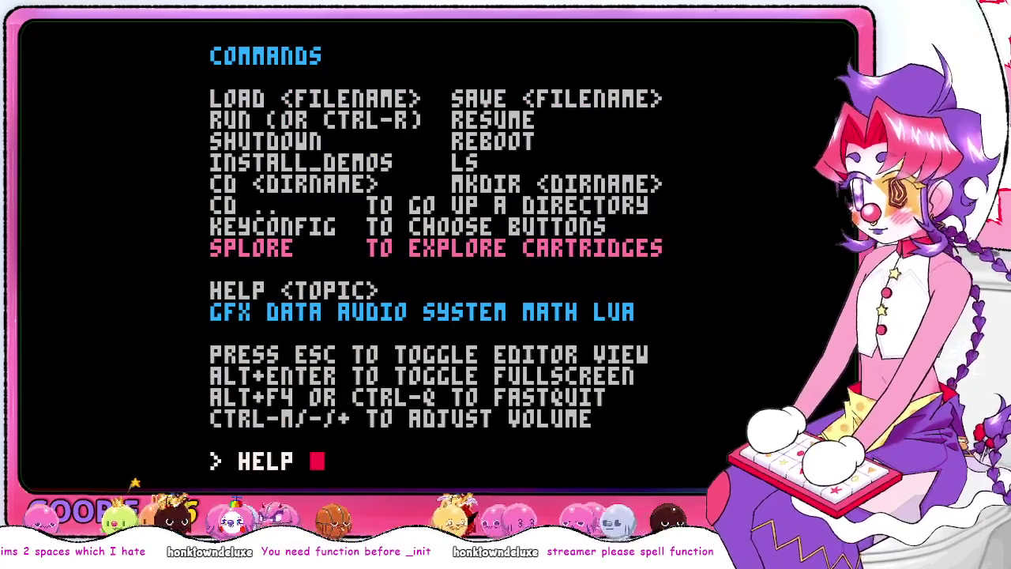
{"action": "key", "text": "Return"}
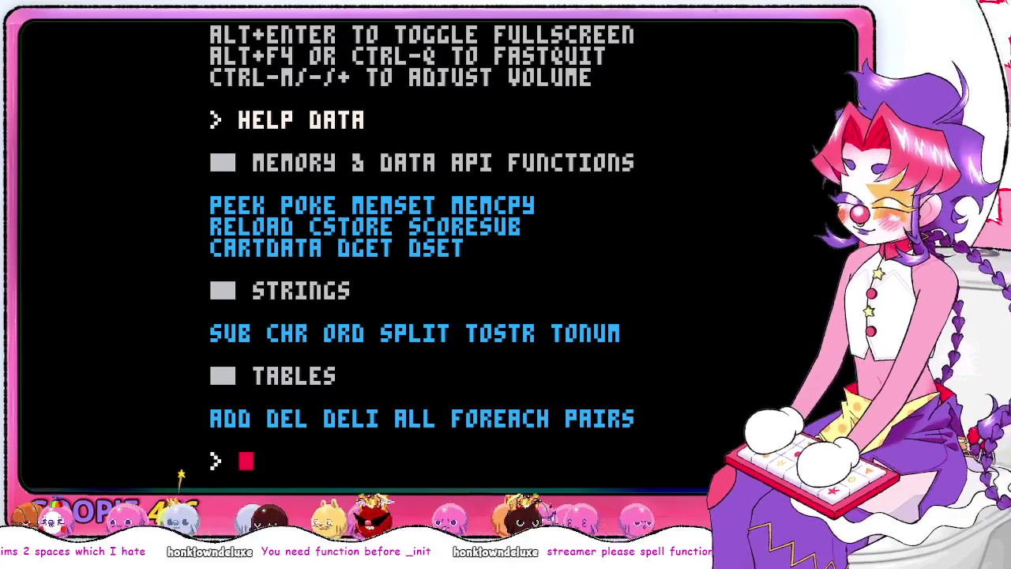
{"action": "type", "text": "HELP"}
Read the console help on system and _init, then return to the code
{"action": "key", "text": "Return"}
{"action": "type", "text": "help "}
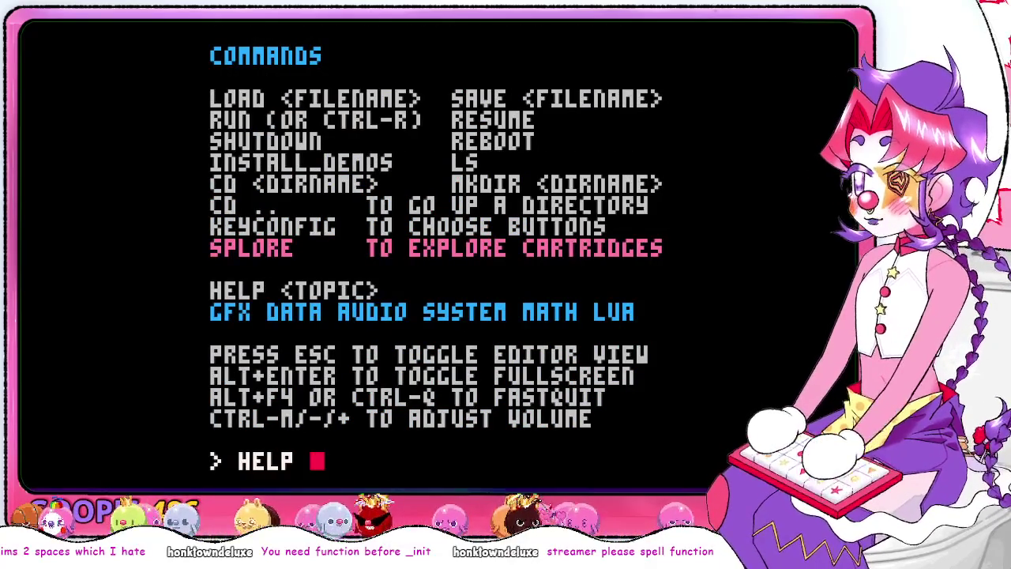
{"action": "type", "text": "system"}
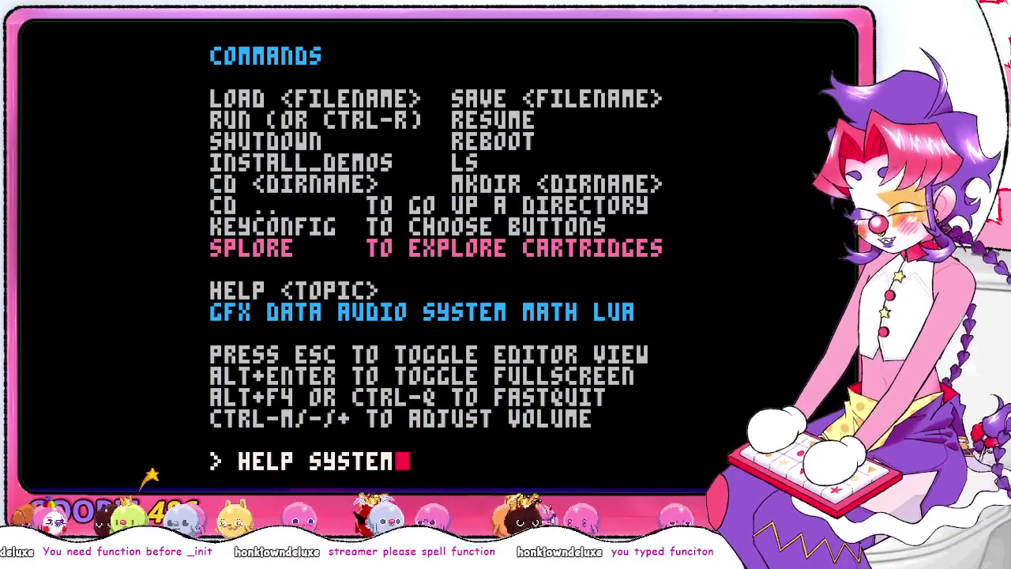
{"action": "key", "text": "BackSpace"}
{"action": "key", "text": "BackSpace"}
{"action": "key", "text": "BackSpace"}
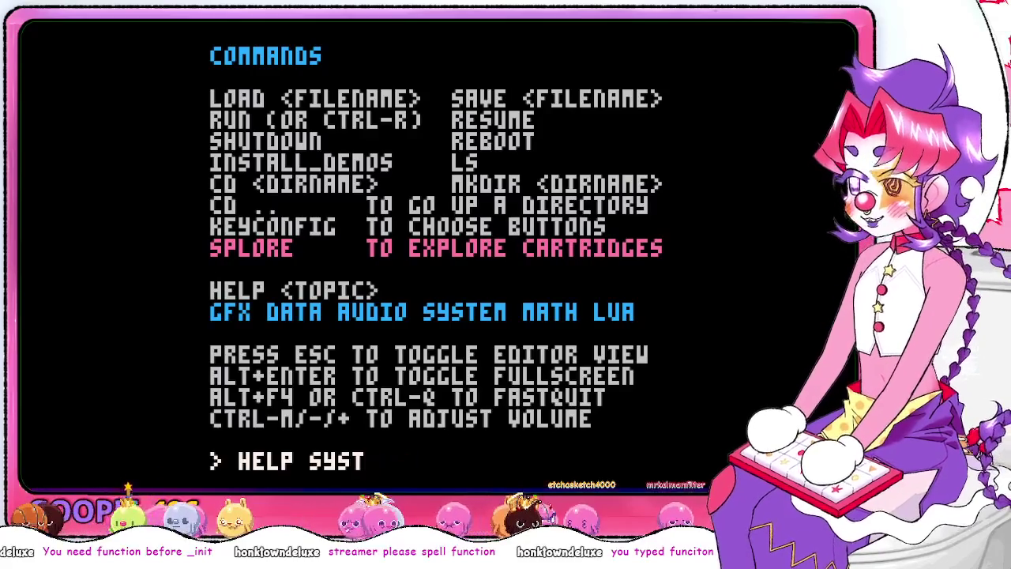
{"action": "type", "text": "stem"}
{"action": "key", "text": "Return"}
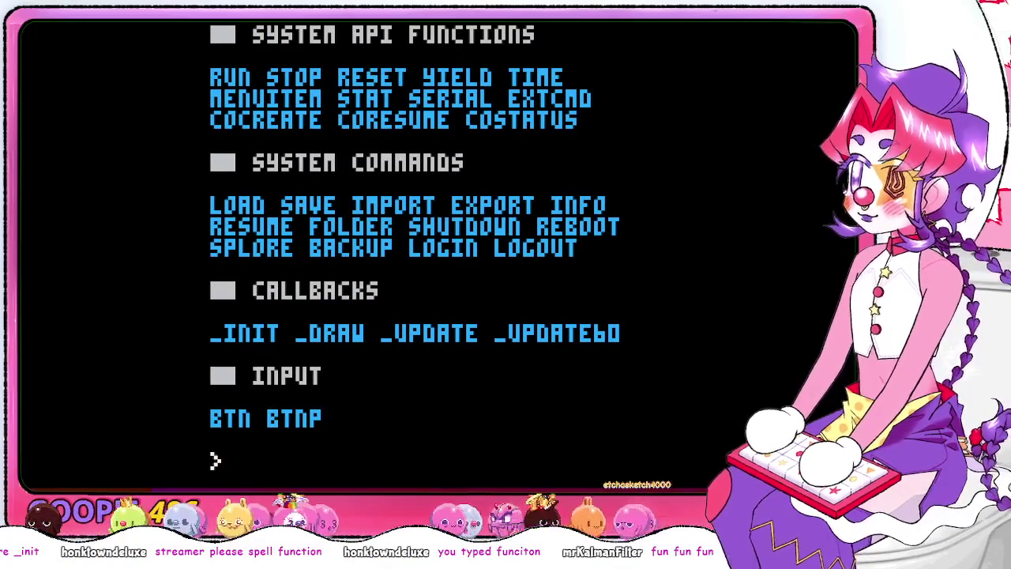
{"action": "type", "text": "help _in"}
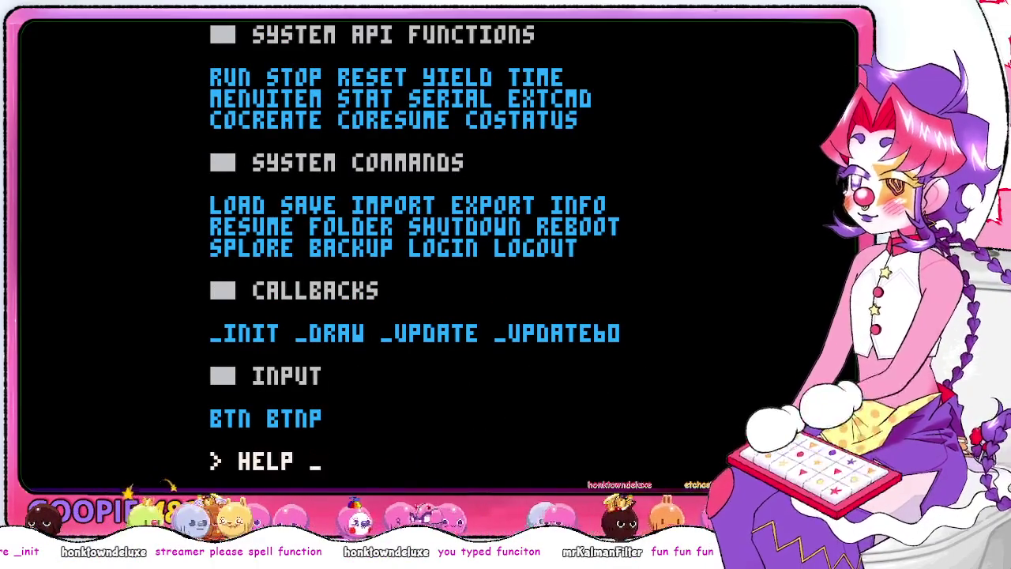
{"action": "type", "text": "it"}
{"action": "key", "text": "Return"}
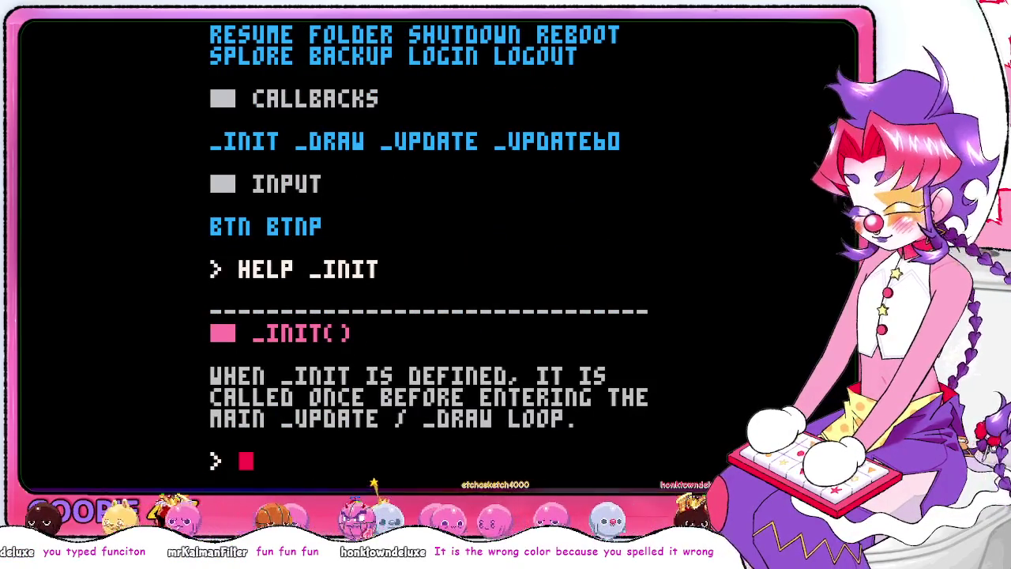
{"action": "key", "text": "Escape"}
Fix the misspelled 'FUNCITON' so the declaration reads 'function _init()'
{"action": "key", "text": "Down"}
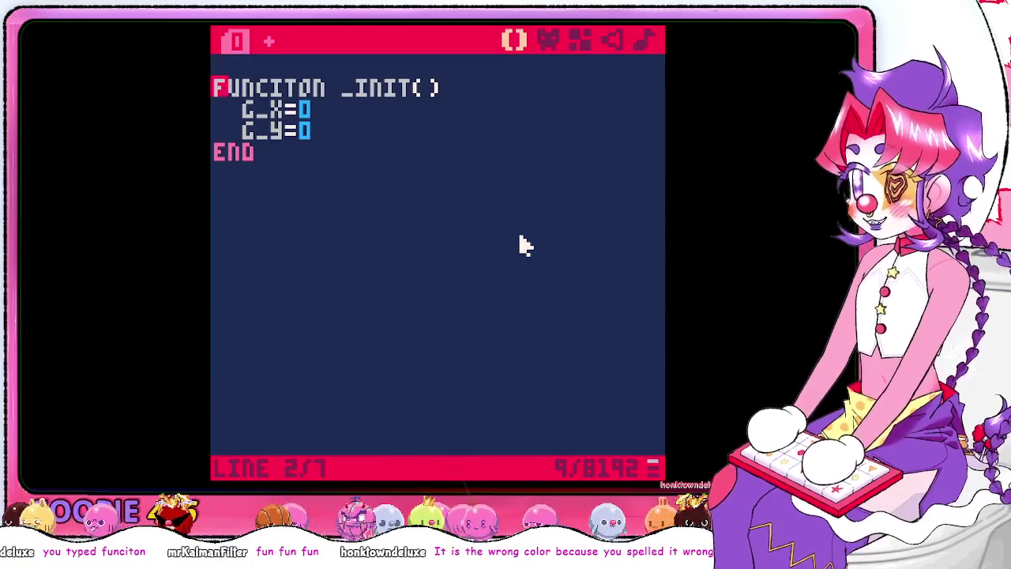
{"action": "key", "text": "Right"}
{"action": "key", "text": "Right"}
{"action": "key", "text": "Right"}
{"action": "key", "text": "Right"}
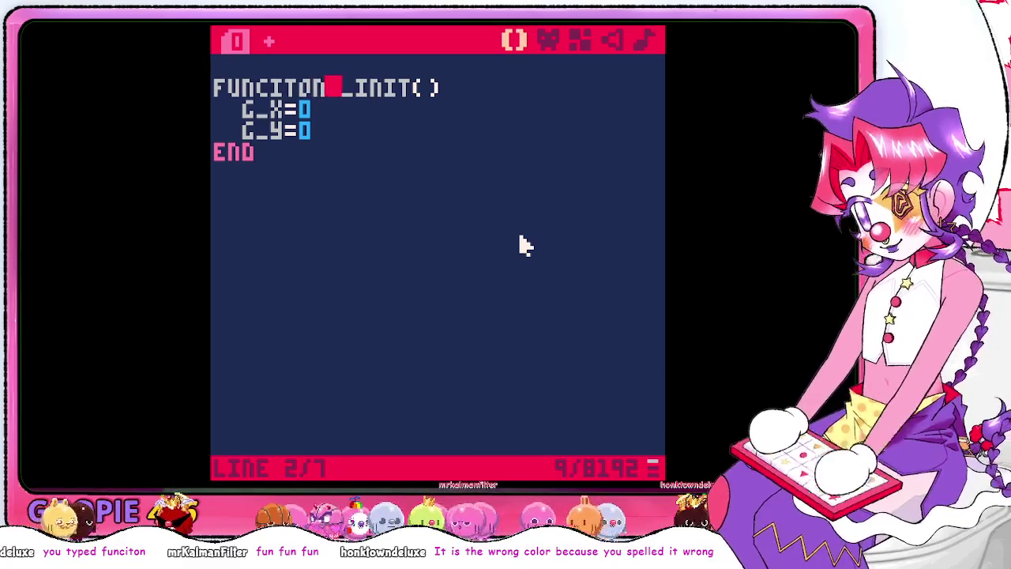
{"action": "key", "text": "BackSpace"}
{"action": "key", "text": "BackSpace"}
{"action": "key", "text": "BackSpace"}
{"action": "type", "text": "TION"}
{"action": "key", "text": "Down"}
{"action": "key", "text": "Down"}
{"action": "key", "text": "Down"}
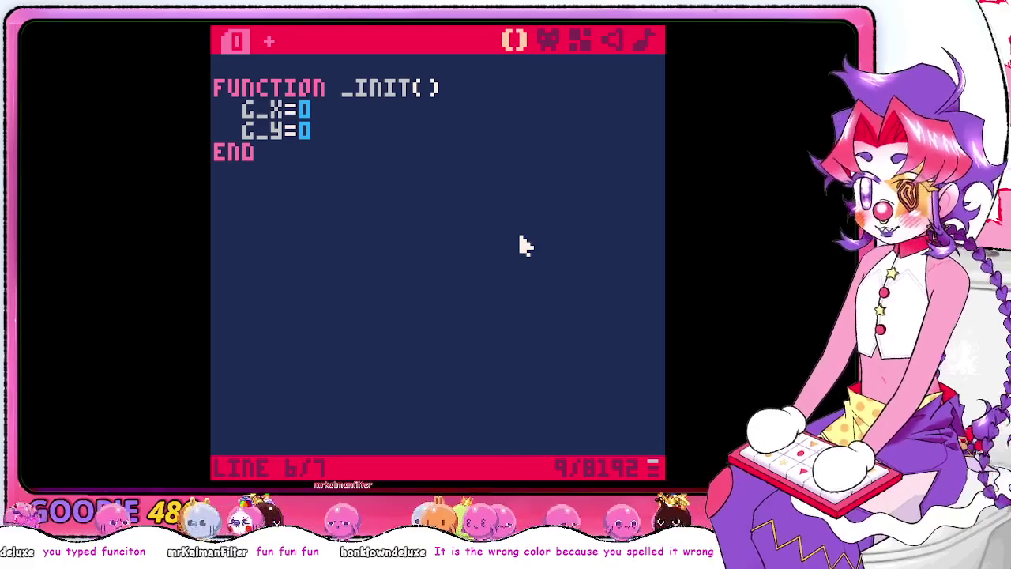
Switch to the Gamedev with PICO-8 PDF and scroll to Cave Diver Step 1, pages 24–25
{"action": "key", "text": "alt+Tab"}
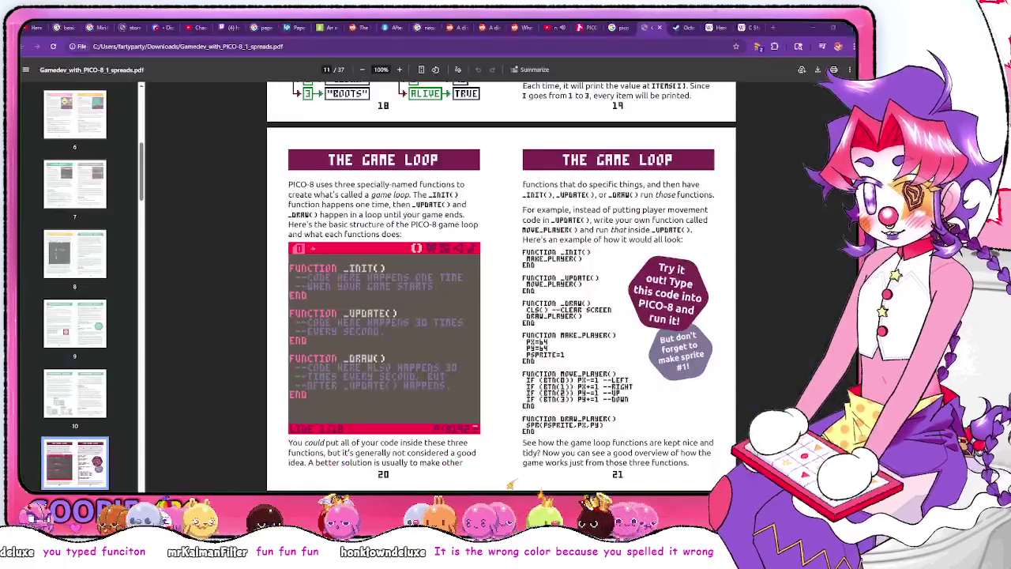
{"action": "scroll", "coordinate": [501, 268], "scroll_direction": "down", "scroll_amount": 1}
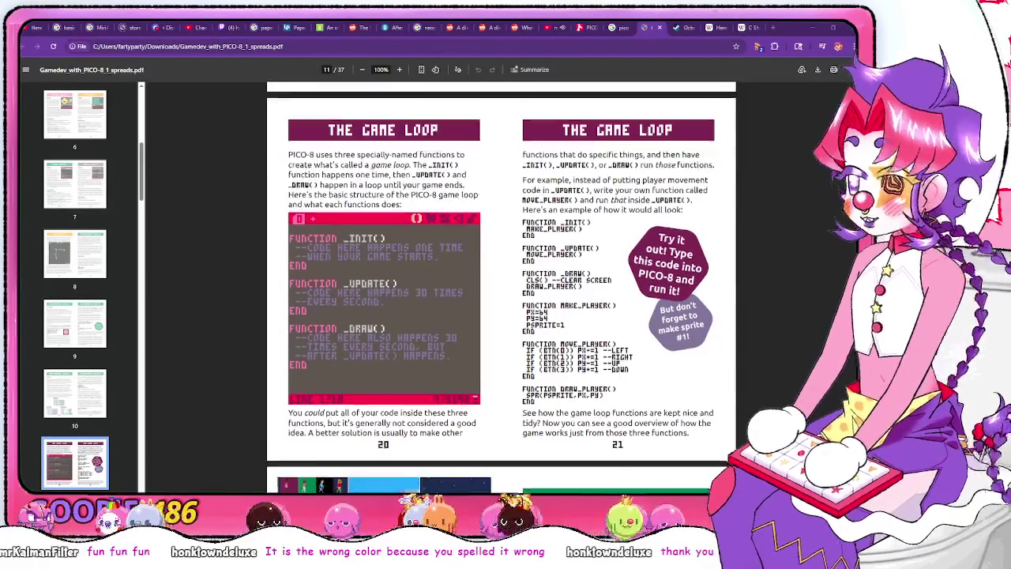
{"action": "scroll", "coordinate": [501, 268], "scroll_direction": "down", "scroll_amount": 10}
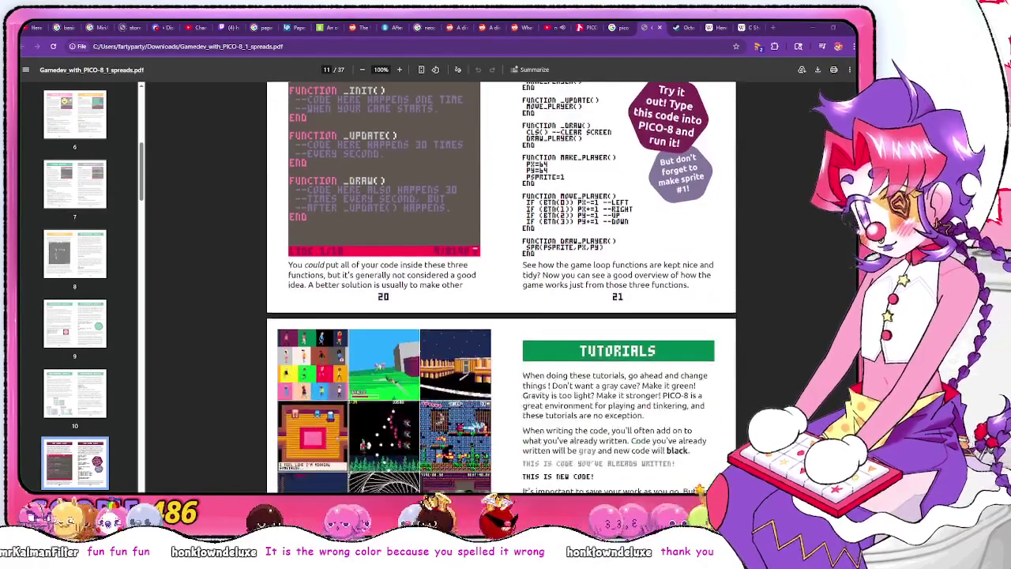
{"action": "scroll", "coordinate": [500, 285], "scroll_direction": "down", "scroll_amount": 1}
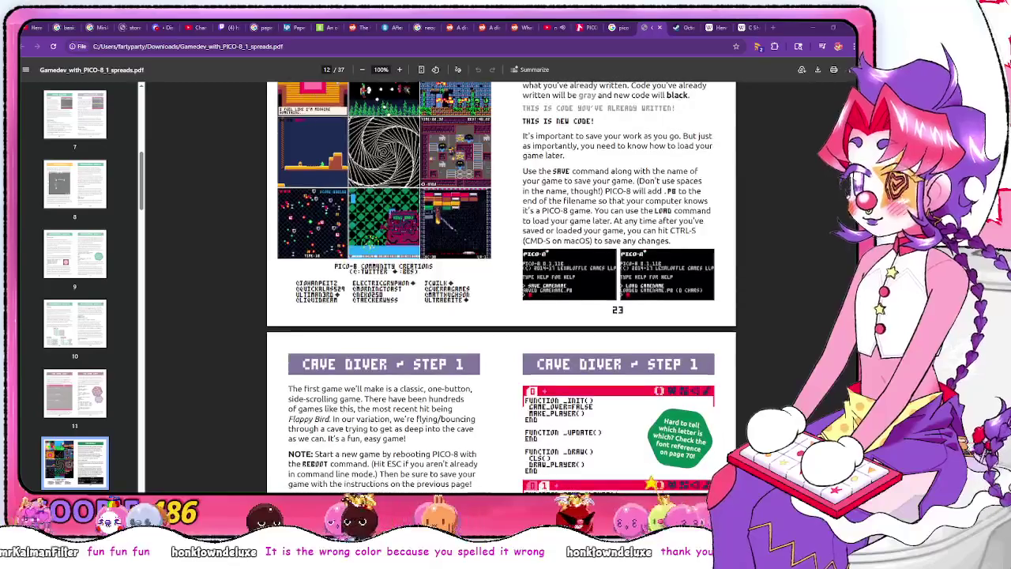
{"action": "scroll", "coordinate": [500, 281], "scroll_direction": "down", "scroll_amount": 5}
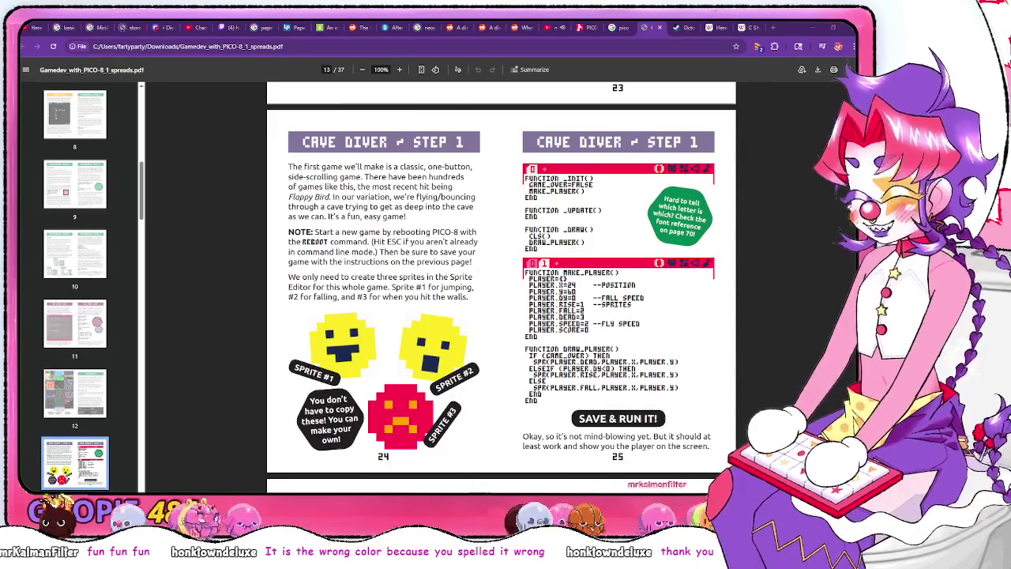
Scroll the Cave Diver guide through Steps 2–6, then back to the Step 1 spread on pages 24–25
{"action": "scroll", "coordinate": [501, 285], "scroll_direction": "down", "scroll_amount": 3}
{"action": "scroll", "coordinate": [502, 284], "scroll_direction": "down", "scroll_amount": 1}
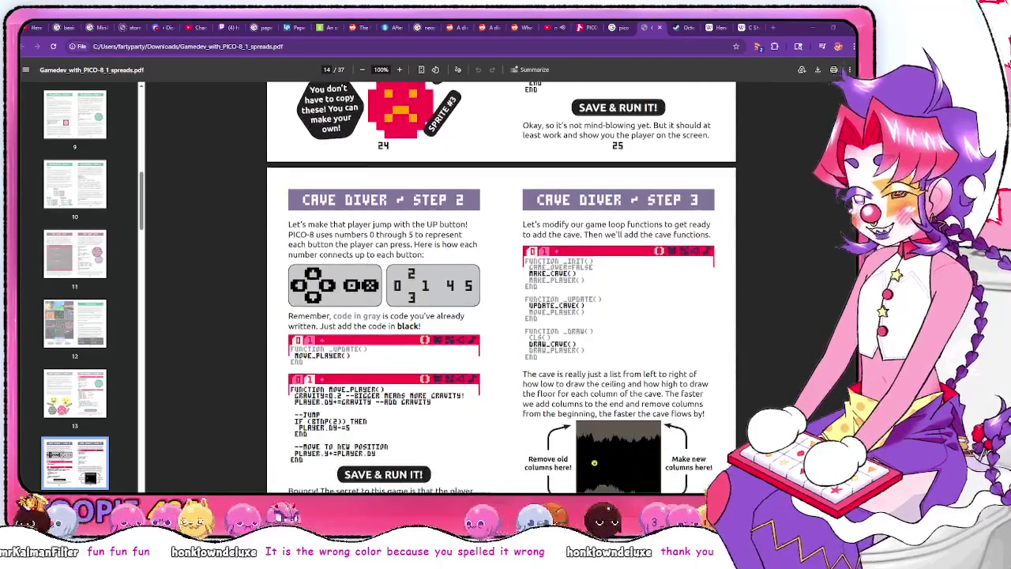
{"action": "scroll", "coordinate": [501, 284], "scroll_direction": "up", "scroll_amount": 4}
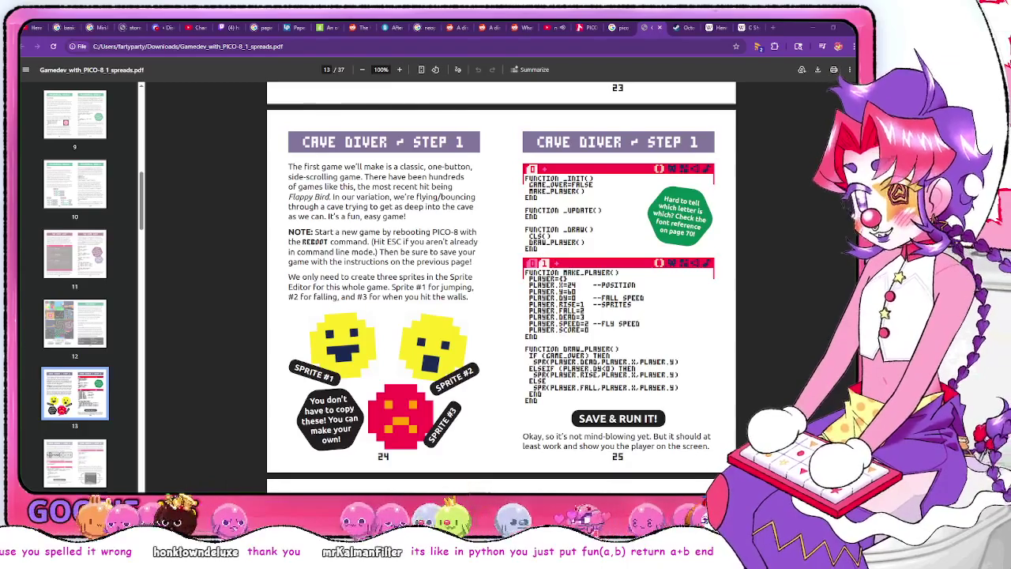
{"action": "scroll", "coordinate": [500, 285], "scroll_direction": "down", "scroll_amount": 3}
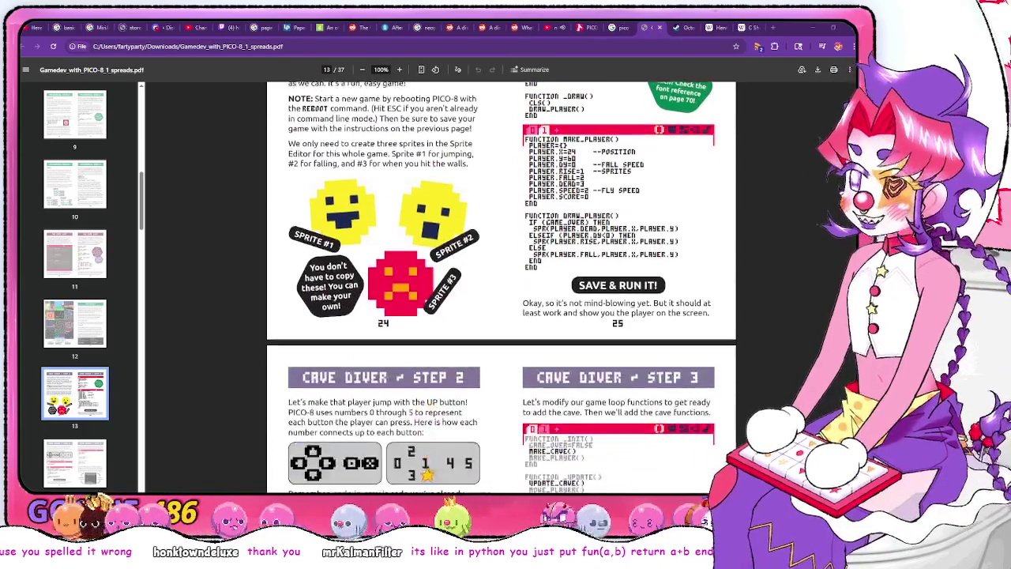
{"action": "scroll", "coordinate": [501, 285], "scroll_direction": "down", "scroll_amount": 4}
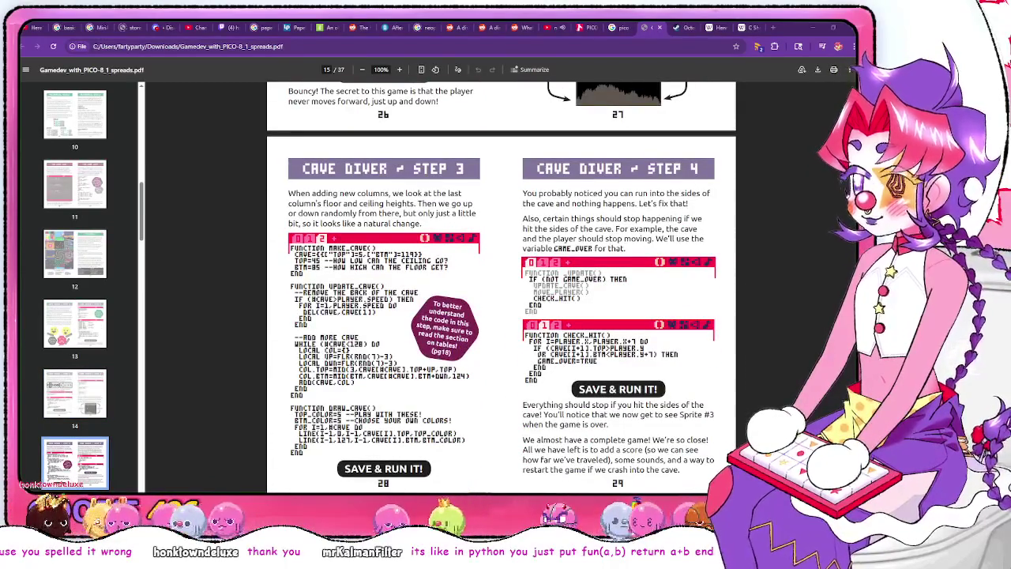
{"action": "scroll", "coordinate": [501, 285], "scroll_direction": "down", "scroll_amount": 5}
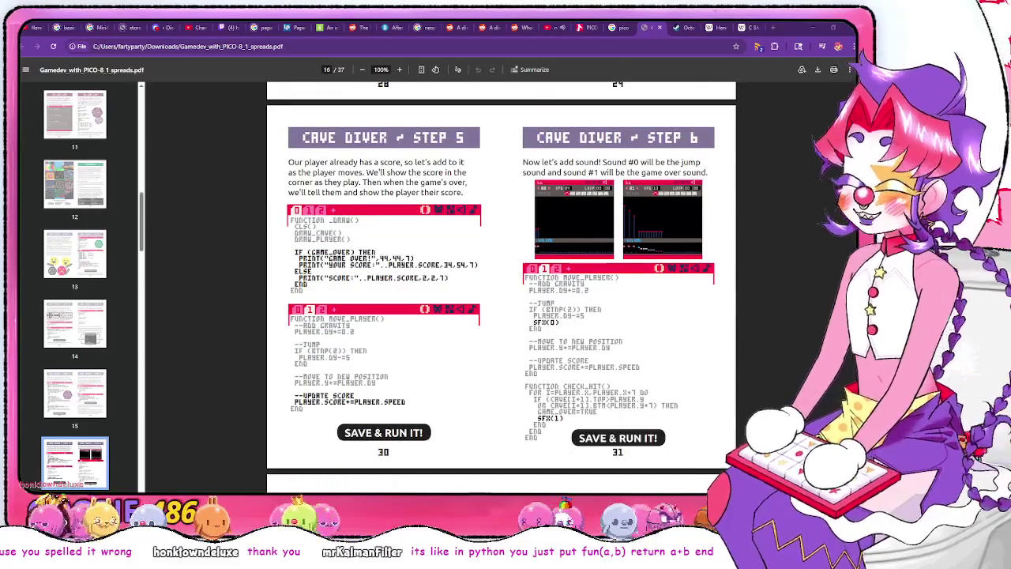
{"action": "scroll", "coordinate": [501, 268], "scroll_direction": "up", "scroll_amount": 15}
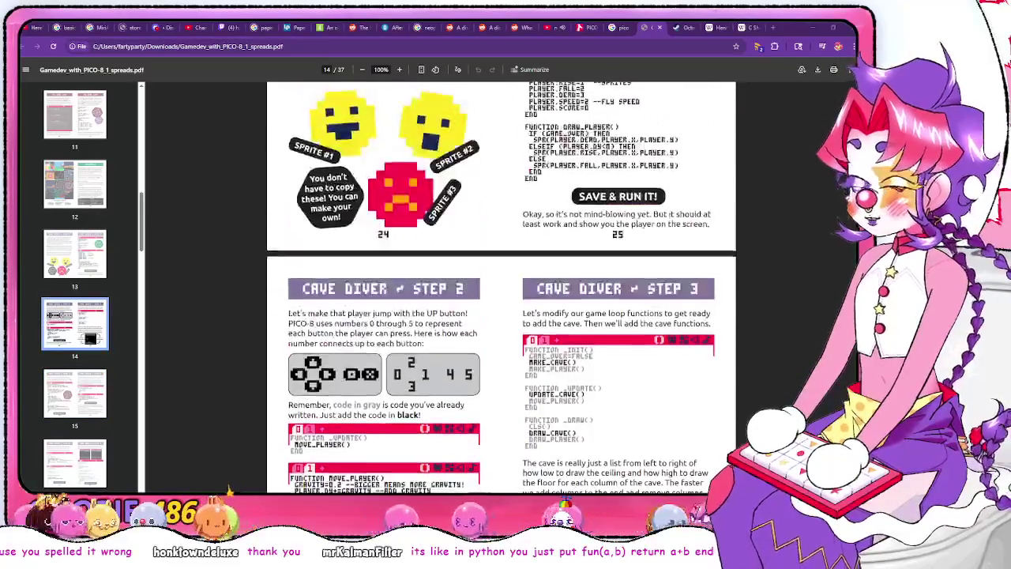
{"action": "scroll", "coordinate": [501, 269], "scroll_direction": "up", "scroll_amount": 5}
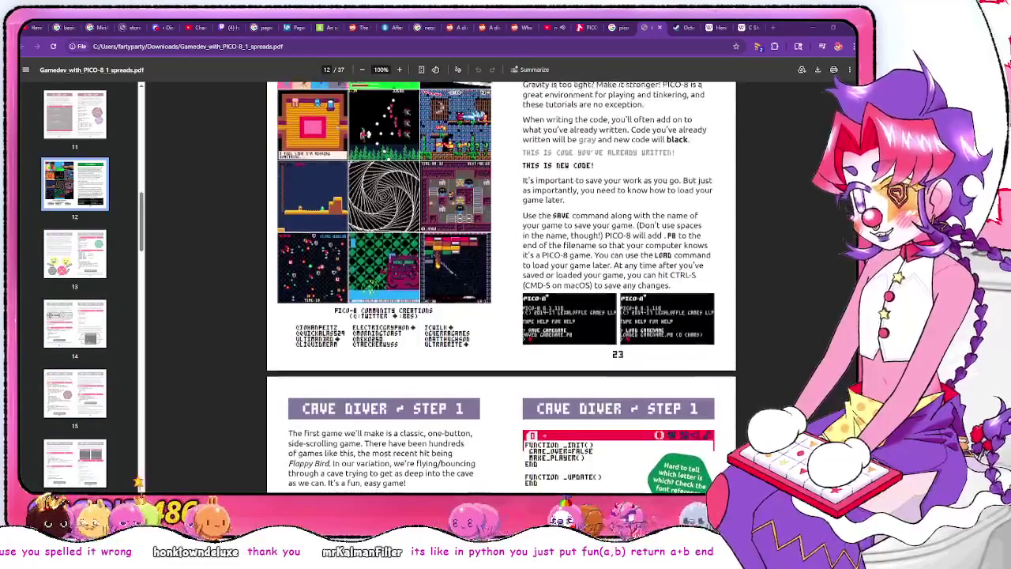
{"action": "scroll", "coordinate": [501, 269], "scroll_direction": "up", "scroll_amount": 1}
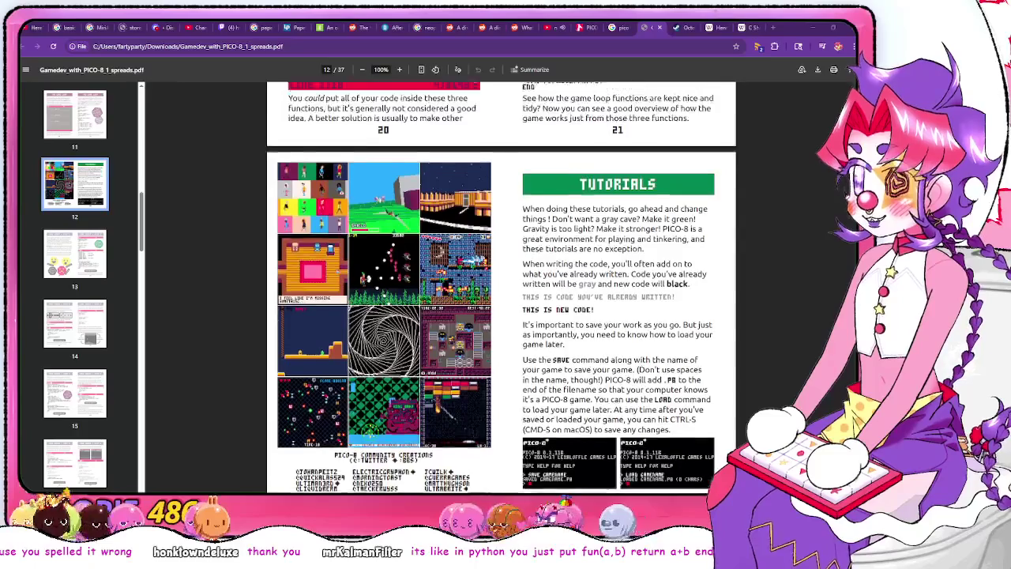
{"action": "scroll", "coordinate": [501, 268], "scroll_direction": "down", "scroll_amount": 3}
{"action": "scroll", "coordinate": [501, 268], "scroll_direction": "down", "scroll_amount": 5}
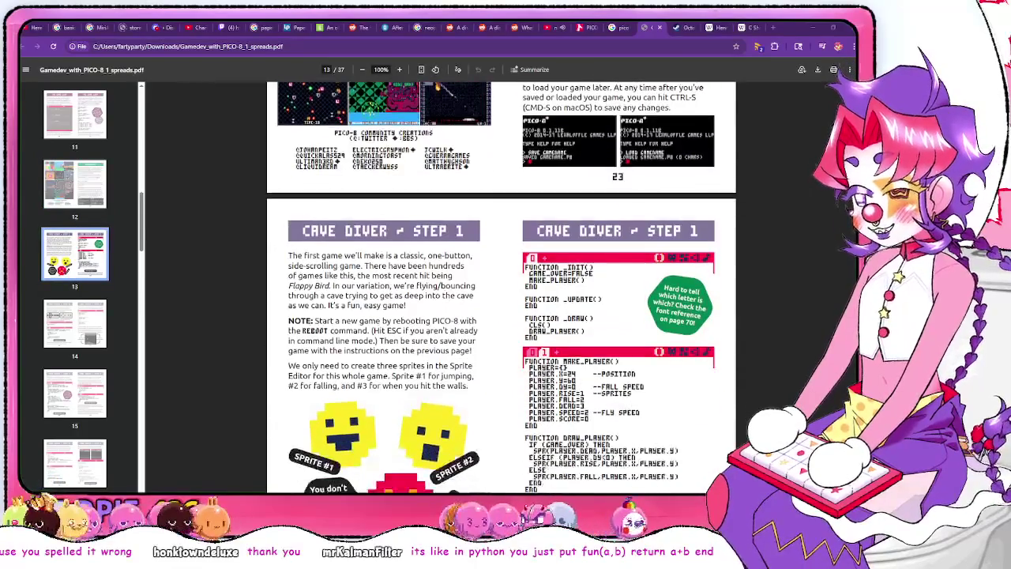
{"action": "scroll", "coordinate": [501, 268], "scroll_direction": "down", "scroll_amount": 1}
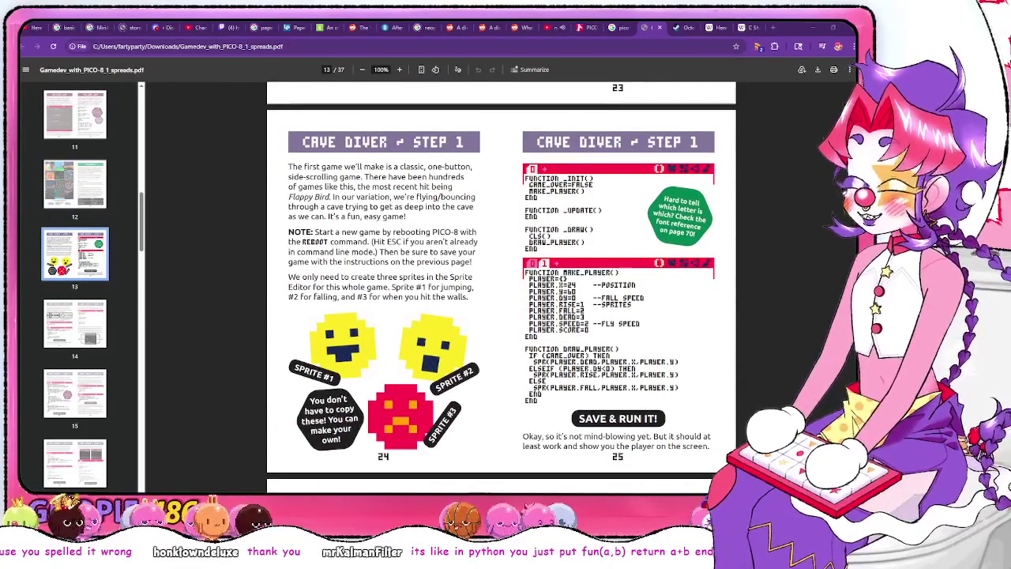
Go to the pico-8 font search tab and step back and forward through its history
{"action": "left_click", "coordinate": [621, 26]}
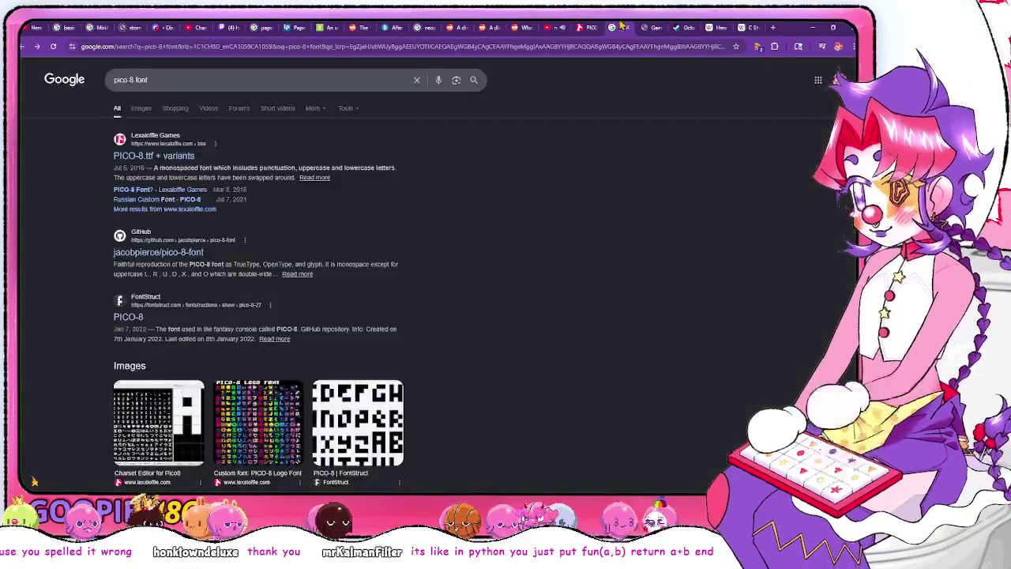
{"action": "key", "text": "alt+Left"}
{"action": "key", "text": "alt+Left"}
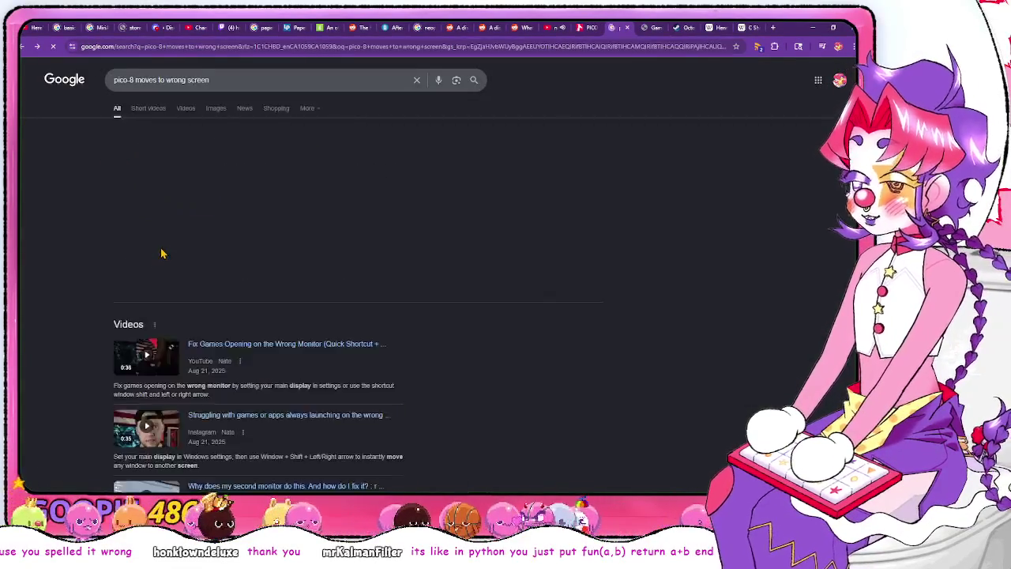
{"action": "key", "text": "alt+Right"}
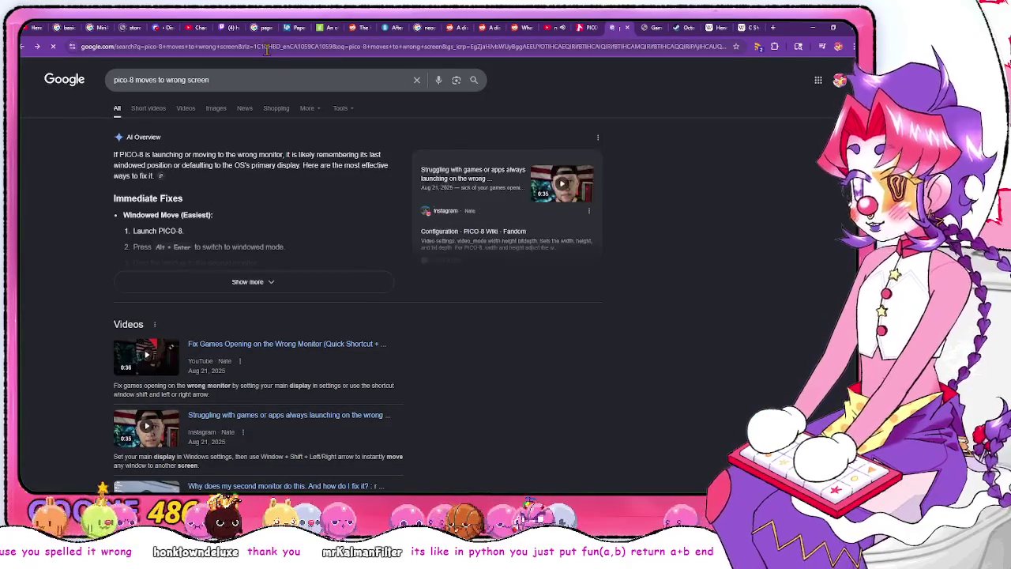
Search Google for pico-8 and open the official PICO-8 Fantasy Console result
{"action": "left_click", "coordinate": [267, 49]}
{"action": "type", "text": "pico"}
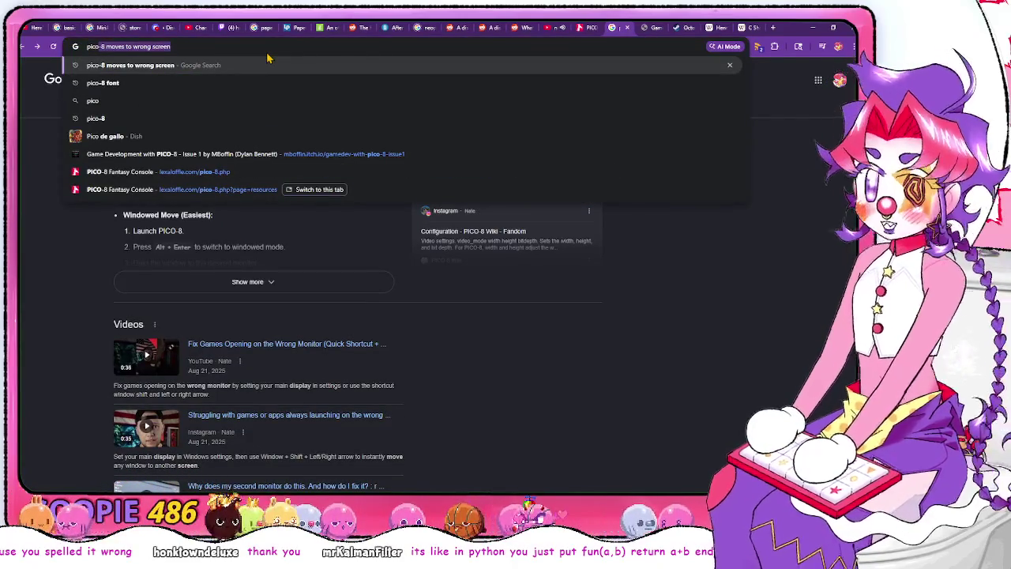
{"action": "type", "text": "-8"}
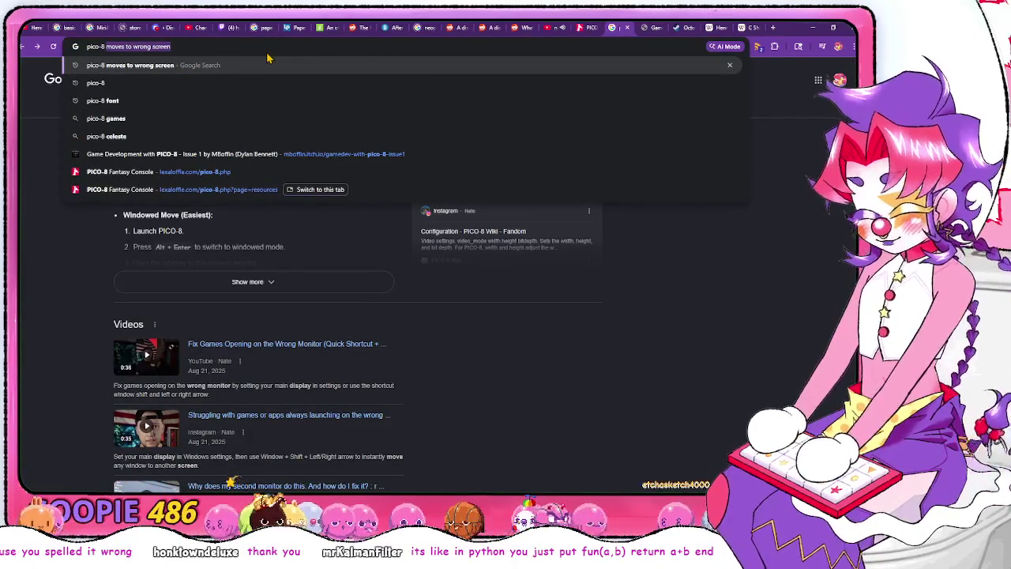
{"action": "key", "text": "Delete"}
{"action": "key", "text": "Return"}
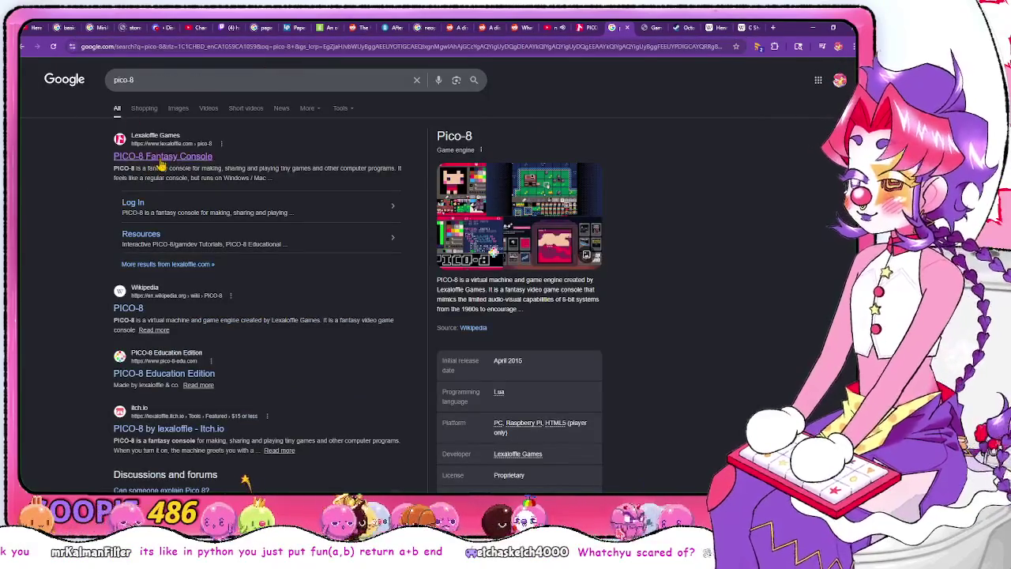
{"action": "left_click", "coordinate": [162, 158]}
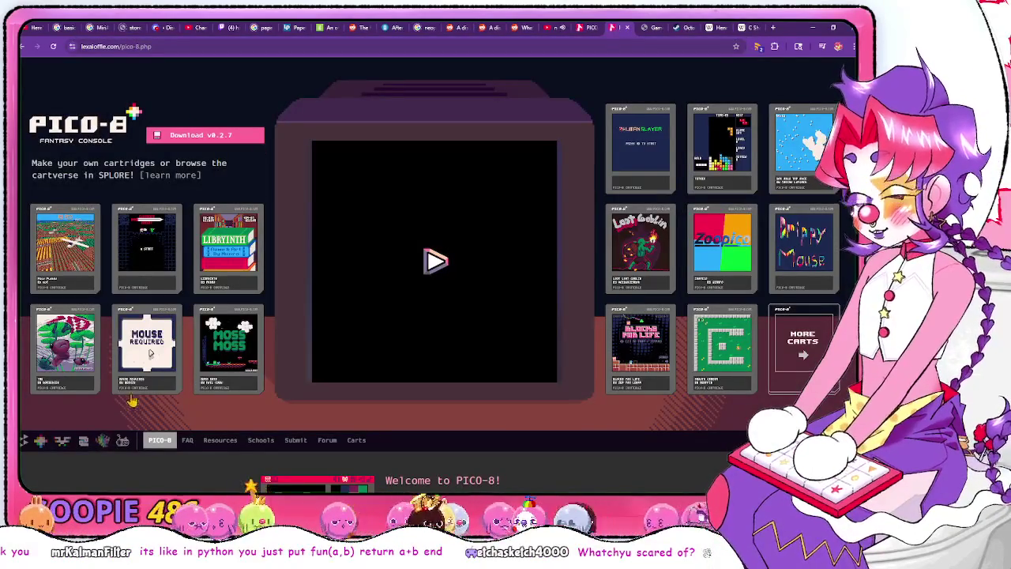
Open the Lexaloffle Resources page, then read through the PICO-8 FAQ
{"action": "left_click", "coordinate": [213, 440]}
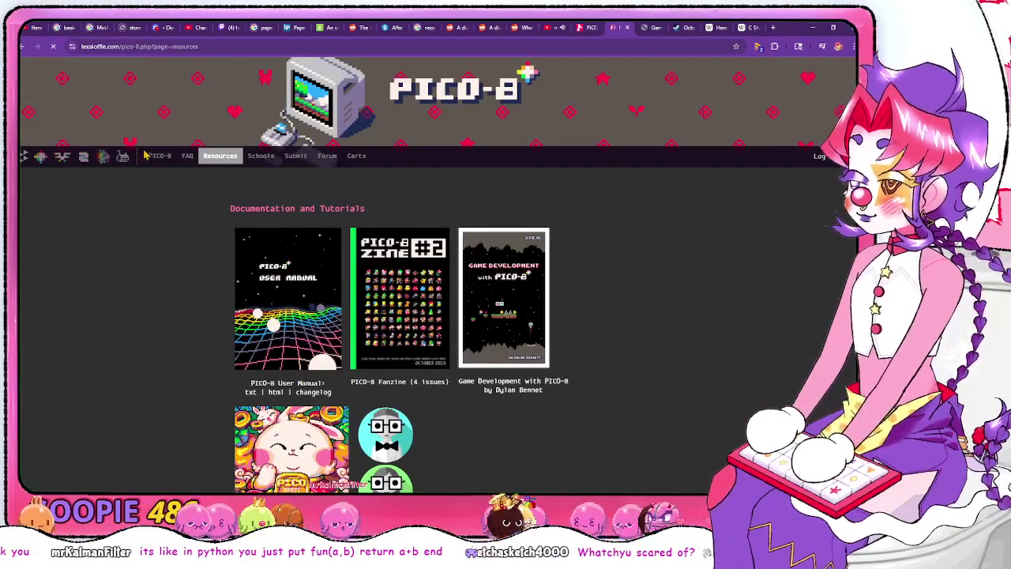
{"action": "left_click", "coordinate": [187, 155]}
{"action": "scroll", "coordinate": [194, 235], "scroll_direction": "down", "scroll_amount": 3}
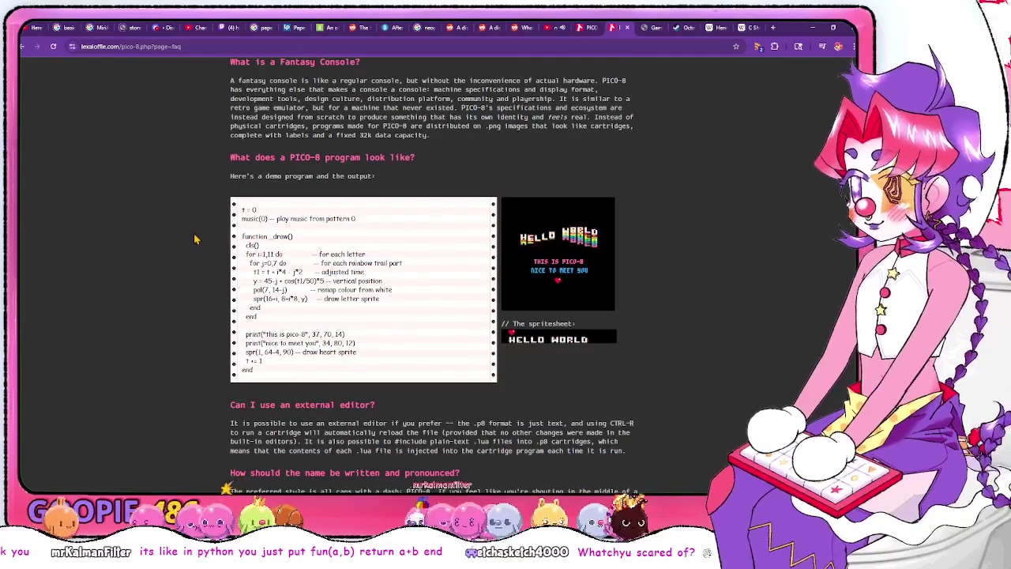
{"action": "scroll", "coordinate": [207, 331], "scroll_direction": "down", "scroll_amount": 3}
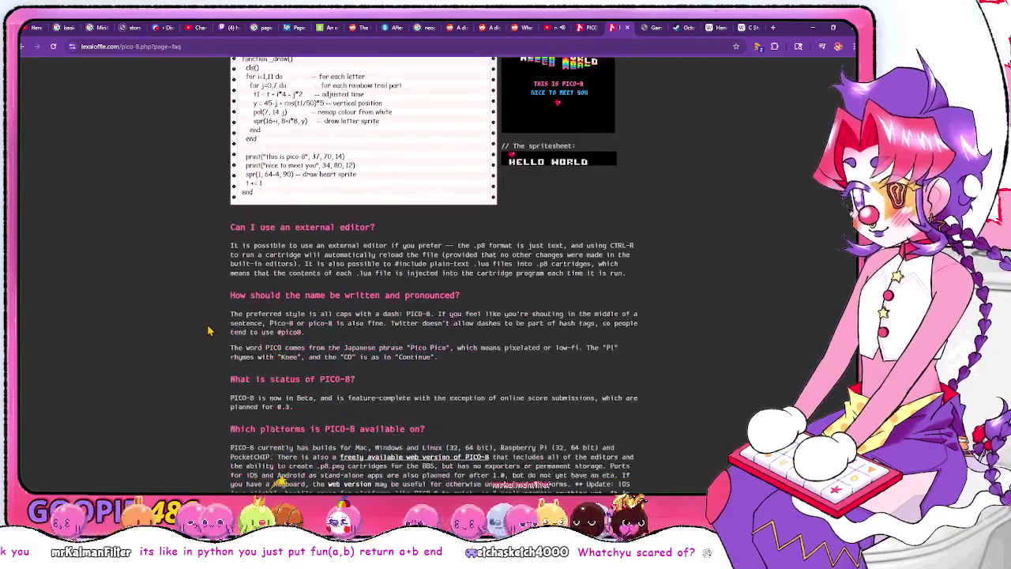
{"action": "scroll", "coordinate": [207, 331], "scroll_direction": "down", "scroll_amount": 15}
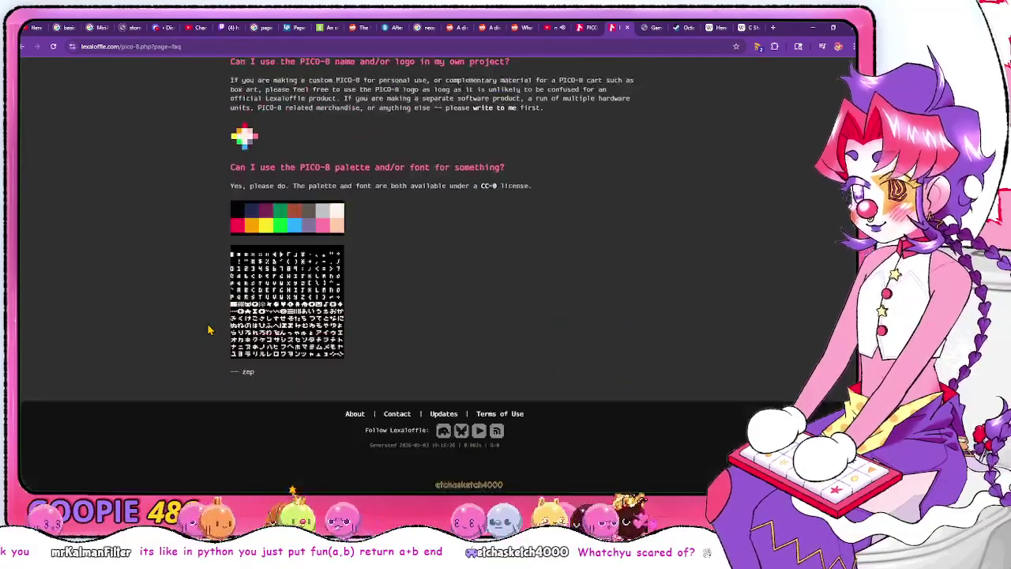
{"action": "scroll", "coordinate": [210, 332], "scroll_direction": "up", "scroll_amount": 20}
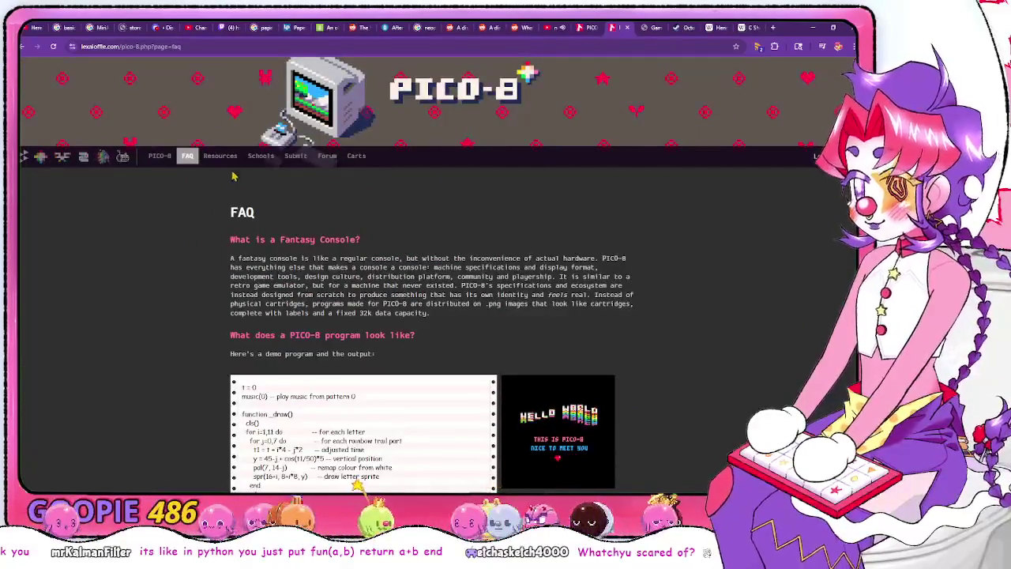
Return to Resources and open PICO-8 reference material, including the API Cheat Sheet, in new tabs
{"action": "left_click", "coordinate": [220, 155]}
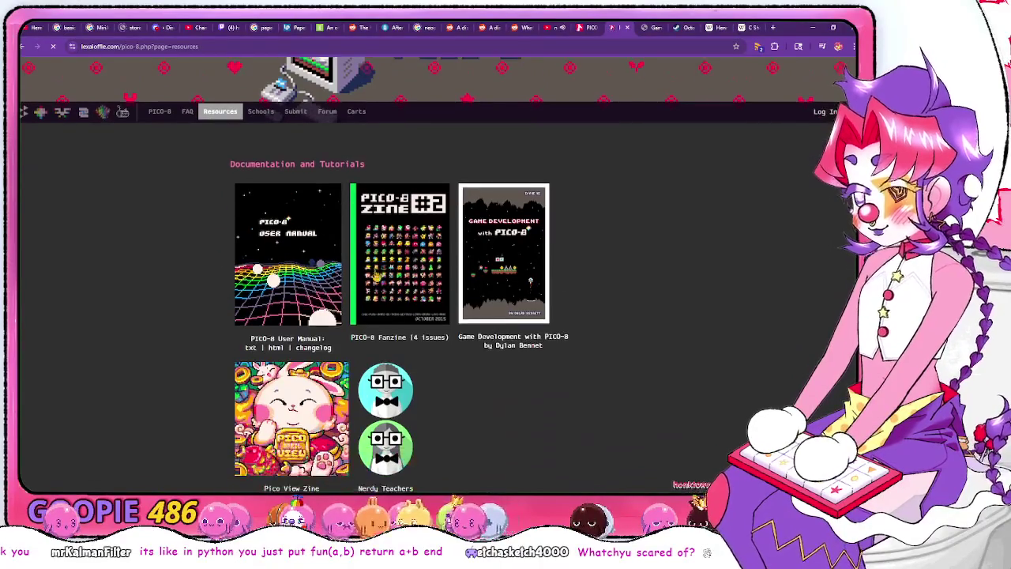
{"action": "scroll", "coordinate": [463, 388], "scroll_direction": "down", "scroll_amount": 3}
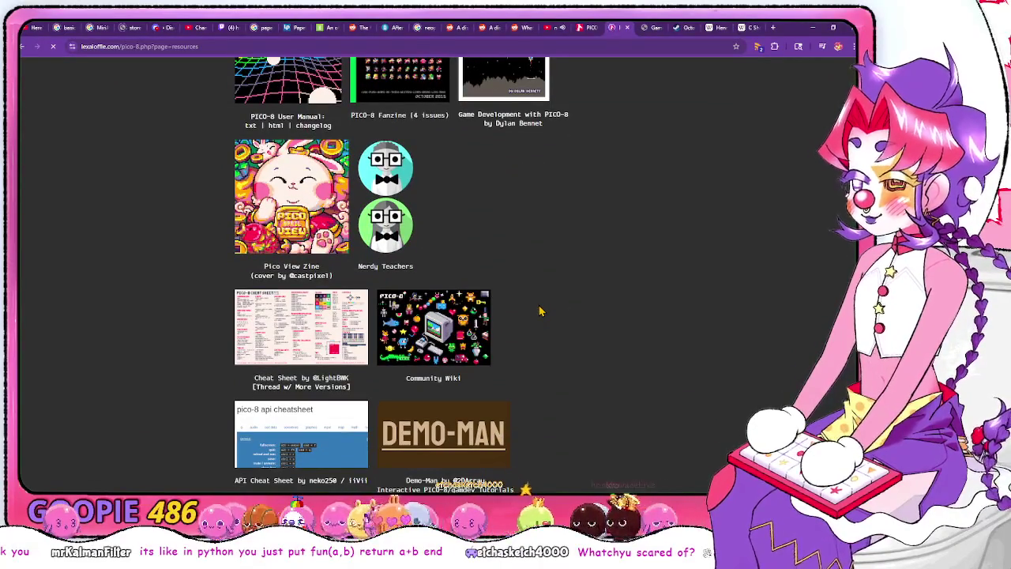
{"action": "scroll", "coordinate": [298, 319], "scroll_direction": "down", "scroll_amount": 2}
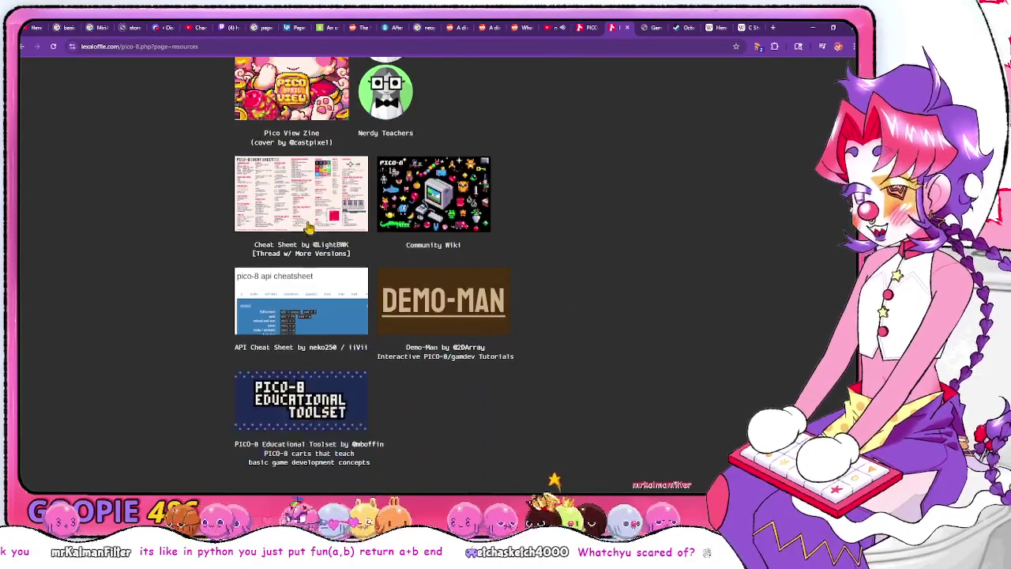
{"action": "middle_click", "coordinate": [338, 205]}
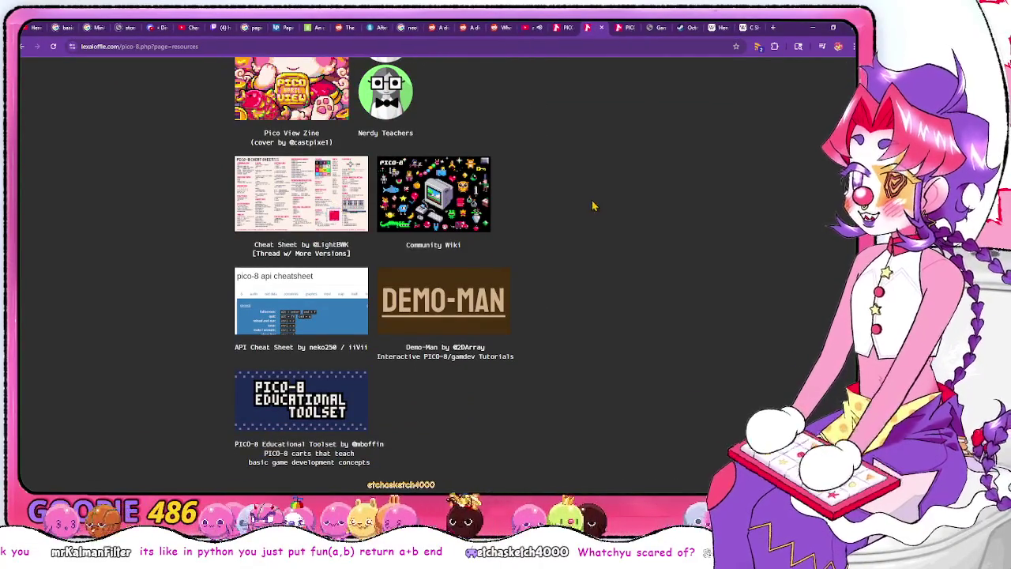
{"action": "scroll", "coordinate": [513, 203], "scroll_direction": "down", "scroll_amount": 1}
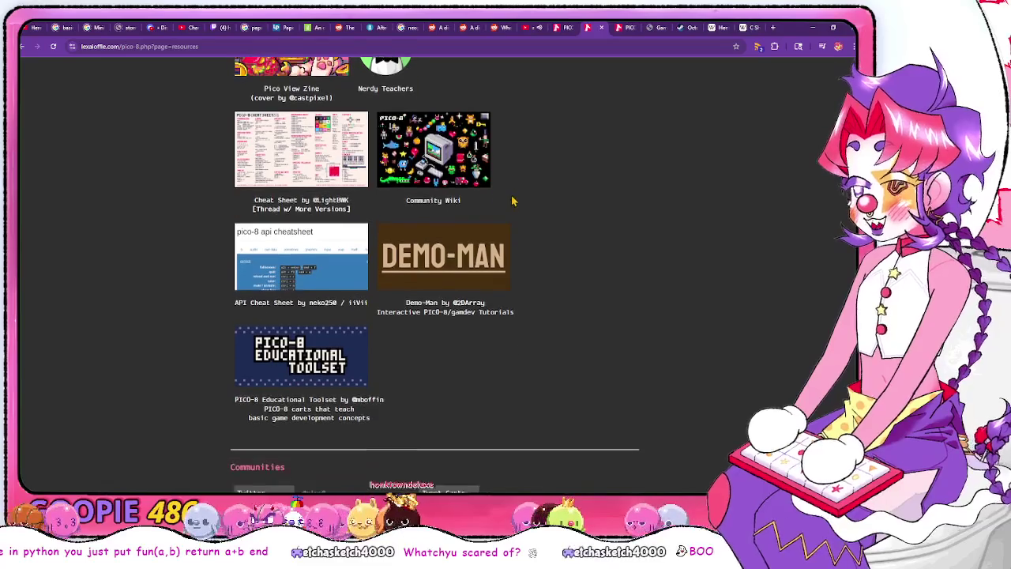
{"action": "middle_click", "coordinate": [358, 265]}
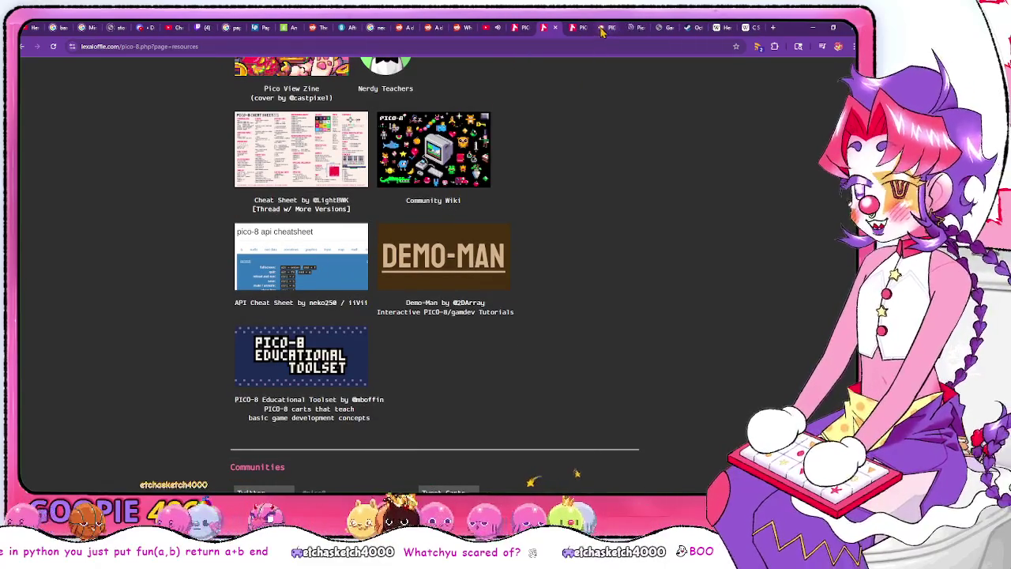
{"action": "left_click", "coordinate": [605, 28]}
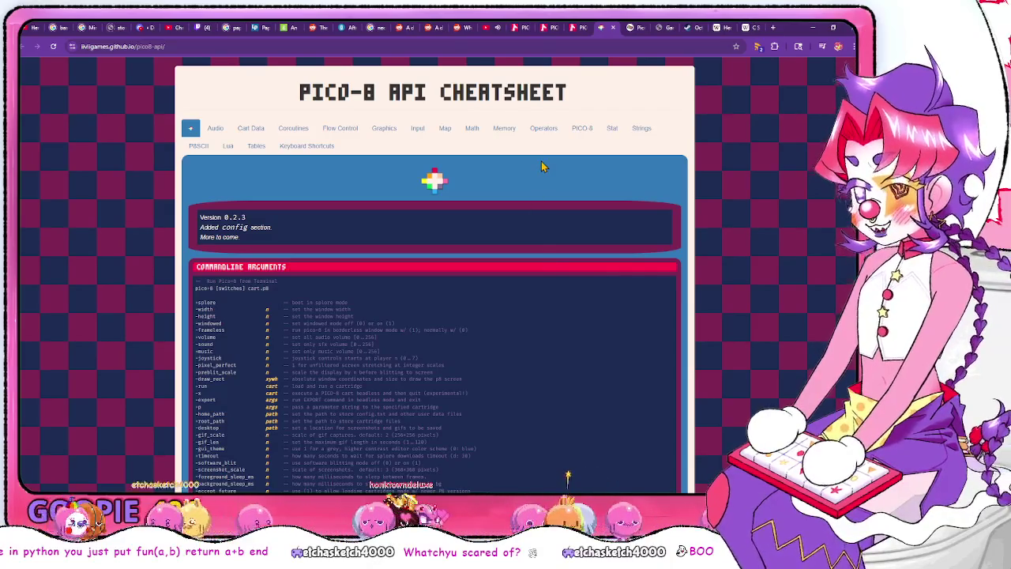
{"action": "scroll", "coordinate": [526, 203], "scroll_direction": "down", "scroll_amount": 5}
{"action": "scroll", "coordinate": [525, 201], "scroll_direction": "up", "scroll_amount": 5}
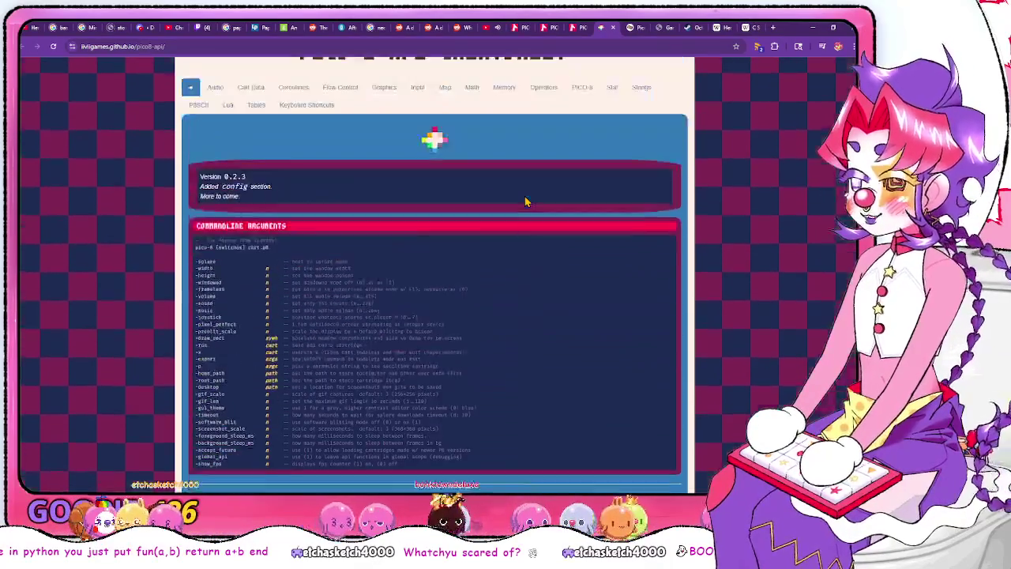
{"action": "scroll", "coordinate": [525, 201], "scroll_direction": "up", "scroll_amount": 1}
{"action": "scroll", "coordinate": [528, 227], "scroll_direction": "down", "scroll_amount": 5}
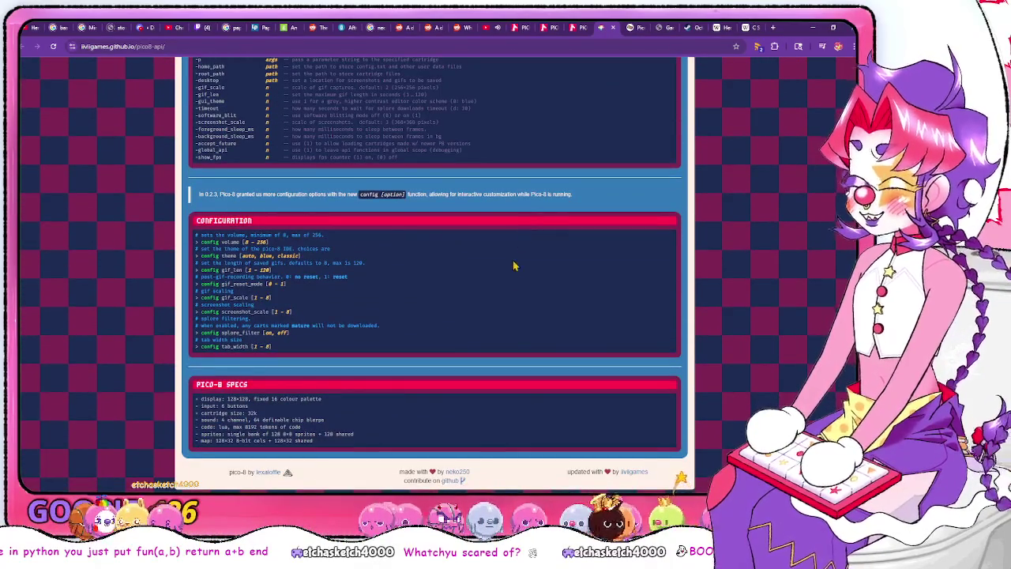
{"action": "scroll", "coordinate": [513, 267], "scroll_direction": "up", "scroll_amount": 5}
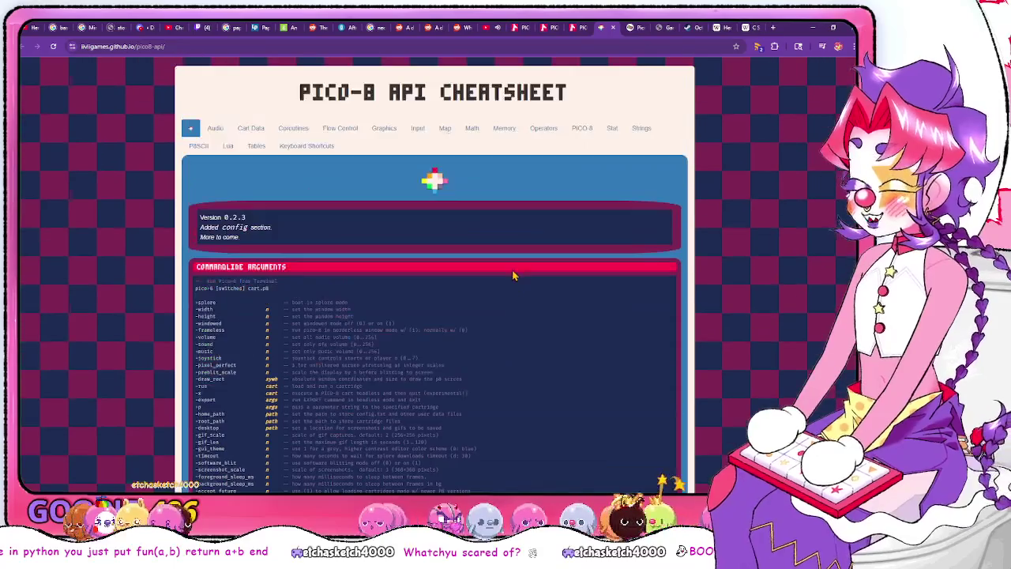
Go to the PICO-8 Wikia main page and scroll through its Quick links and Categories
{"action": "left_click", "coordinate": [630, 28]}
{"action": "scroll", "coordinate": [540, 170], "scroll_direction": "down", "scroll_amount": 3}
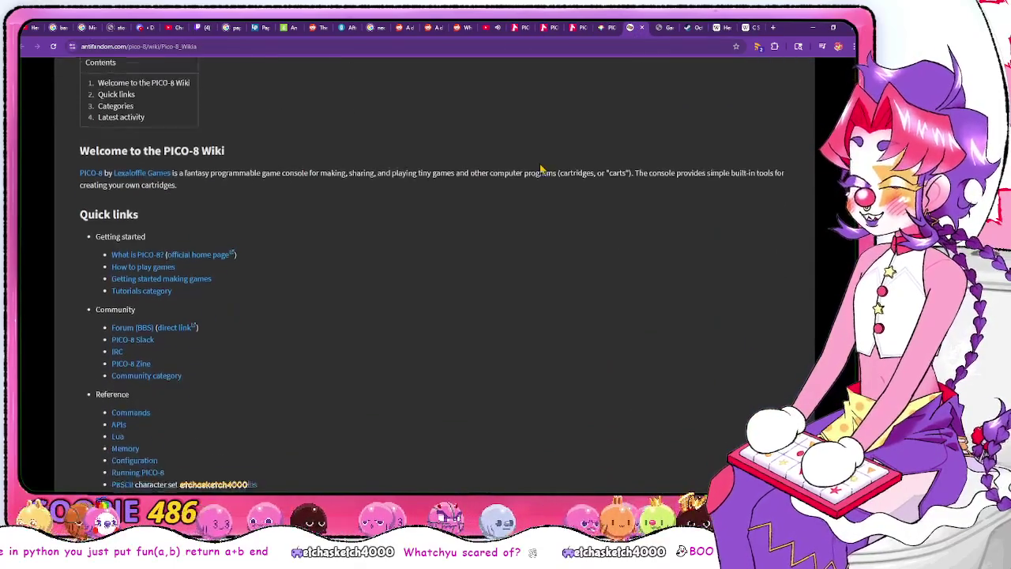
{"action": "scroll", "coordinate": [541, 170], "scroll_direction": "down", "scroll_amount": 4}
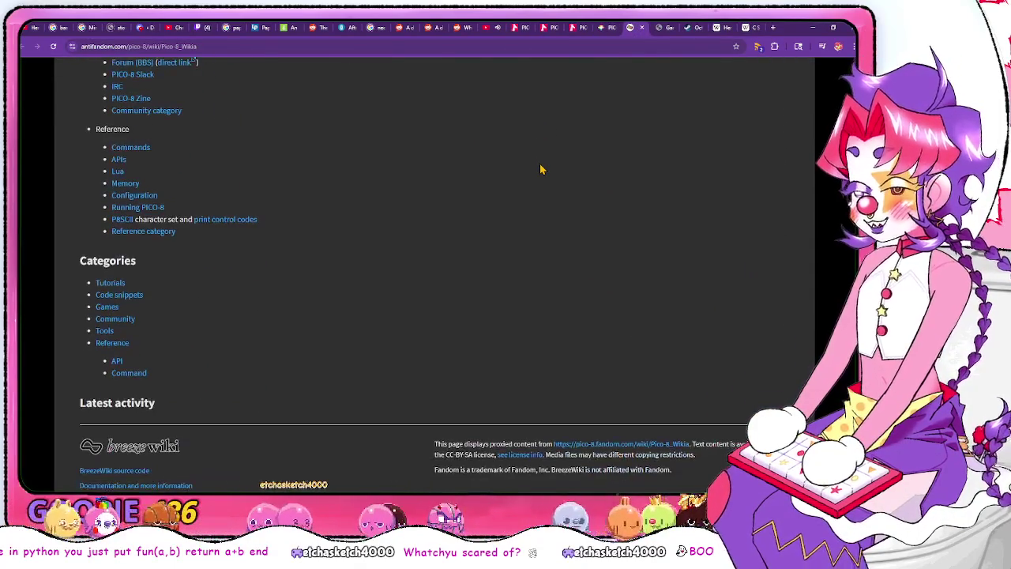
{"action": "scroll", "coordinate": [540, 170], "scroll_direction": "up", "scroll_amount": 7}
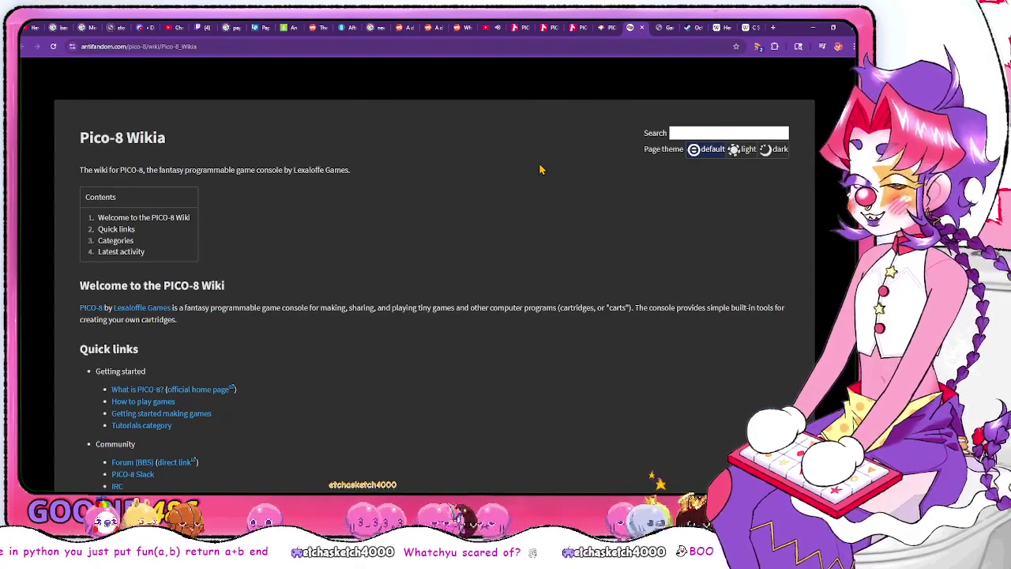
{"action": "scroll", "coordinate": [478, 200], "scroll_direction": "down", "scroll_amount": 4}
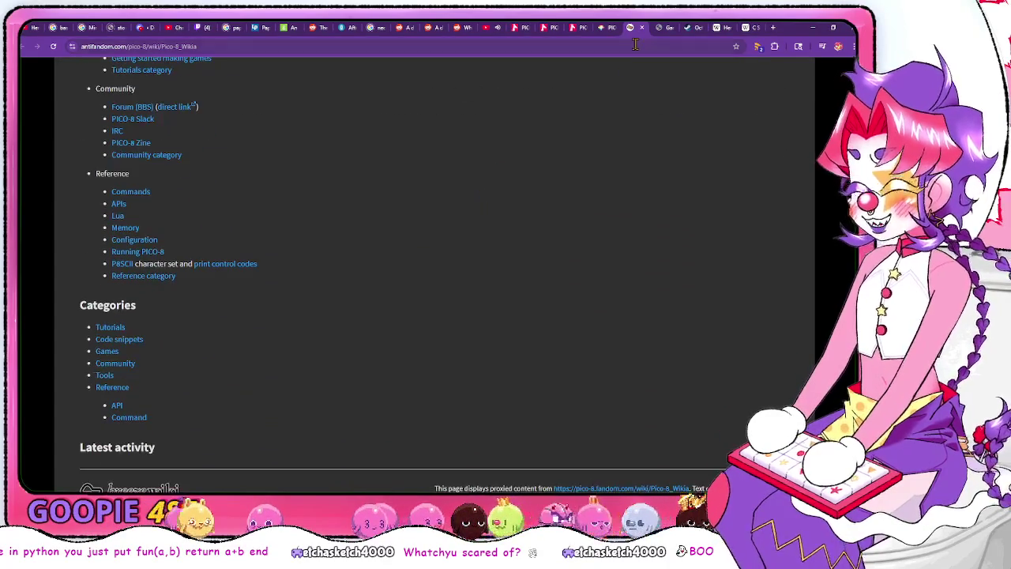
Switch between the Gamedev book, the wiki and the PICO-8 API Cheatsheet, scrolling the cheatsheet
{"action": "left_click", "coordinate": [659, 31]}
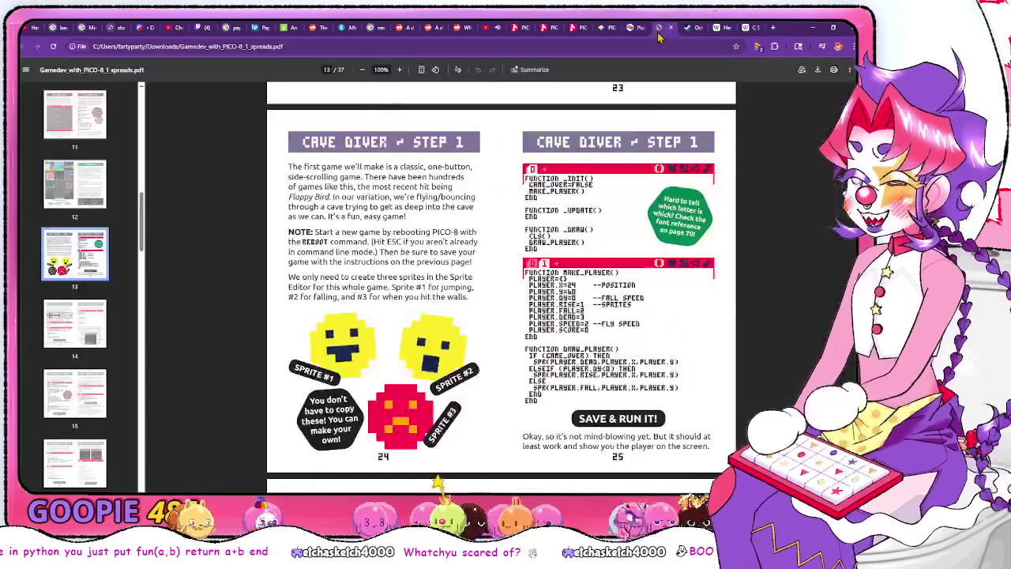
{"action": "left_click", "coordinate": [631, 29]}
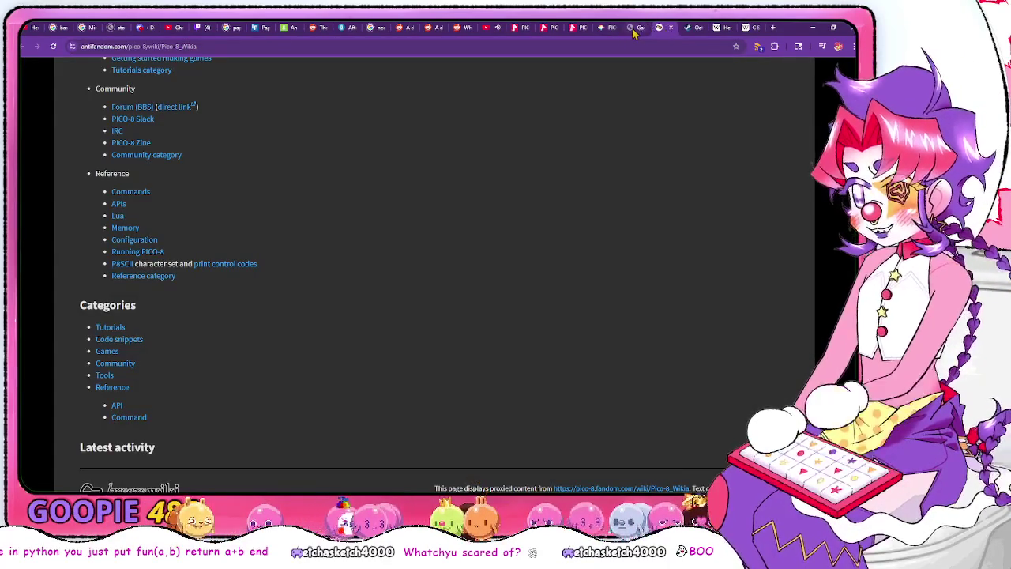
{"action": "left_click", "coordinate": [659, 28]}
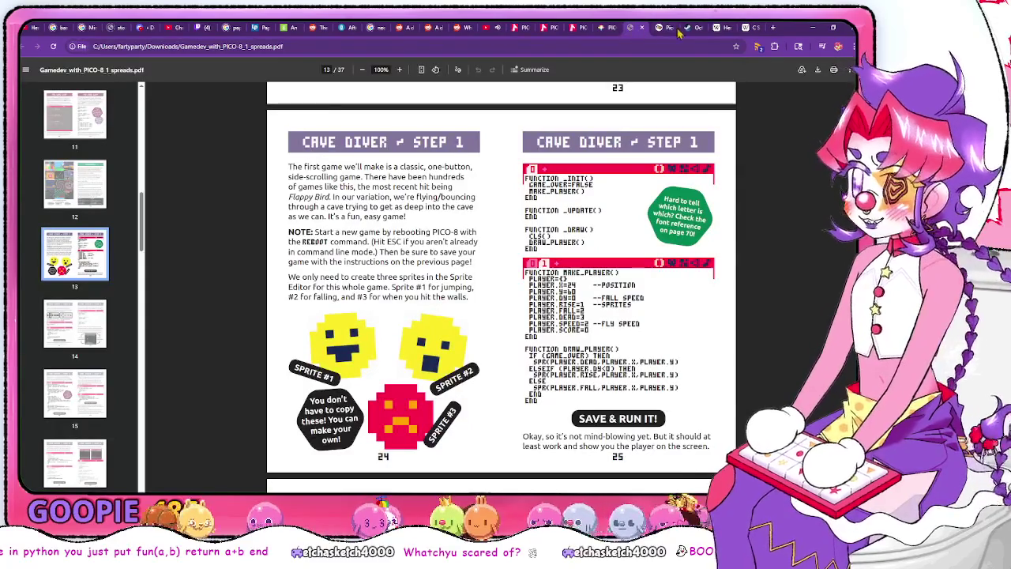
{"action": "left_click", "coordinate": [607, 30]}
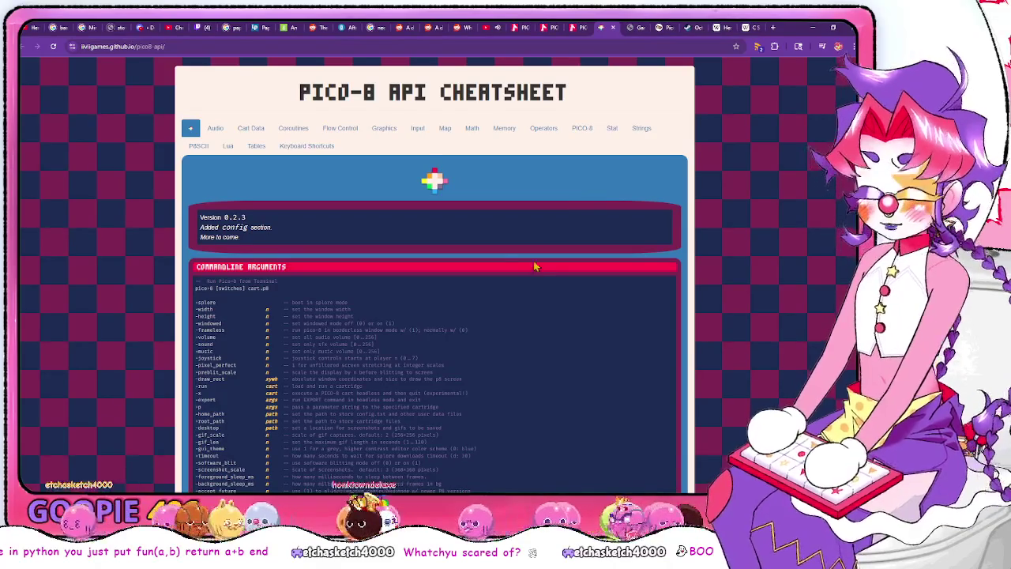
{"action": "scroll", "coordinate": [515, 275], "scroll_direction": "down", "scroll_amount": 1}
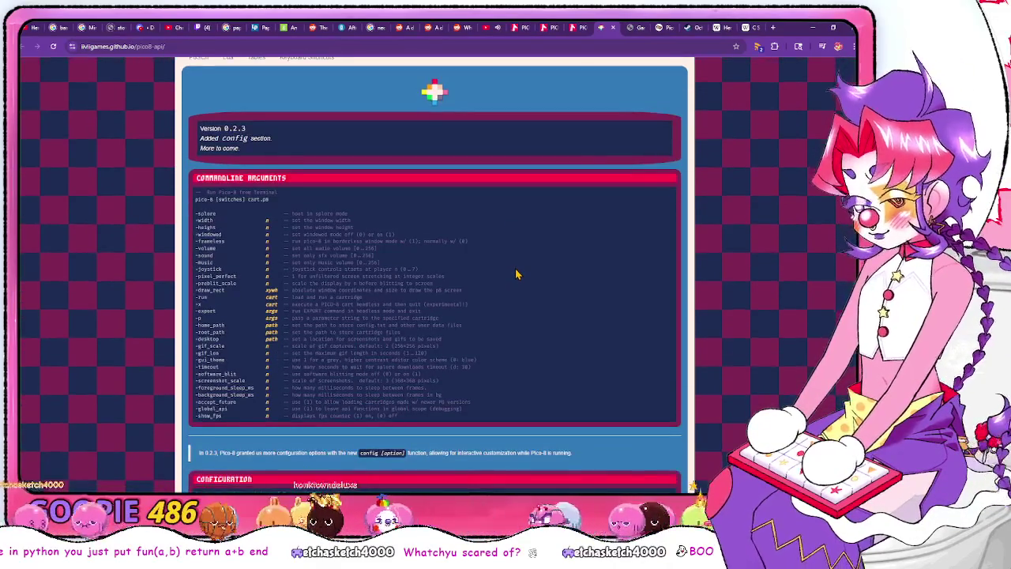
{"action": "scroll", "coordinate": [515, 274], "scroll_direction": "down", "scroll_amount": 3}
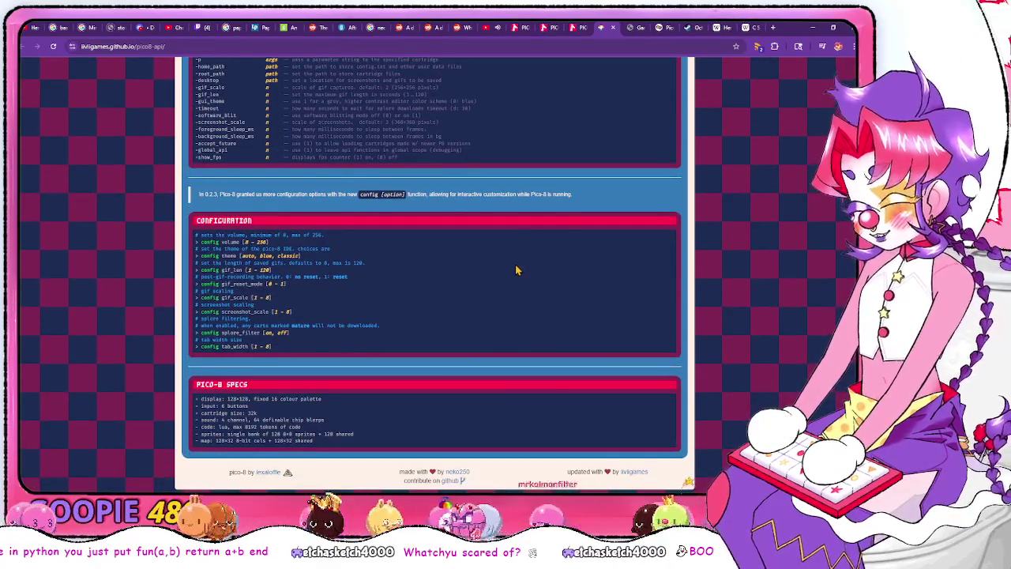
{"action": "scroll", "coordinate": [515, 270], "scroll_direction": "up", "scroll_amount": 5}
Check the book's Cave Diver pages, then view the cheatsheet's Memory section and RAM layout
{"action": "left_click", "coordinate": [634, 28]}
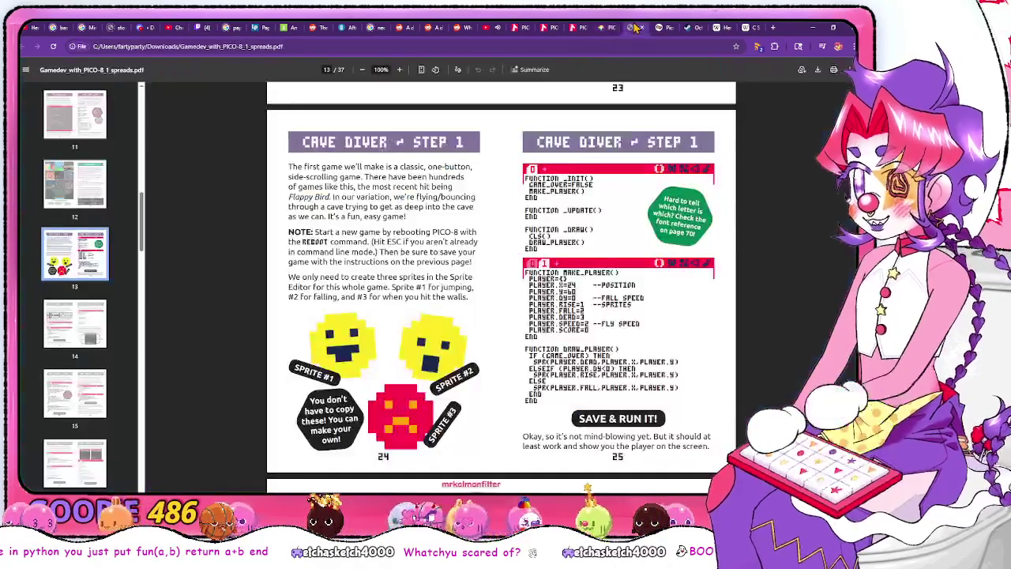
{"action": "left_click", "coordinate": [607, 27]}
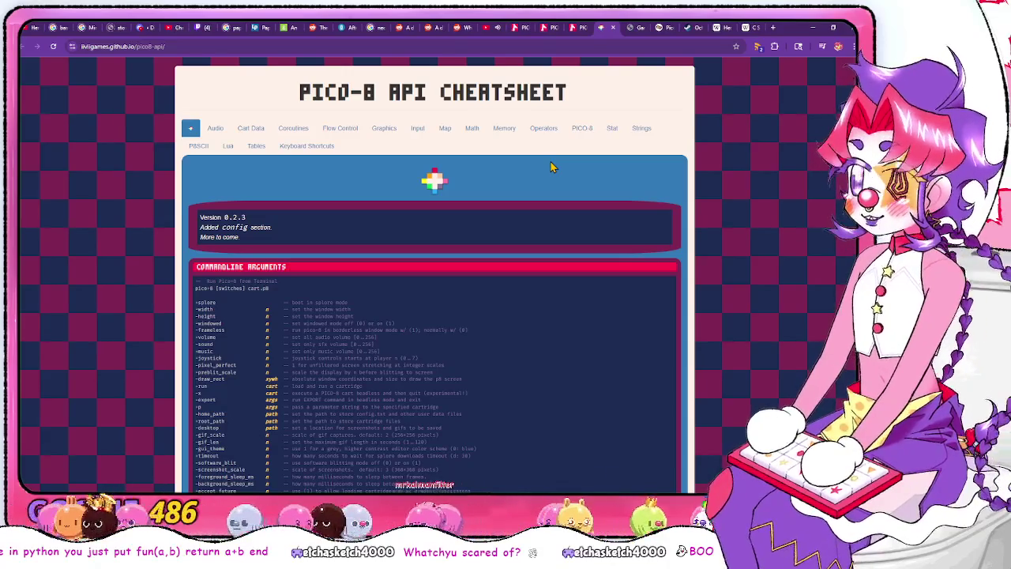
{"action": "left_click", "coordinate": [505, 129]}
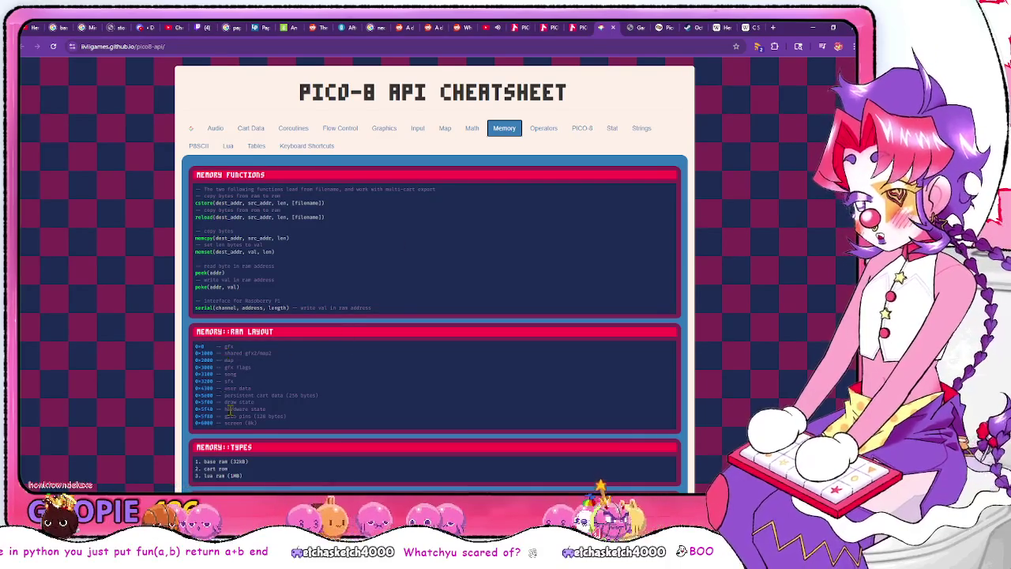
{"action": "mouse_move", "coordinate": [253, 431]}
{"action": "left_mouse_down"}
{"action": "mouse_move", "coordinate": [229, 352]}
{"action": "mouse_move", "coordinate": [216, 350]}
{"action": "mouse_move", "coordinate": [312, 419]}
{"action": "mouse_move", "coordinate": [275, 340]}
{"action": "left_mouse_up"}
{"action": "left_click", "coordinate": [326, 363]}
{"action": "left_click", "coordinate": [278, 344]}
{"action": "scroll", "coordinate": [272, 343], "scroll_direction": "down", "scroll_amount": 2}
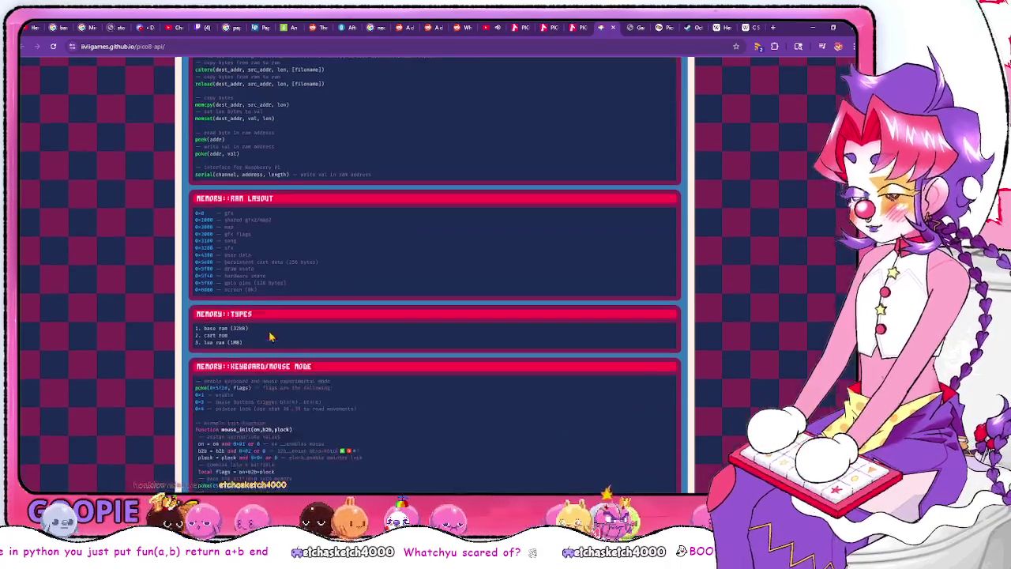
{"action": "scroll", "coordinate": [380, 328], "scroll_direction": "up", "scroll_amount": 2}
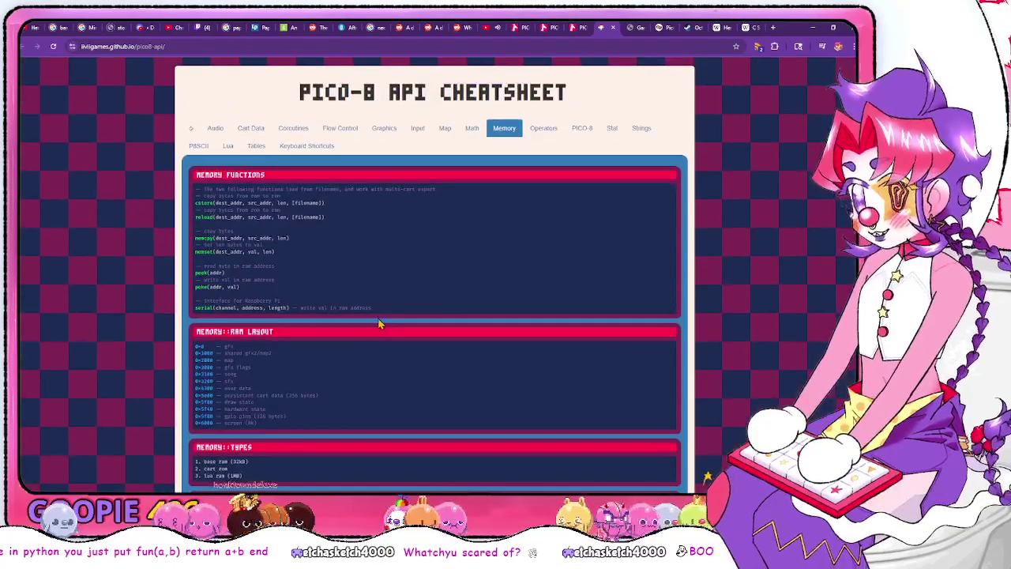
Browse the cheatsheet's Graphics, Input, Map, Flow Control, Coroutines, Math and Operators sections
{"action": "left_click", "coordinate": [385, 134]}
{"action": "left_click", "coordinate": [417, 130]}
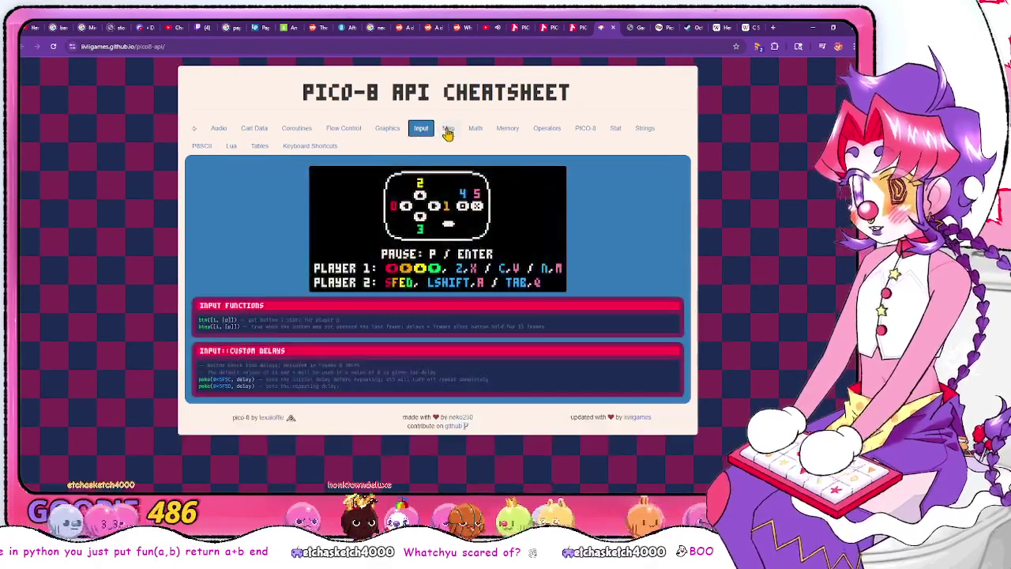
{"action": "left_click", "coordinate": [448, 130]}
{"action": "left_click", "coordinate": [344, 130]}
{"action": "left_click", "coordinate": [386, 131]}
{"action": "left_click", "coordinate": [307, 133]}
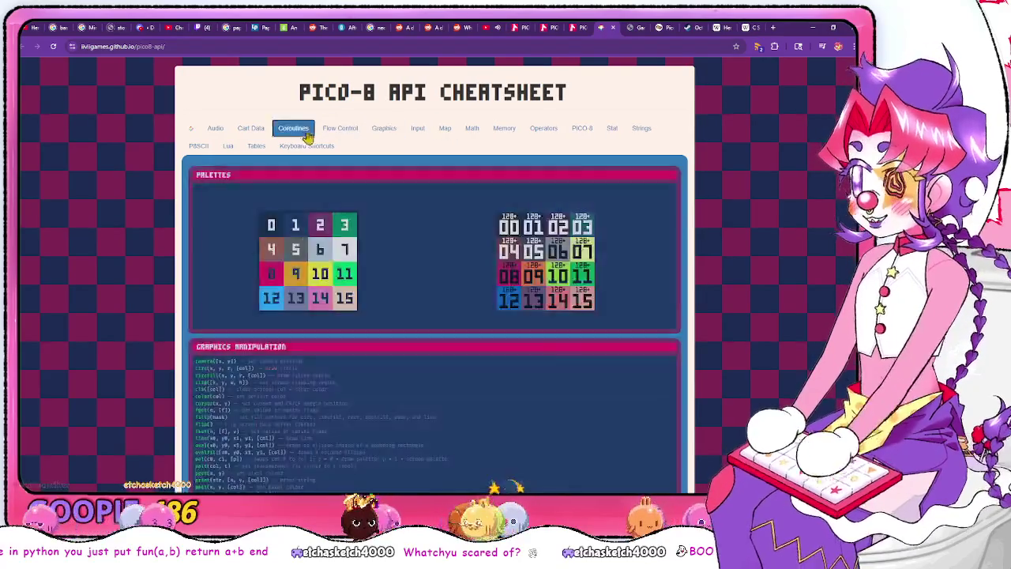
{"action": "left_click", "coordinate": [341, 130]}
{"action": "left_click", "coordinate": [421, 131]}
{"action": "left_click", "coordinate": [475, 130]}
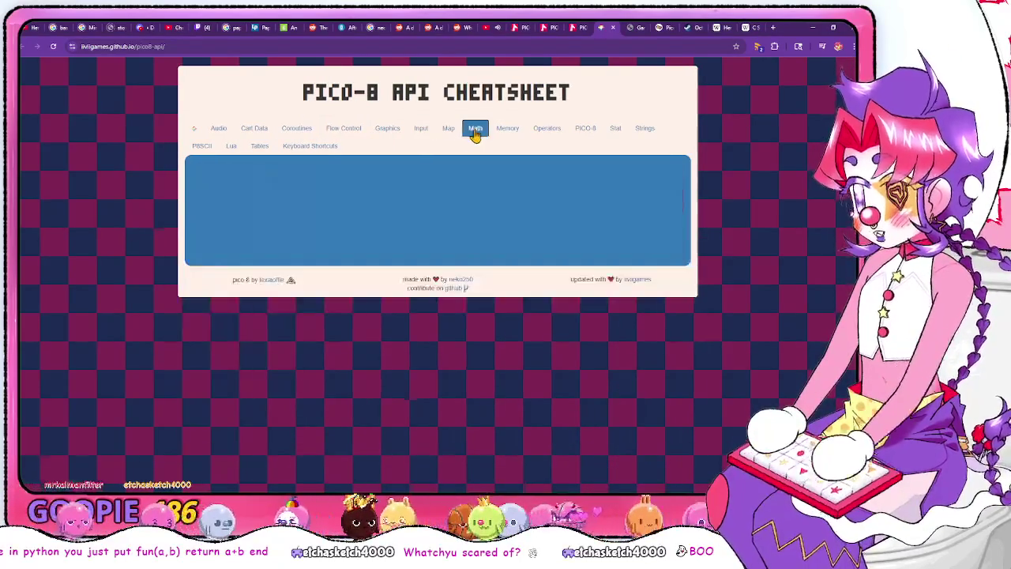
{"action": "left_click", "coordinate": [388, 132]}
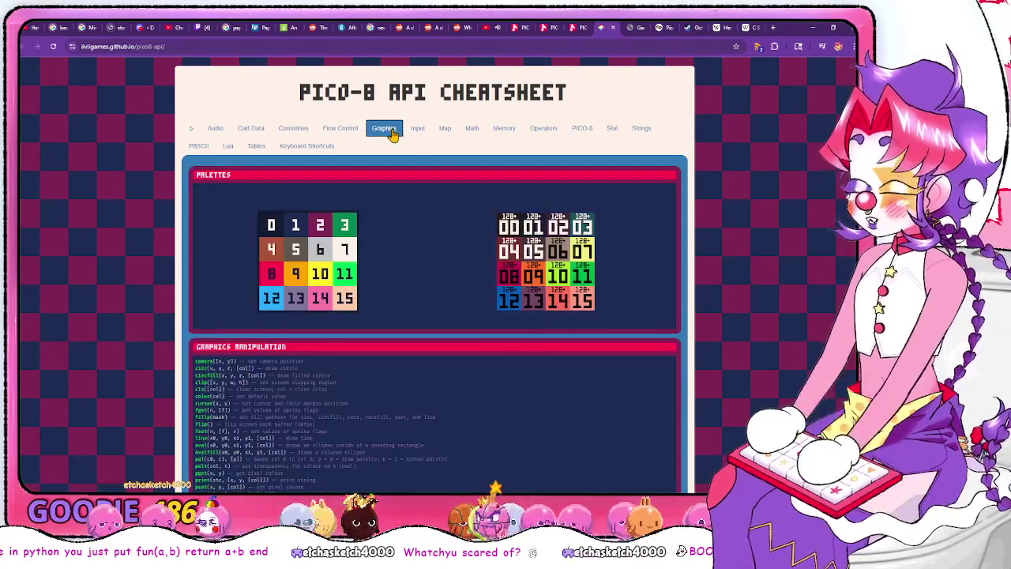
{"action": "left_click", "coordinate": [544, 129]}
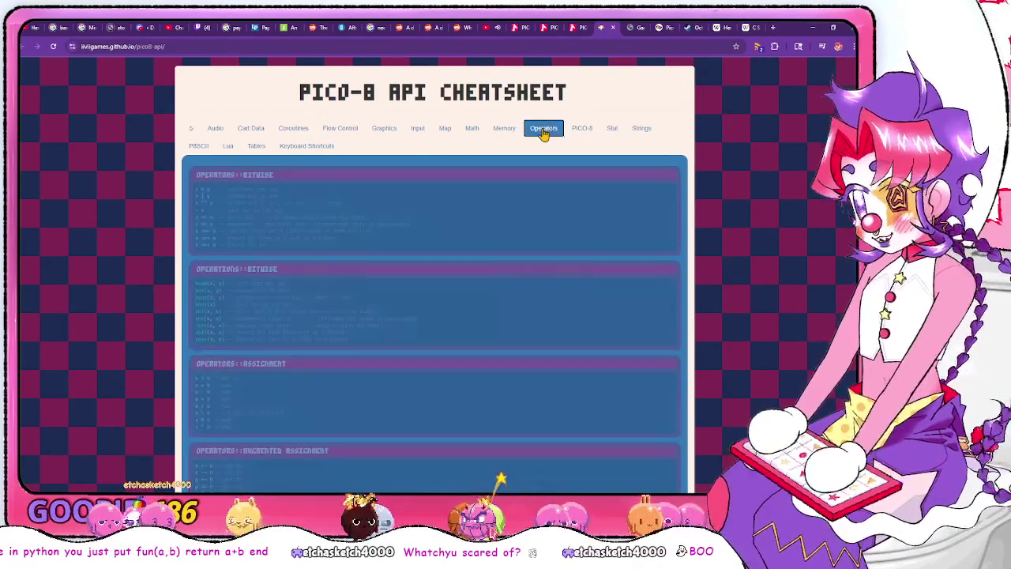
Revisit the Memory RAM layout, then settle on Cart Data with cartdata, dget and dset
{"action": "left_click", "coordinate": [504, 128]}
{"action": "scroll", "coordinate": [208, 332], "scroll_direction": "down", "scroll_amount": 1}
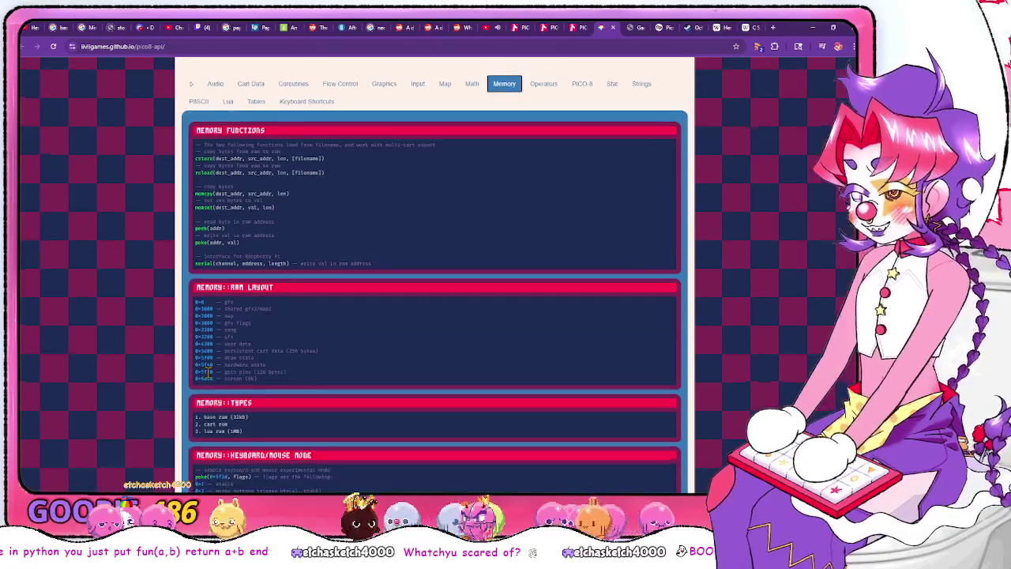
{"action": "left_click_drag", "start_coordinate": [251, 346], "coordinate": [203, 327]}
{"action": "left_click", "coordinate": [203, 326]}
{"action": "scroll", "coordinate": [542, 126], "scroll_direction": "up", "scroll_amount": 1}
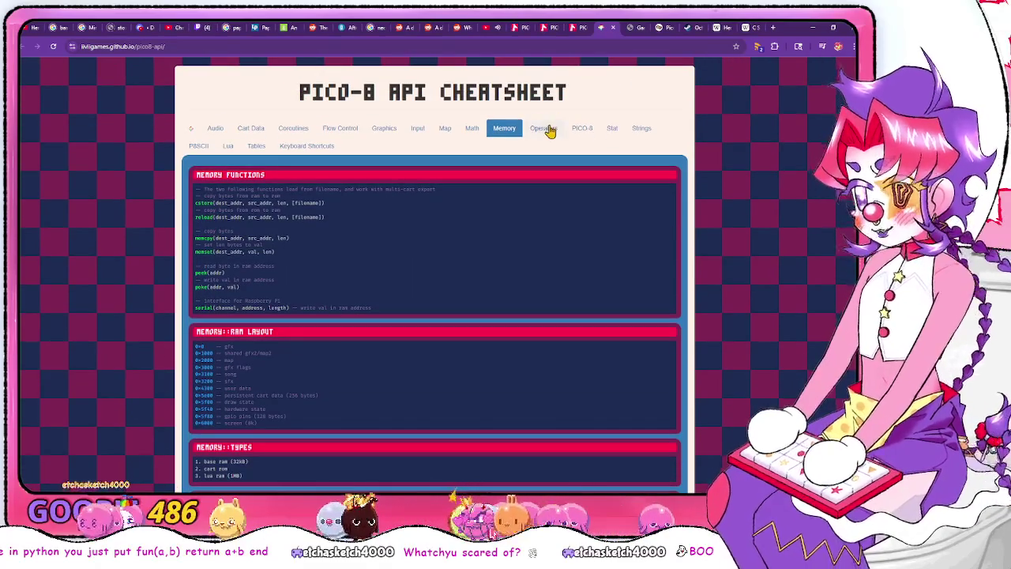
{"action": "left_click", "coordinate": [257, 132]}
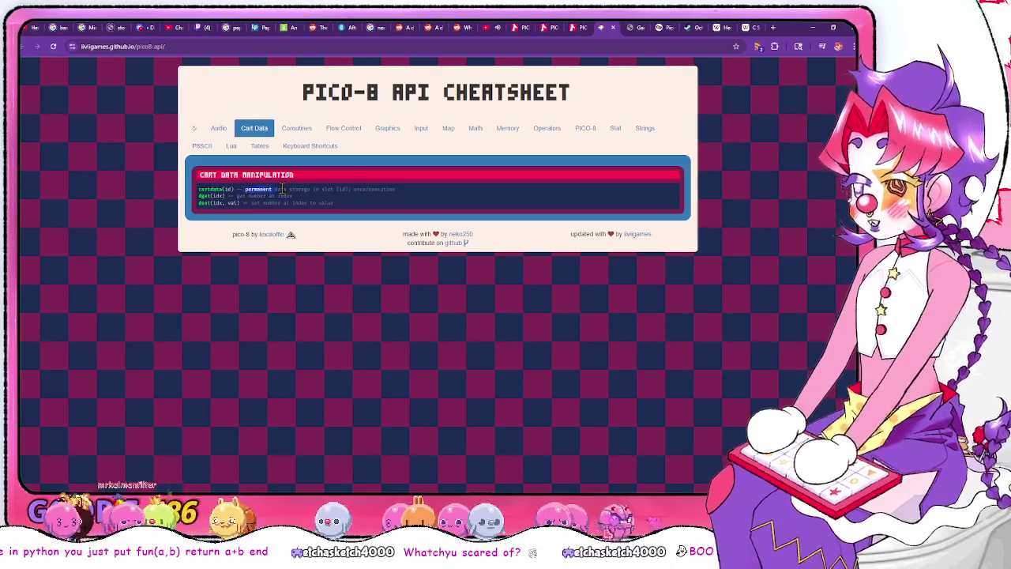
{"action": "double_click", "coordinate": [381, 189]}
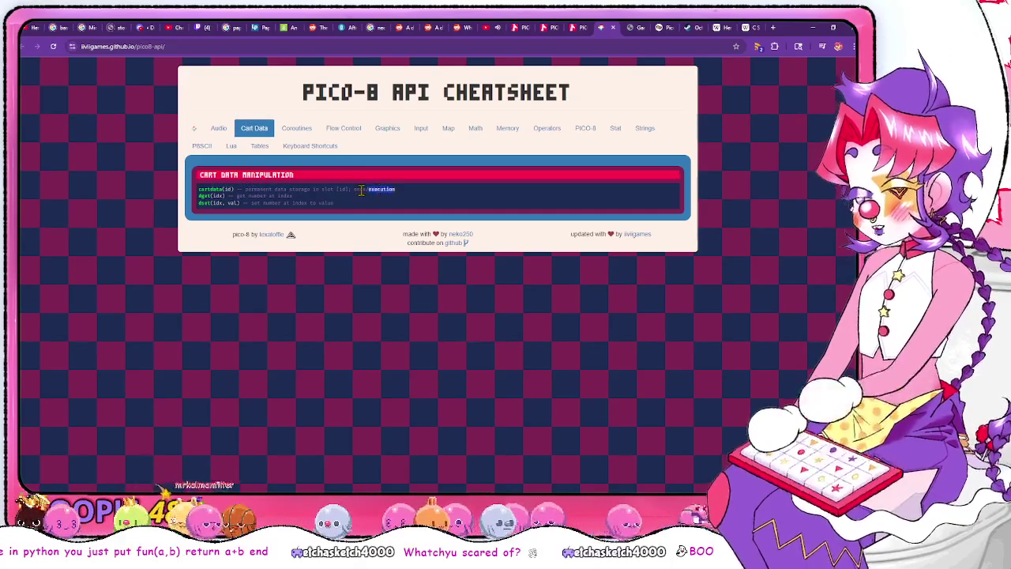
{"action": "left_click", "coordinate": [350, 190]}
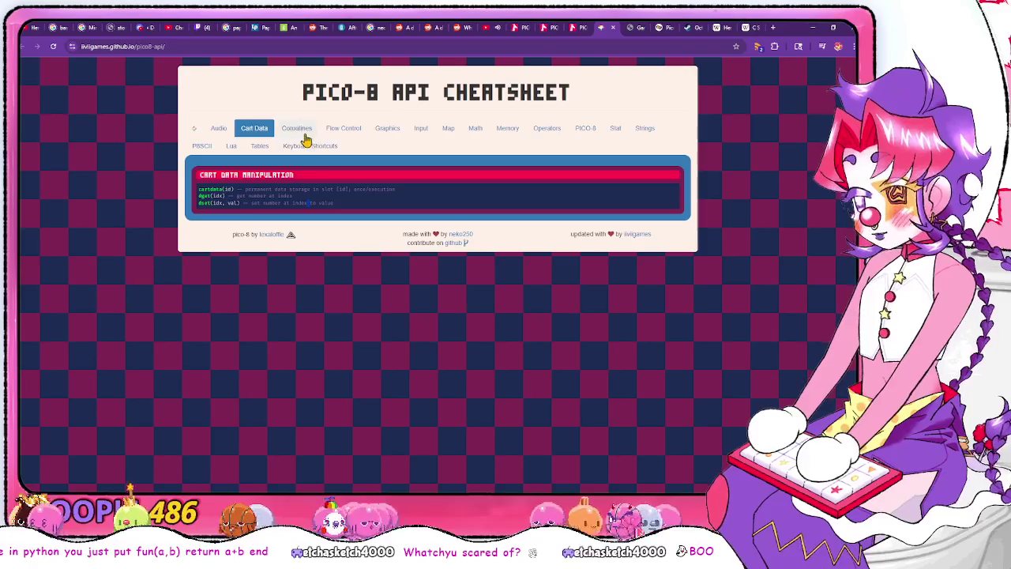
{"action": "left_click", "coordinate": [304, 136]}
{"action": "left_click", "coordinate": [260, 129]}
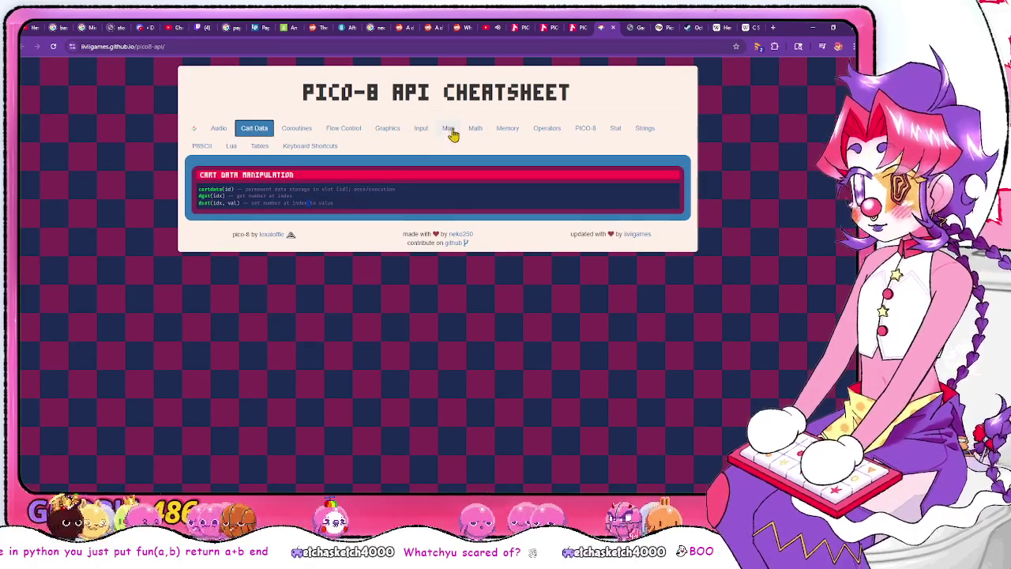
Show the cheatsheet's PICO-8 section and scroll through its command-line and debugging references
{"action": "left_click", "coordinate": [596, 132]}
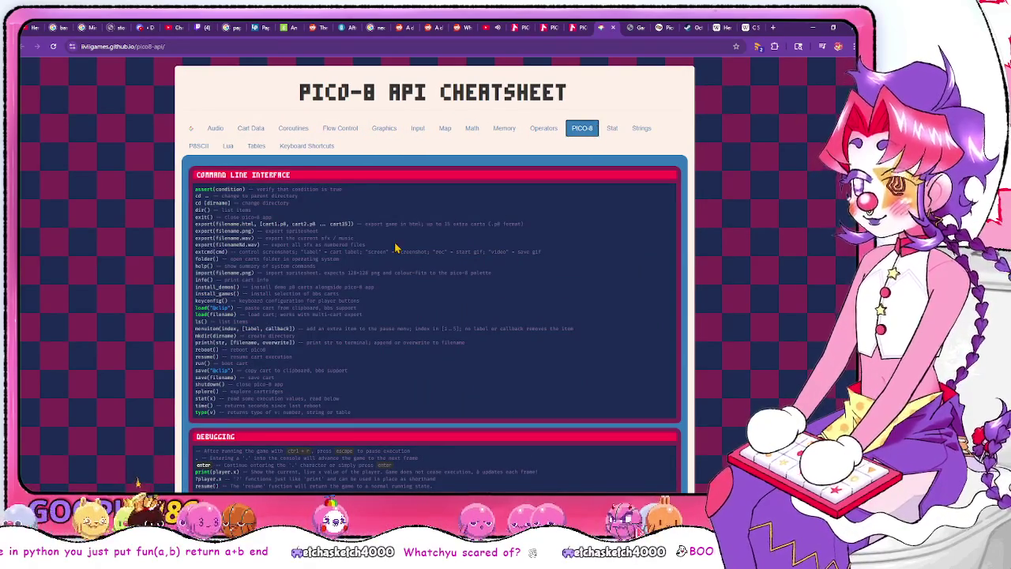
{"action": "scroll", "coordinate": [395, 248], "scroll_direction": "down", "scroll_amount": 3}
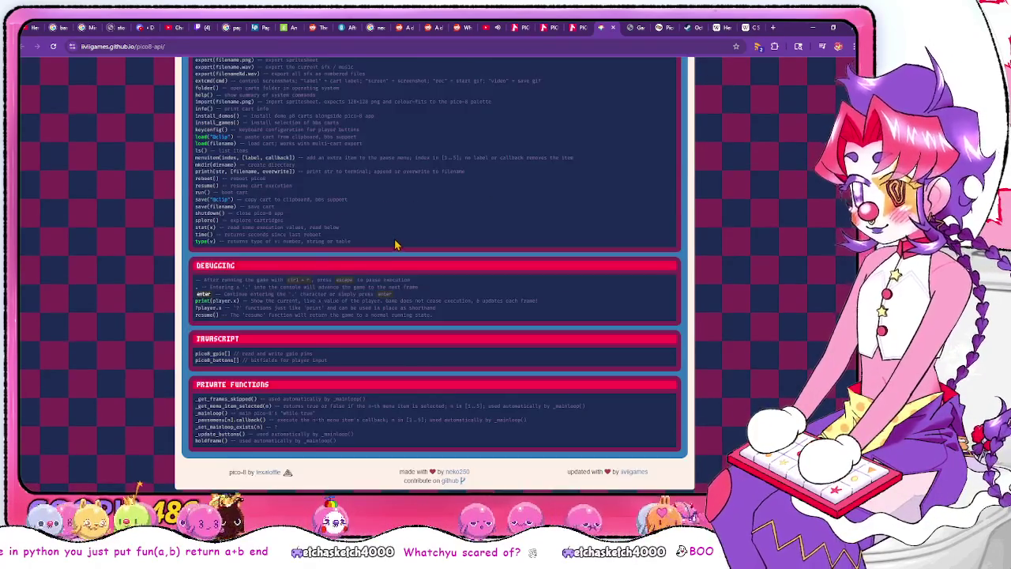
{"action": "scroll", "coordinate": [395, 244], "scroll_direction": "up", "scroll_amount": 3}
{"action": "scroll", "coordinate": [324, 119], "scroll_direction": "down", "scroll_amount": 1}
{"action": "scroll", "coordinate": [298, 273], "scroll_direction": "down", "scroll_amount": 3}
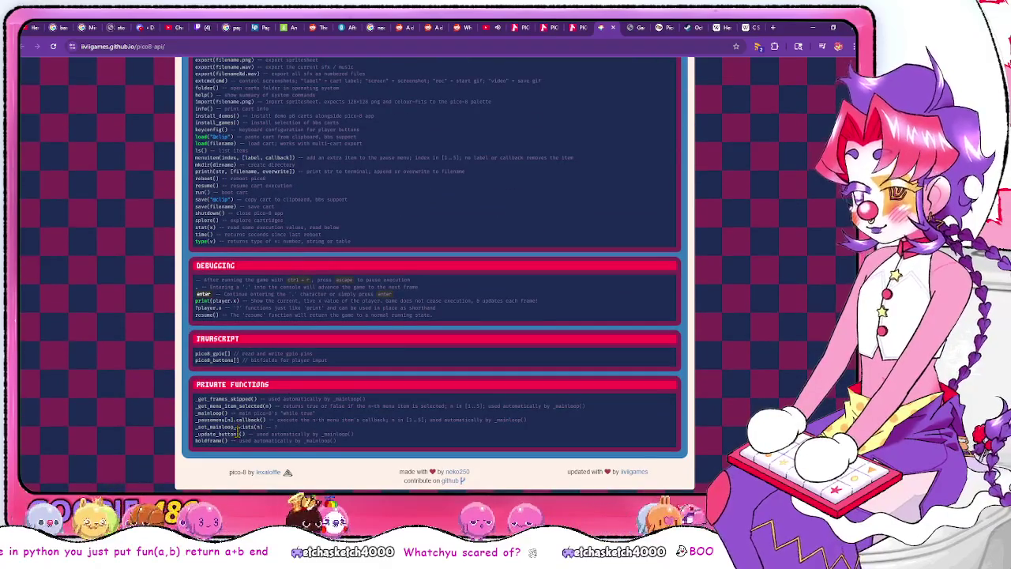
{"action": "scroll", "coordinate": [306, 432], "scroll_direction": "up", "scroll_amount": 6}
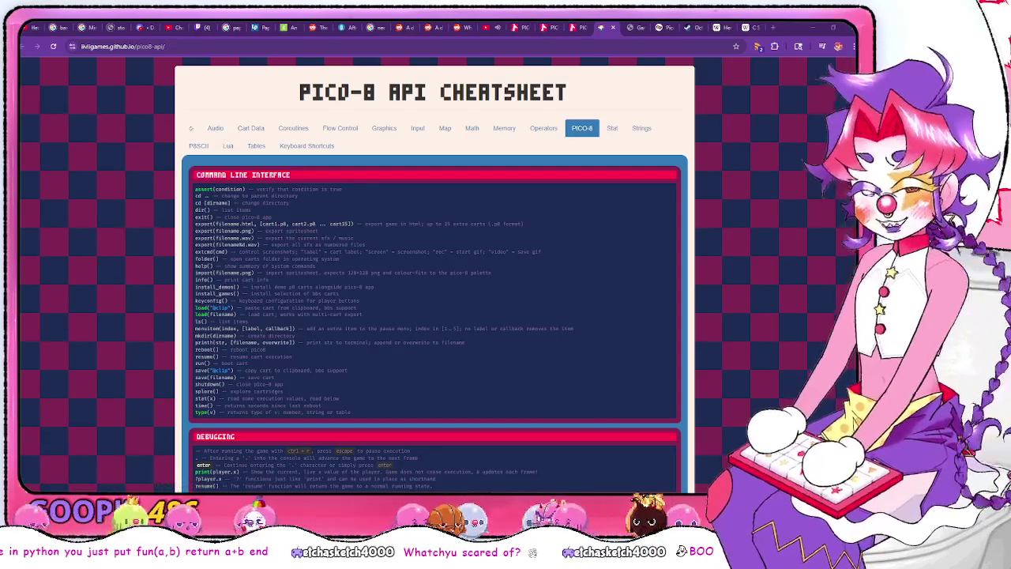
Back in PICO-8, remove the empty line above END and return to the goof.y line
{"action": "key", "text": "alt+Tab"}
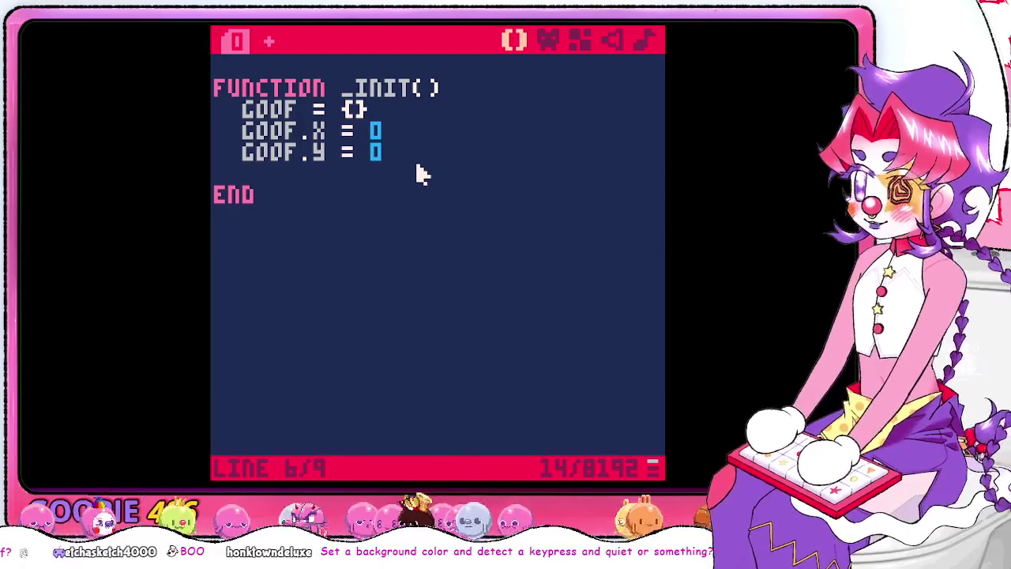
{"action": "key", "text": "BackSpace"}
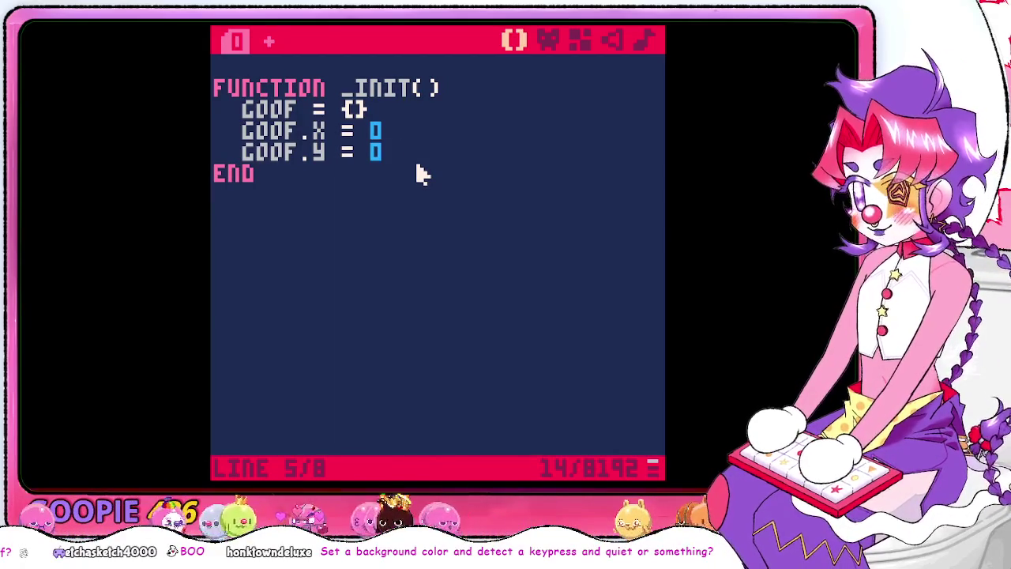
{"action": "key", "text": "Up"}
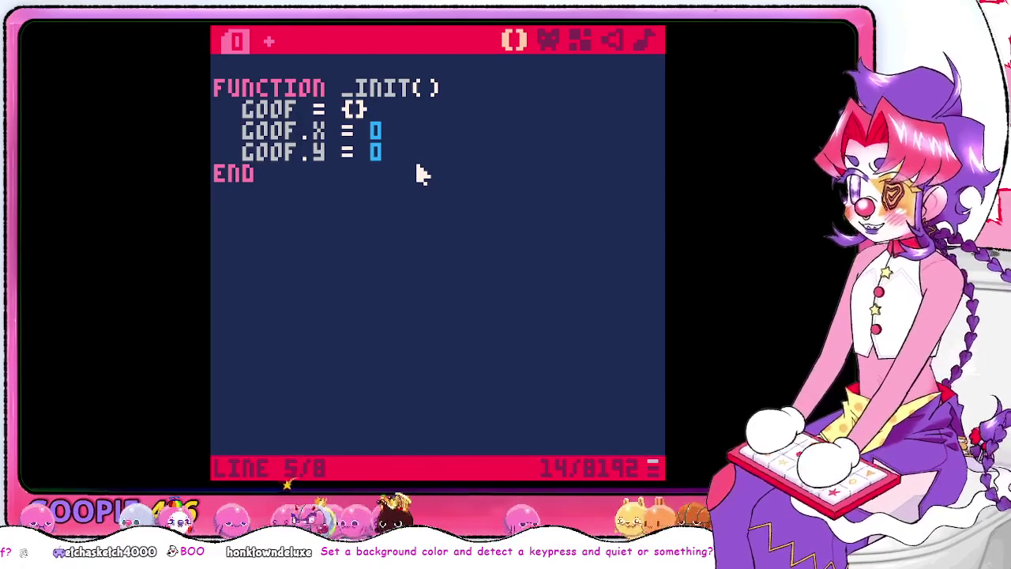
{"action": "key", "text": "Up"}
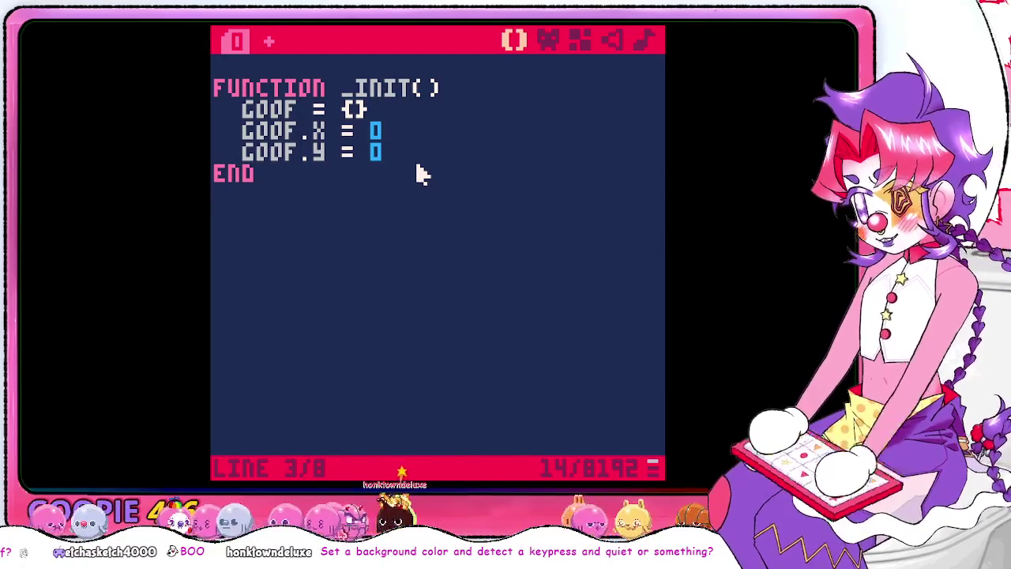
{"action": "key", "text": "Down"}
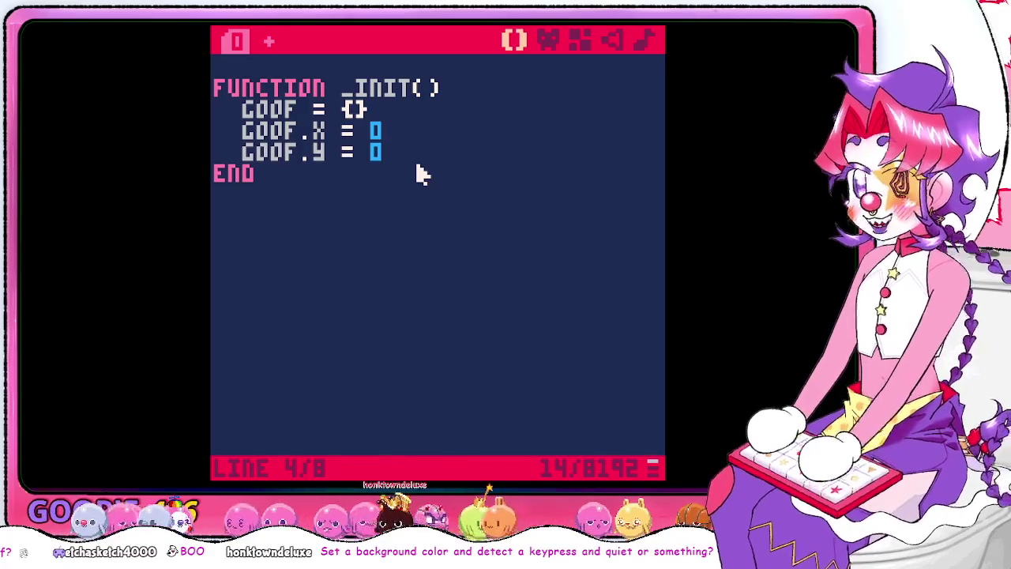
{"action": "key", "text": "Down"}
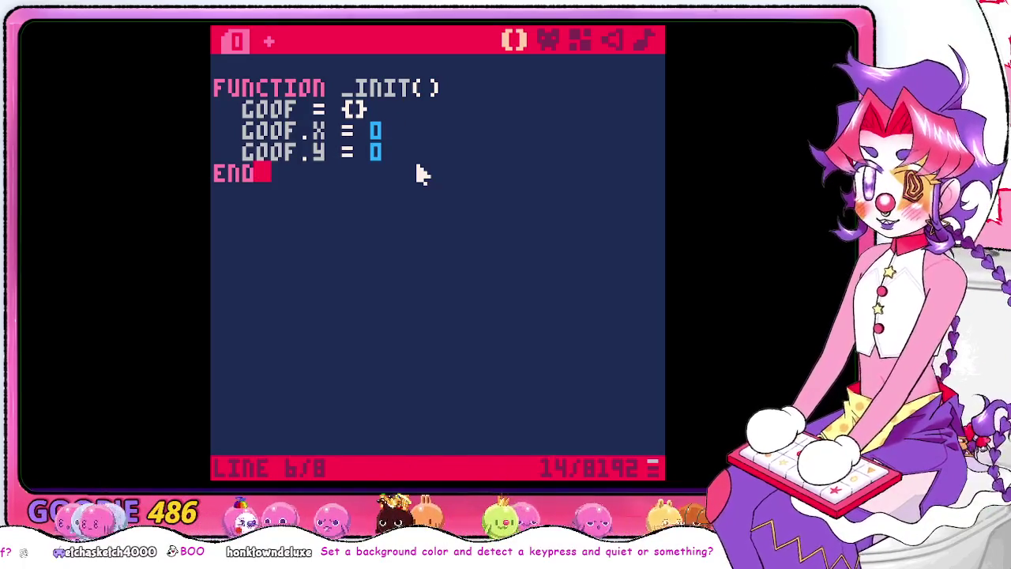
{"action": "key", "text": "Up"}
Add goof.eat = 0 beneath goof.y in _init() and open a new line below END
{"action": "key", "text": "Return"}
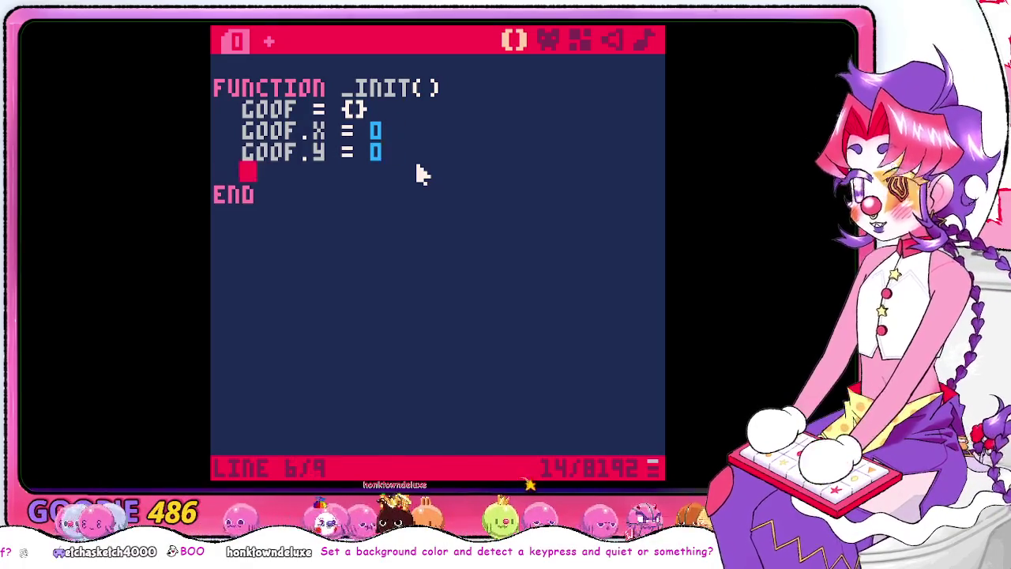
{"action": "type", "text": "goof.e"}
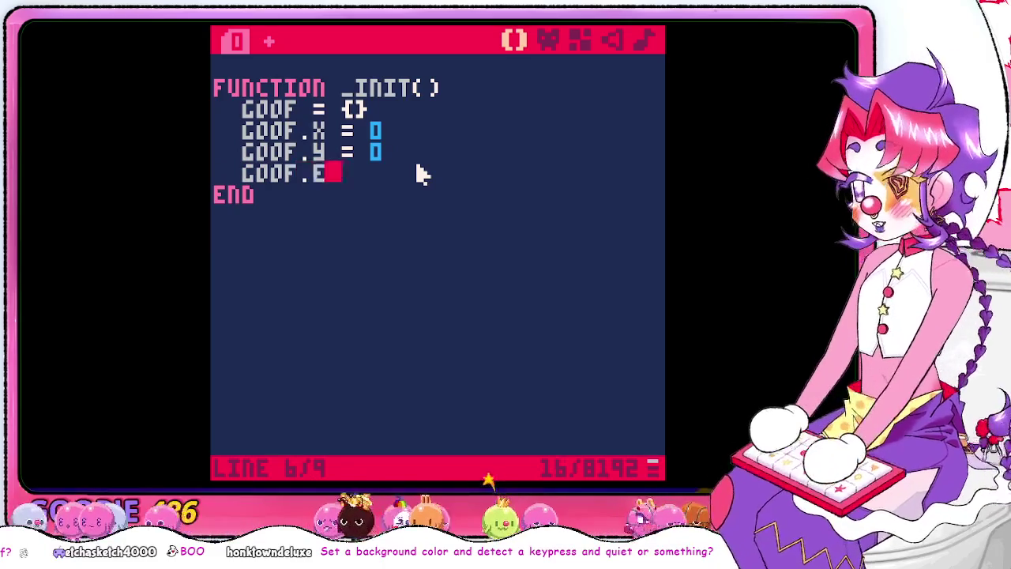
{"action": "type", "text": "at ="}
{"action": "key", "text": "BackSpace"}
{"action": "type", "text": "0"}
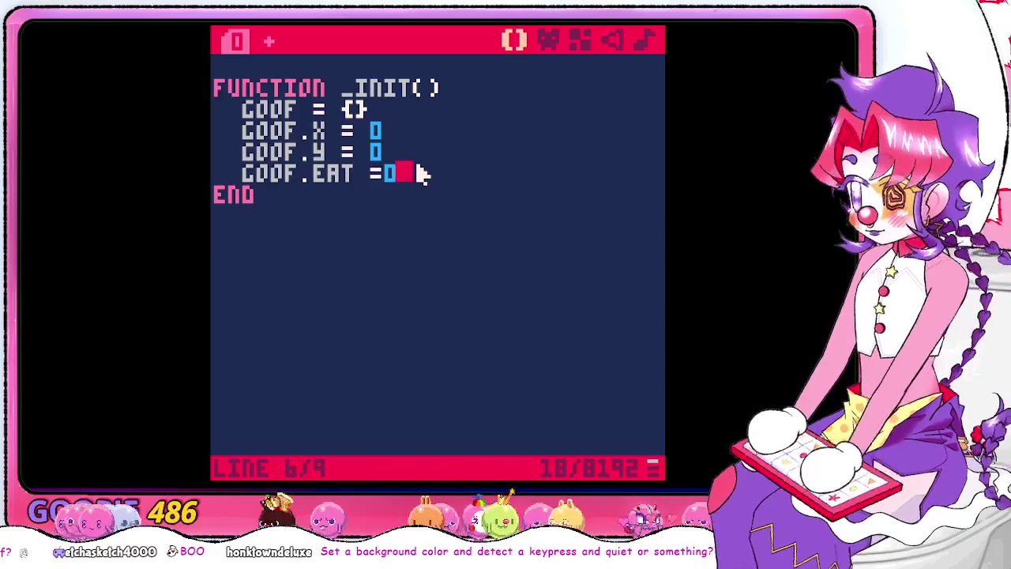
{"action": "key", "text": "BackSpace"}
{"action": "type", "text": "0"}
{"action": "key", "text": "Down"}
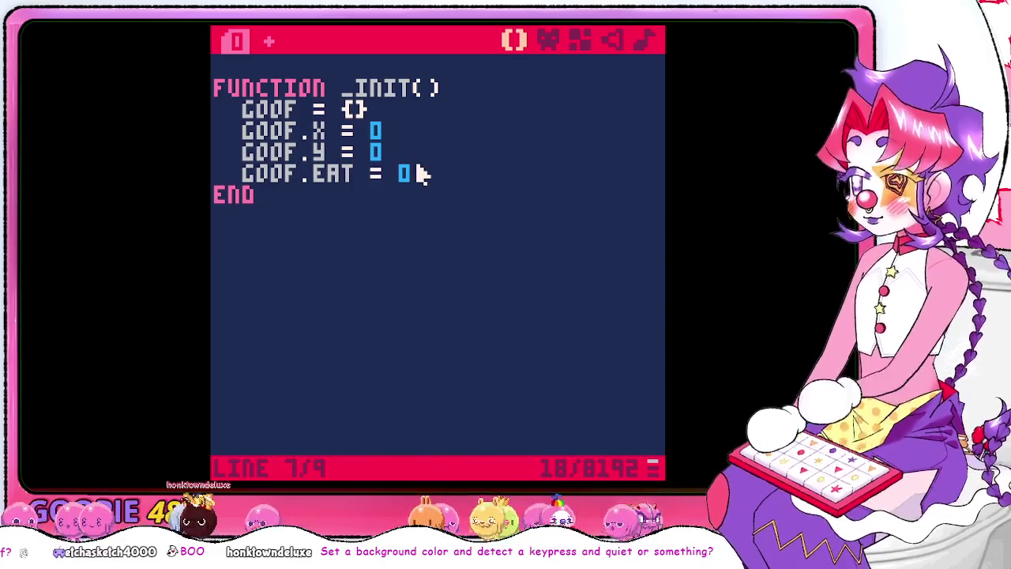
{"action": "key", "text": "Return"}
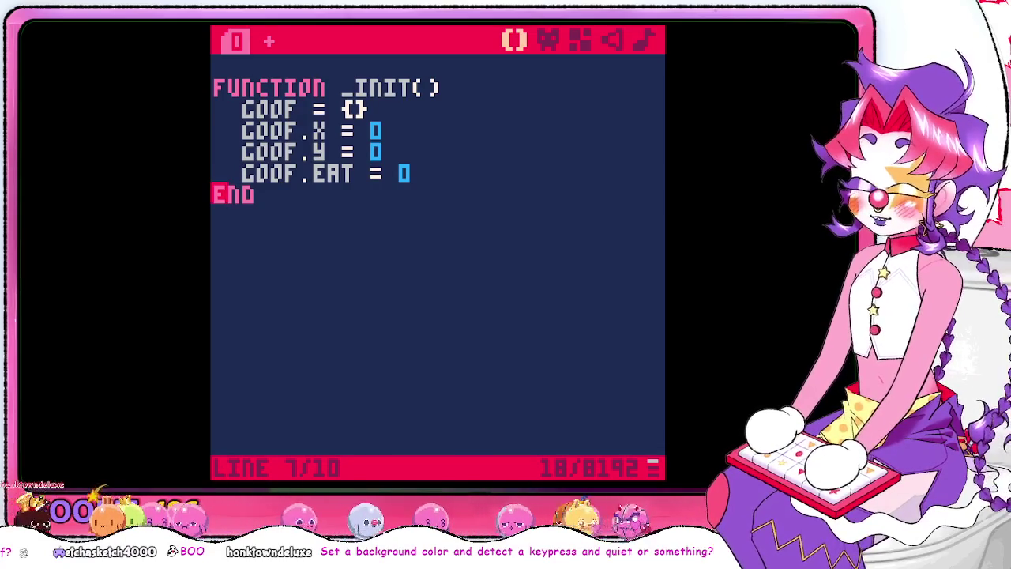
{"action": "left_click", "coordinate": [219, 235]}
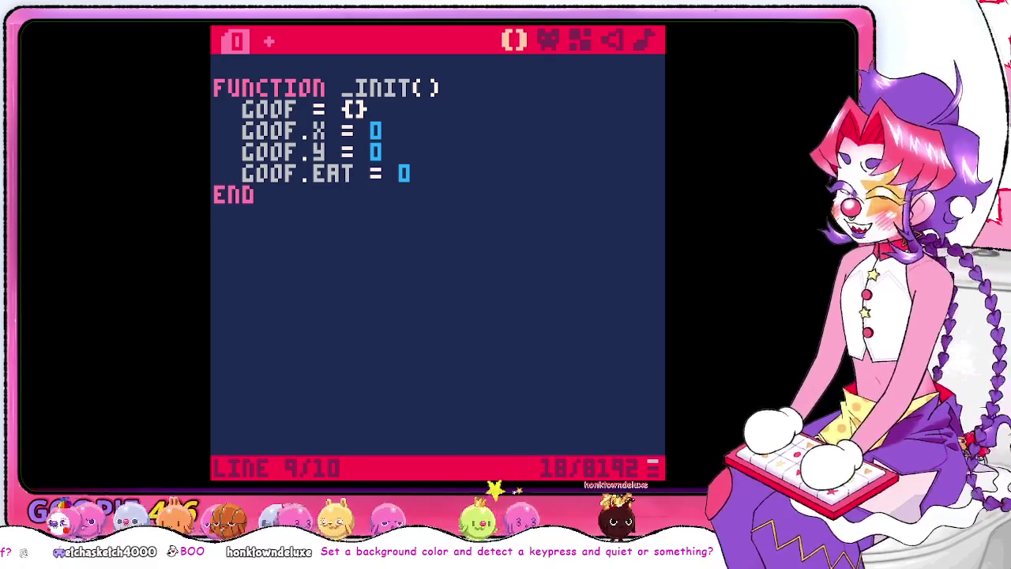
Add teeth = {} inside _init() above END and clear the stray text below the function
{"action": "key", "text": "Return"}
{"action": "key", "text": "Return"}
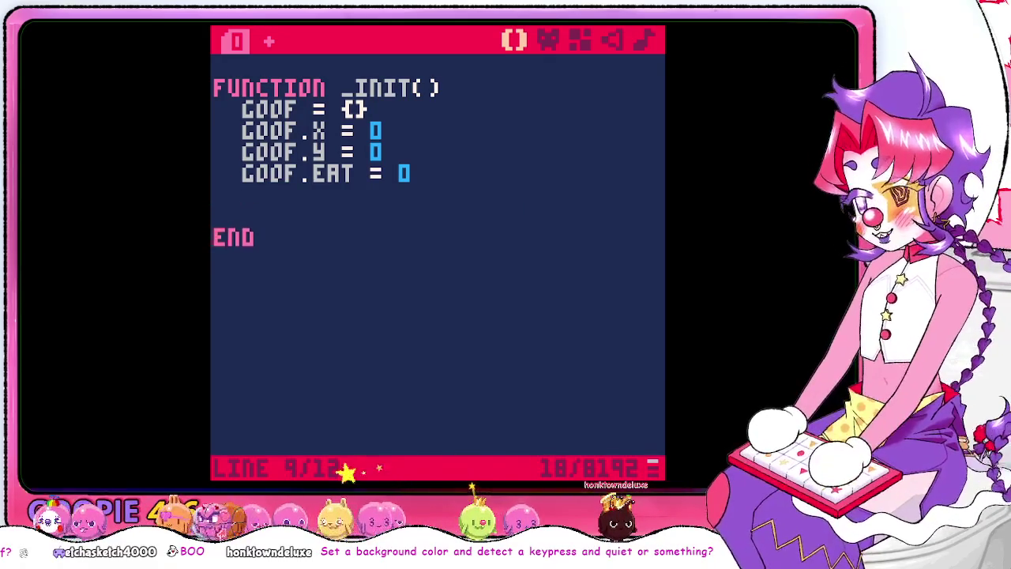
{"action": "key", "text": "Down"}
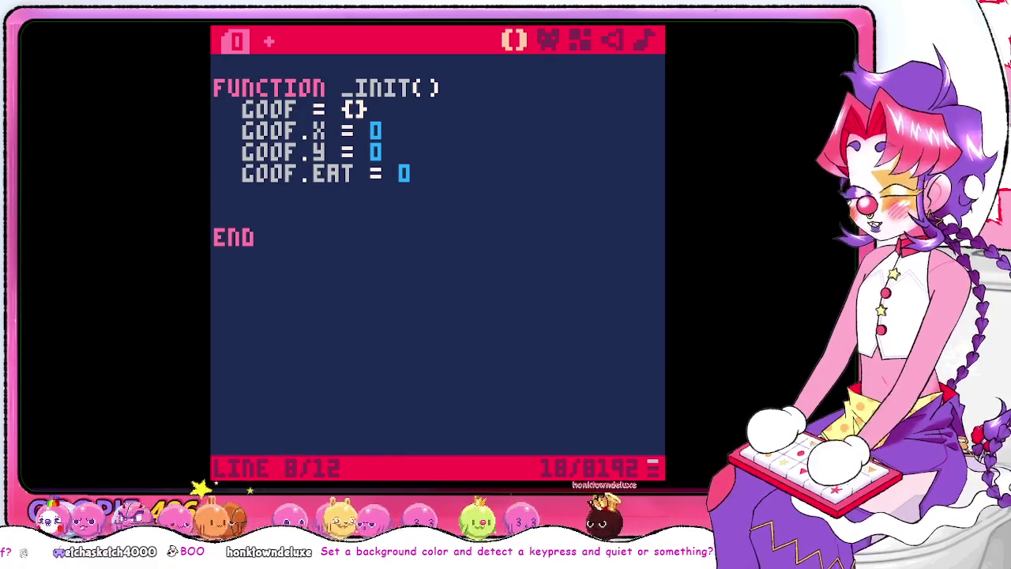
{"action": "type", "text": "TEETH"}
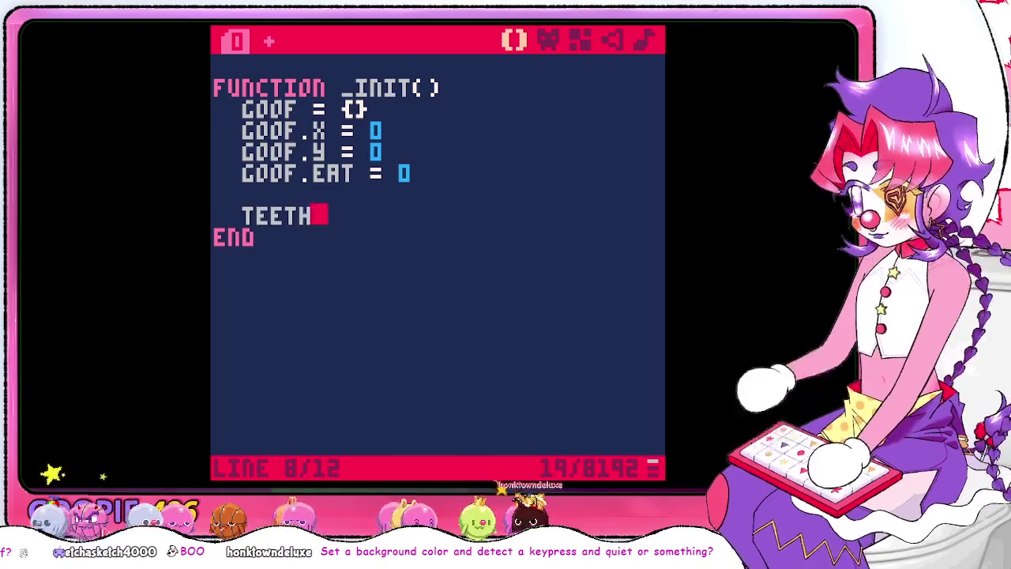
{"action": "type", "text": " ={}"}
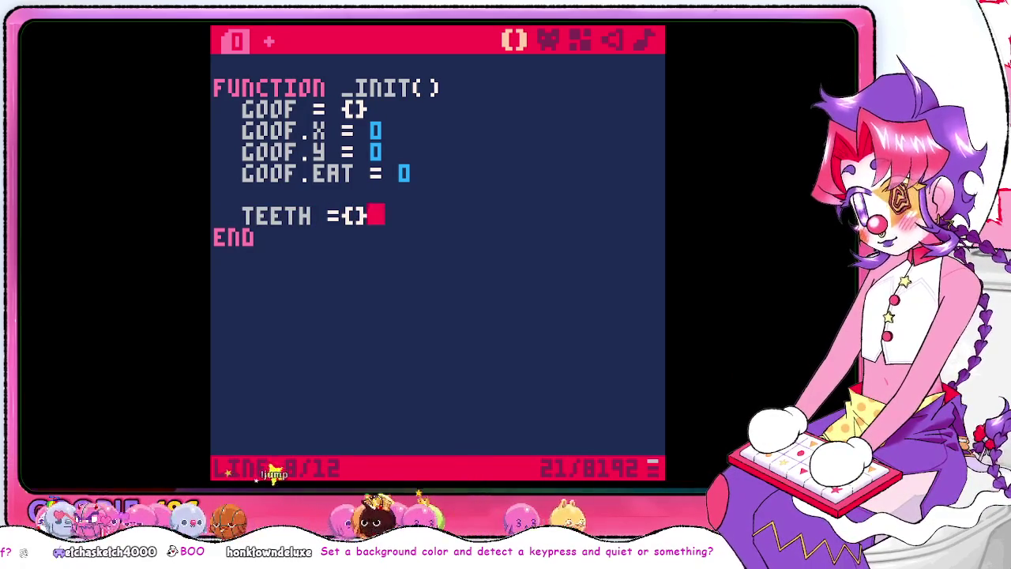
{"action": "left_click", "coordinate": [262, 236]}
{"action": "key", "text": "Return"}
{"action": "key", "text": "Return"}
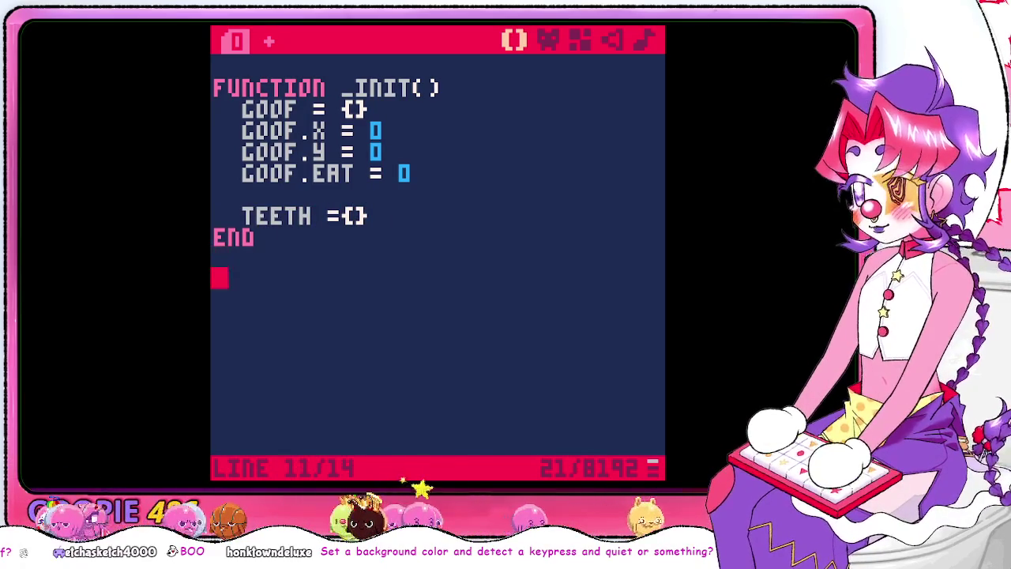
{"action": "type", "text": "func"}
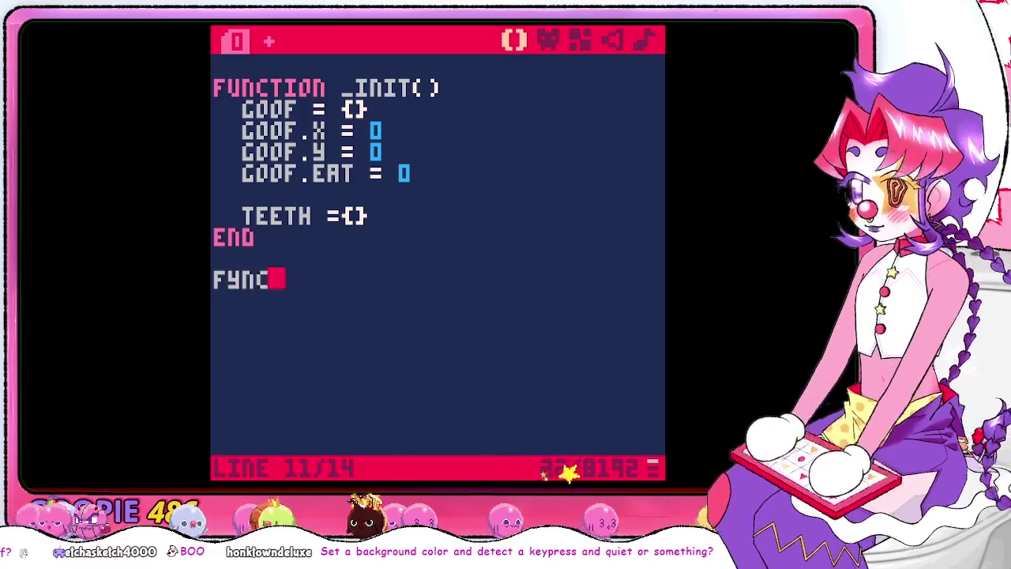
{"action": "key", "text": "BackSpace"}
{"action": "key", "text": "BackSpace"}
{"action": "key", "text": "BackSpace"}
{"action": "key", "text": "BackSpace"}
{"action": "key", "text": "BackSpace"}
{"action": "key", "text": "BackSpace"}
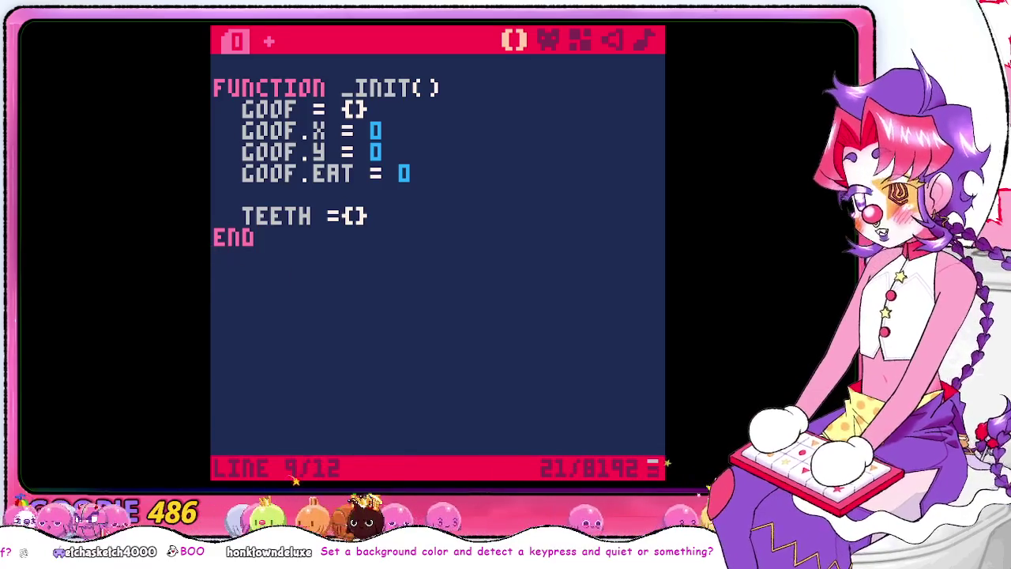
Create code tab 1 and start typing a function keyword in it
{"action": "left_click", "coordinate": [271, 42]}
{"action": "type", "text": "fyc"}
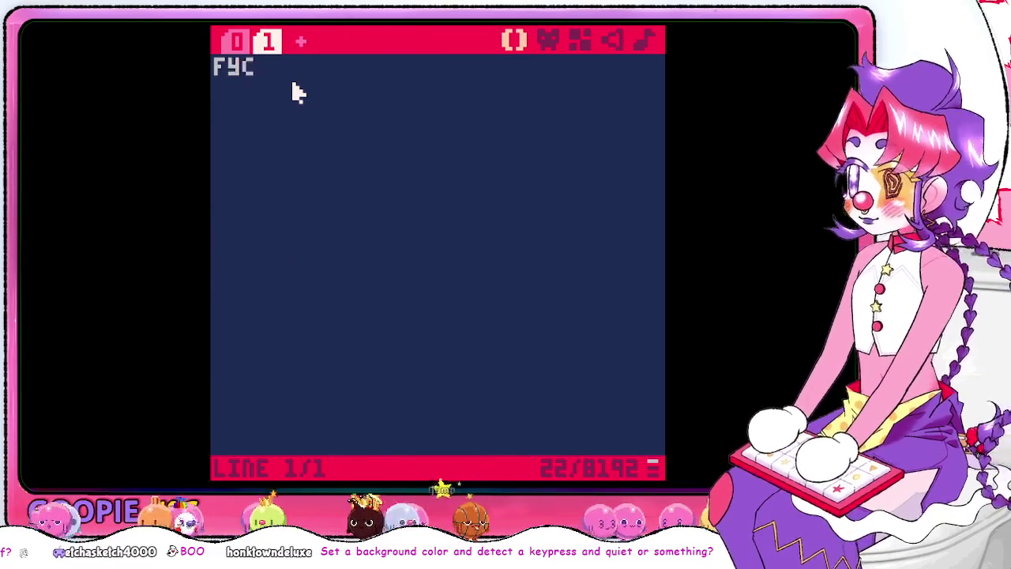
{"action": "key", "text": "BackSpace"}
{"action": "key", "text": "BackSpace"}
{"action": "type", "text": "yunc"}
{"action": "key", "text": "BackSpace"}
{"action": "key", "text": "BackSpace"}
{"action": "key", "text": "BackSpace"}
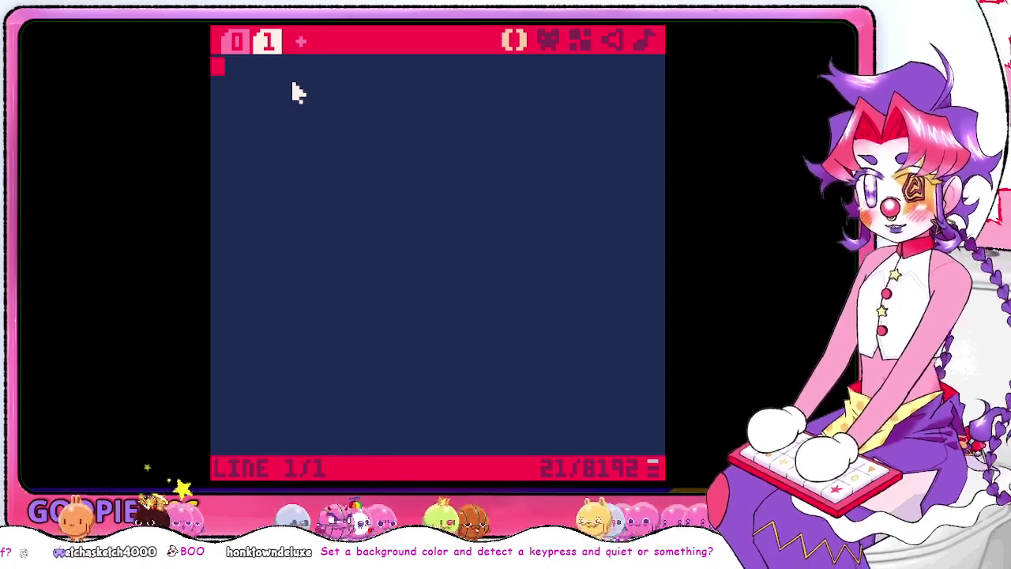
In code tab 1, write the declaration function maketooth() and start the next line
{"action": "type", "text": "cu"}
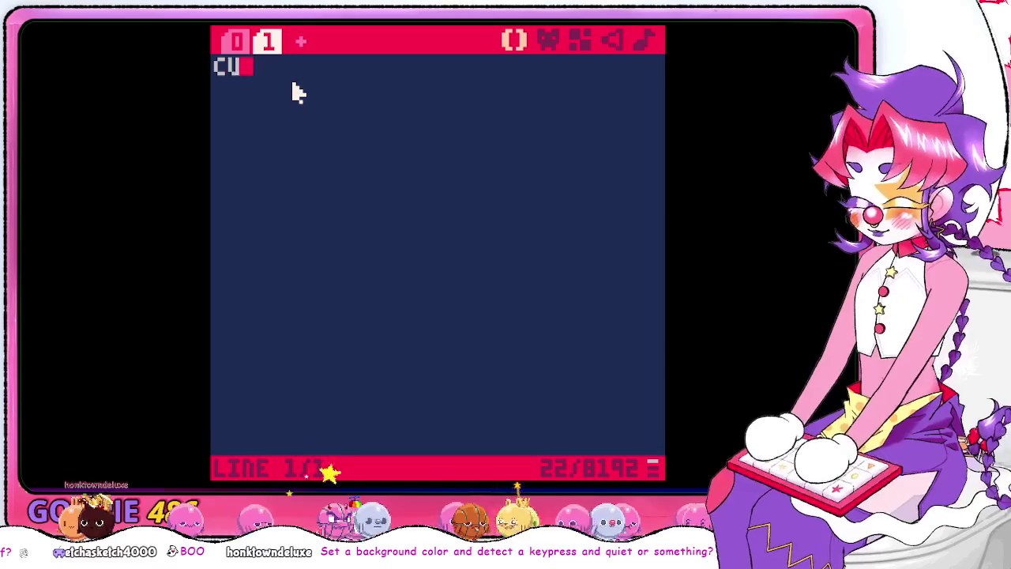
{"action": "type", "text": "n"}
{"action": "key", "text": "BackSpace"}
{"action": "key", "text": "BackSpace"}
{"action": "key", "text": "BackSpace"}
{"action": "type", "text": "func"}
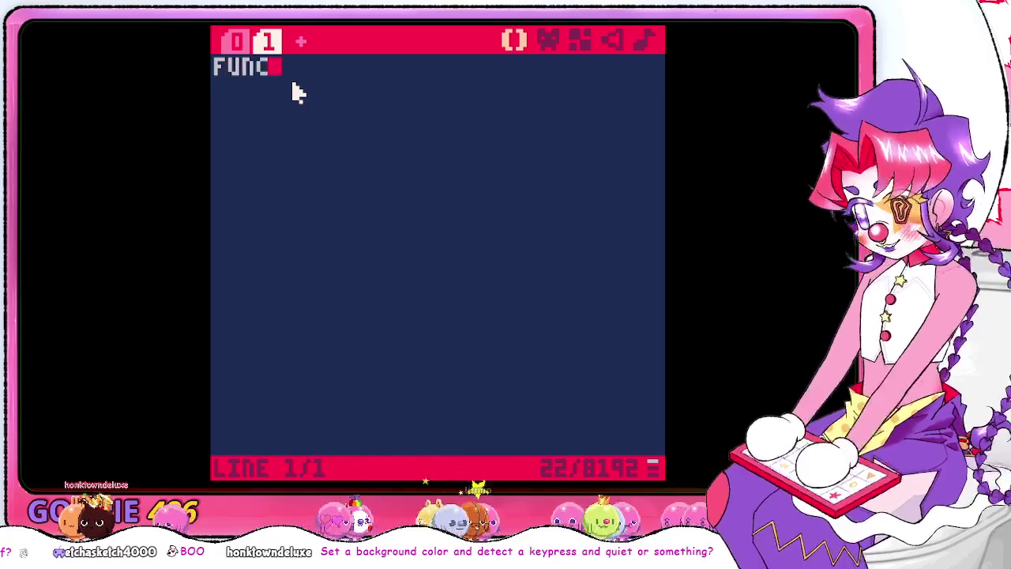
{"action": "type", "text": "tion mak"}
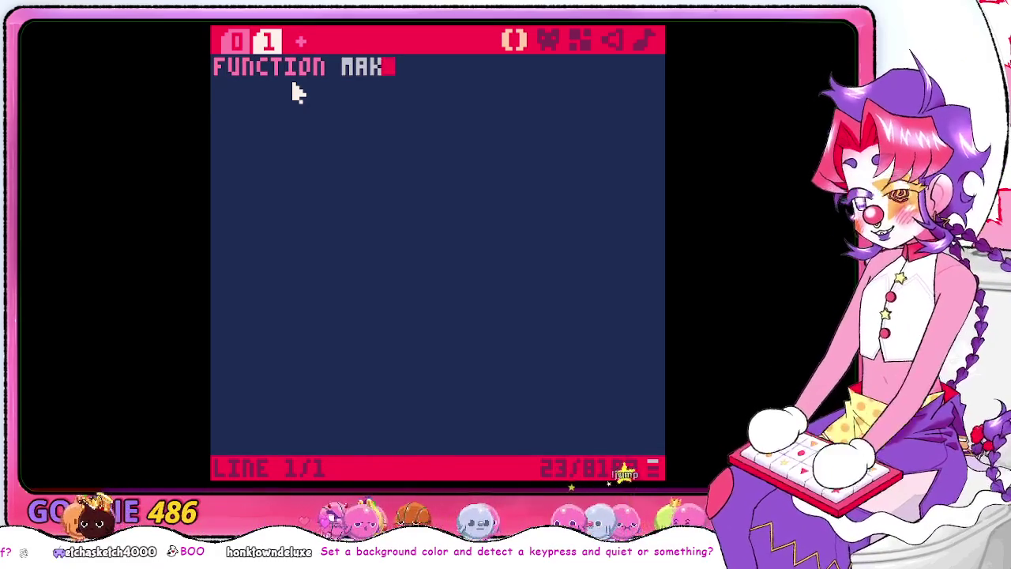
{"action": "type", "text": "eteeth"}
{"action": "key", "text": "BackSpace"}
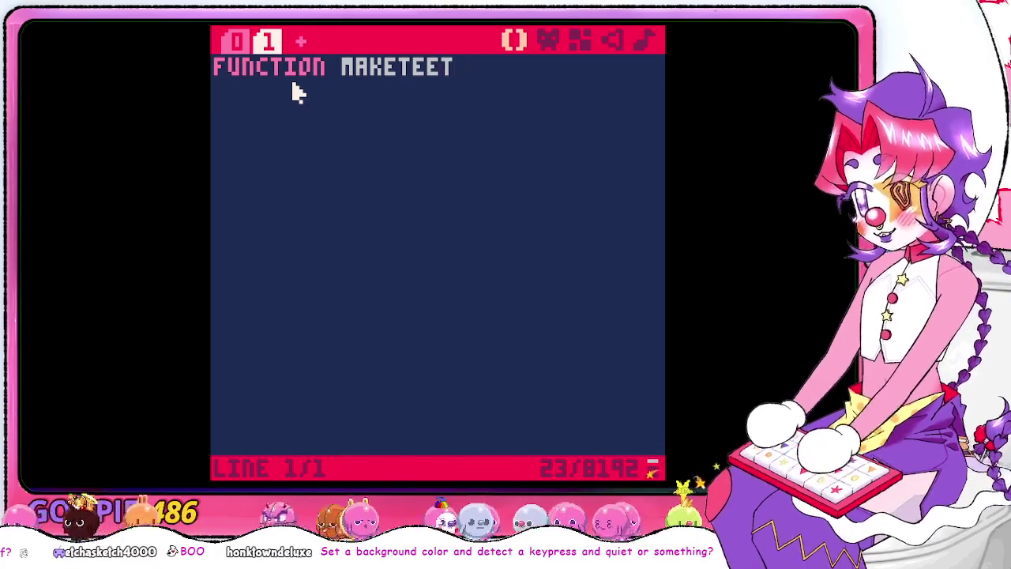
{"action": "key", "text": "BackSpace"}
{"action": "key", "text": "BackSpace"}
{"action": "key", "text": "BackSpace"}
{"action": "type", "text": "ooth()"}
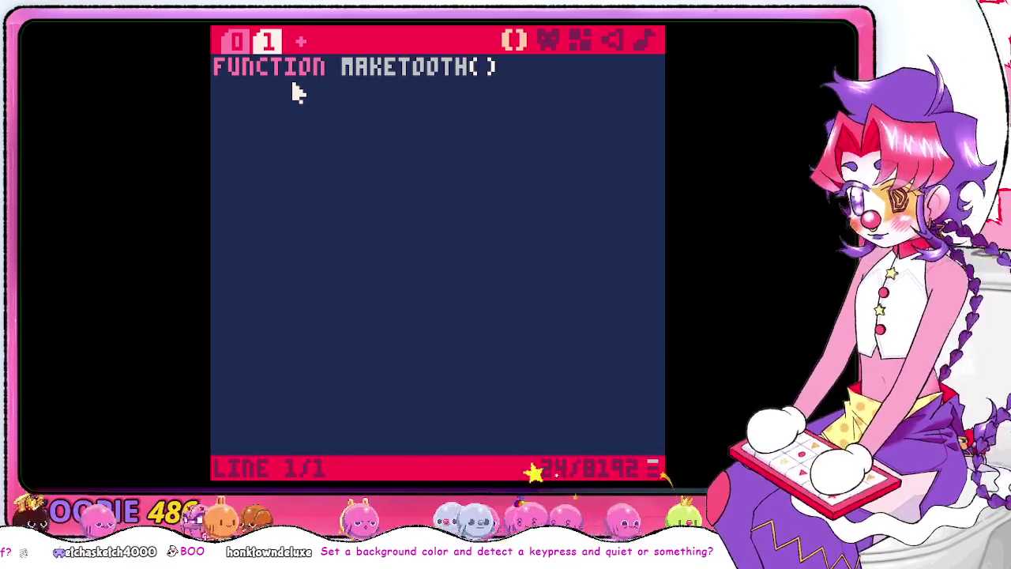
{"action": "key", "text": "Return"}
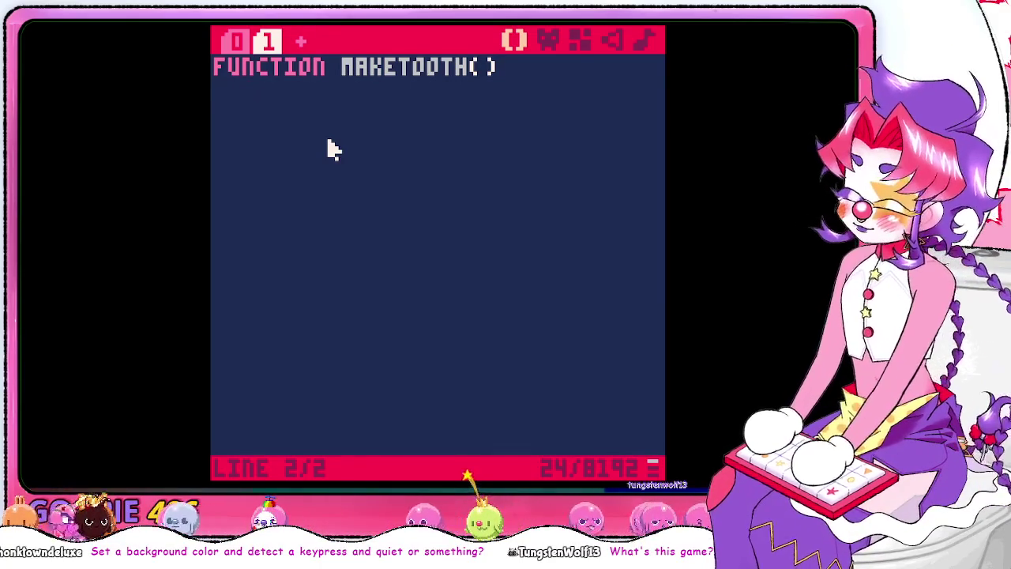
Fill in maketooth: tooth = {}, tooth.x = 0, tooth.y = 0, return tooth, end
{"action": "type", "text": "Tooth = {}"}
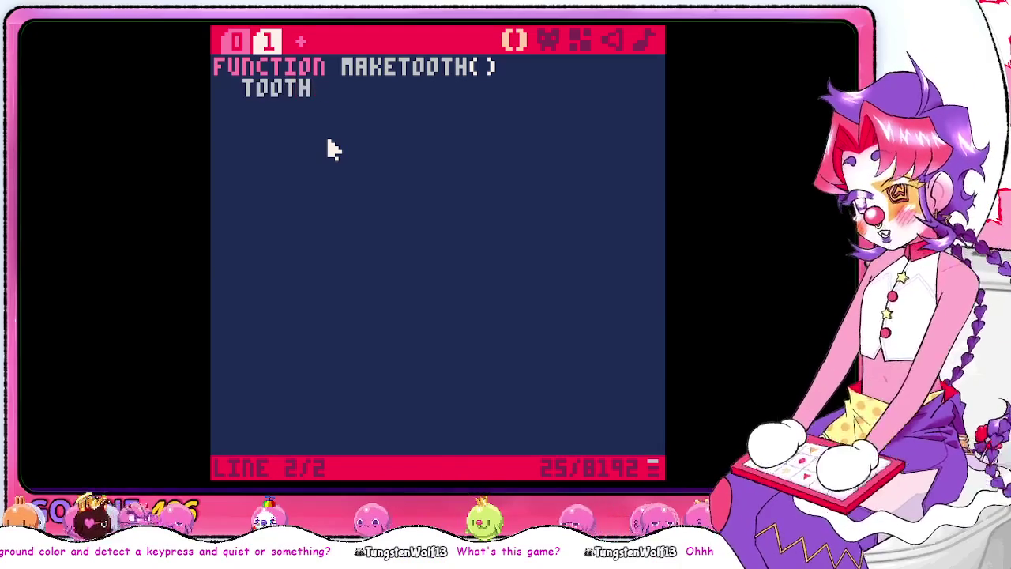
{"action": "key", "text": "Return"}
{"action": "type", "text": "tooth"}
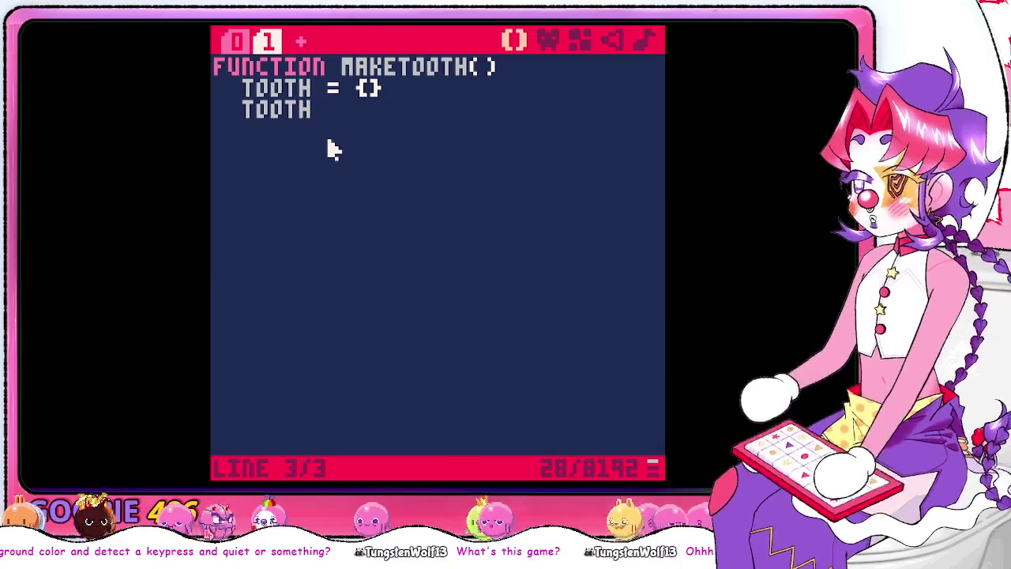
{"action": "type", "text": "x ="}
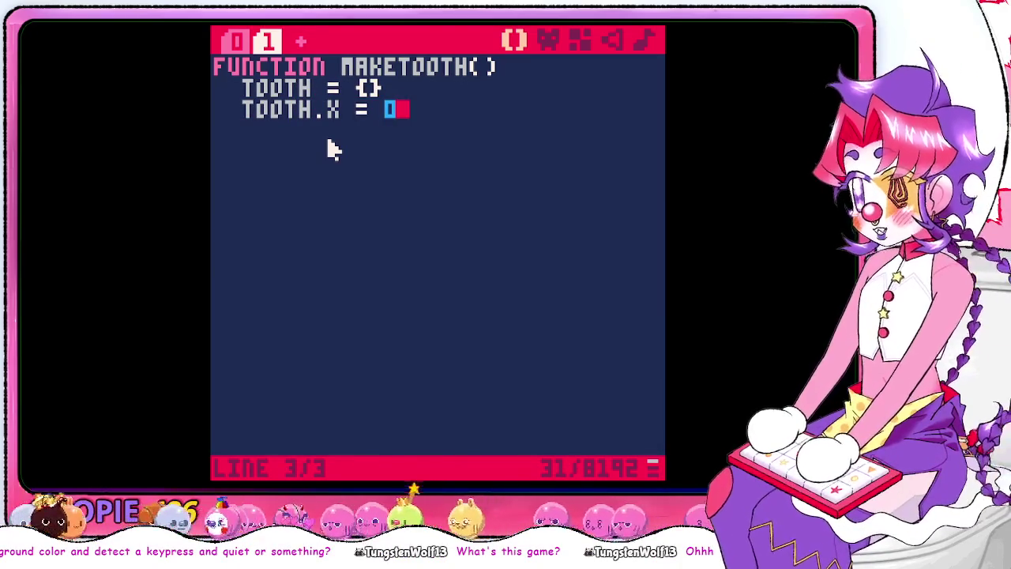
{"action": "key", "text": "Return"}
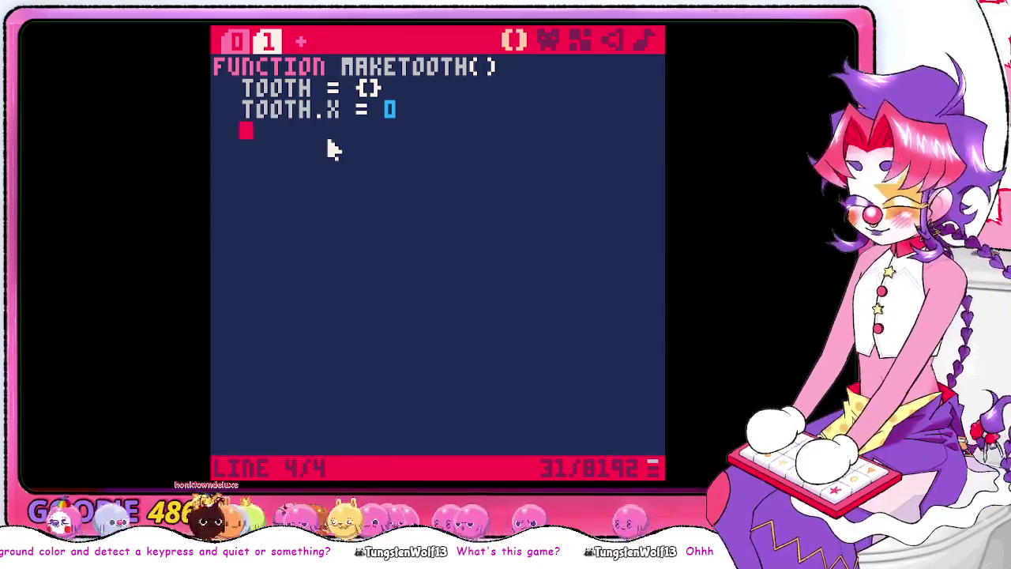
{"action": "type", "text": "tooth.y"}
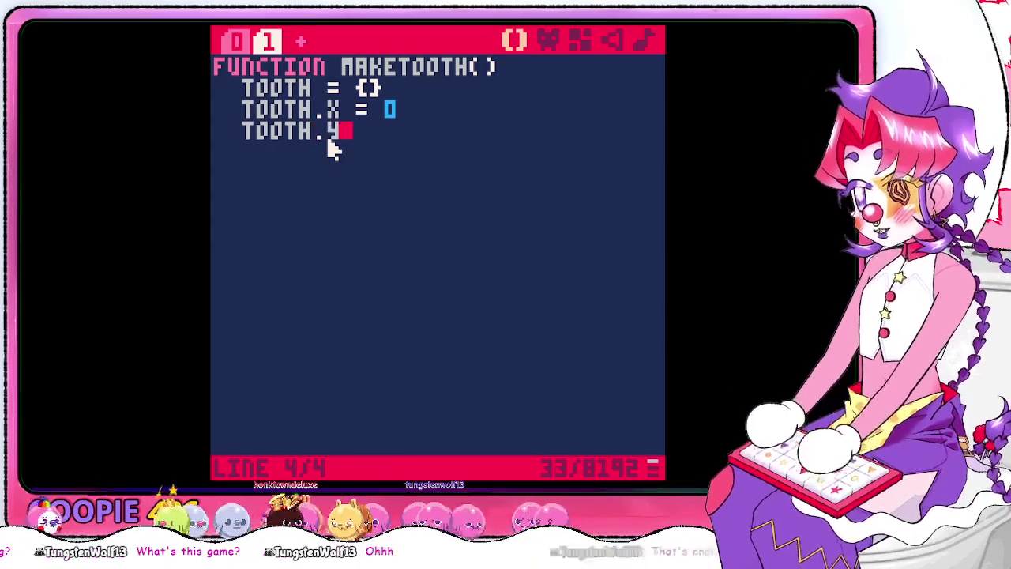
{"action": "type", "text": " = 0"}
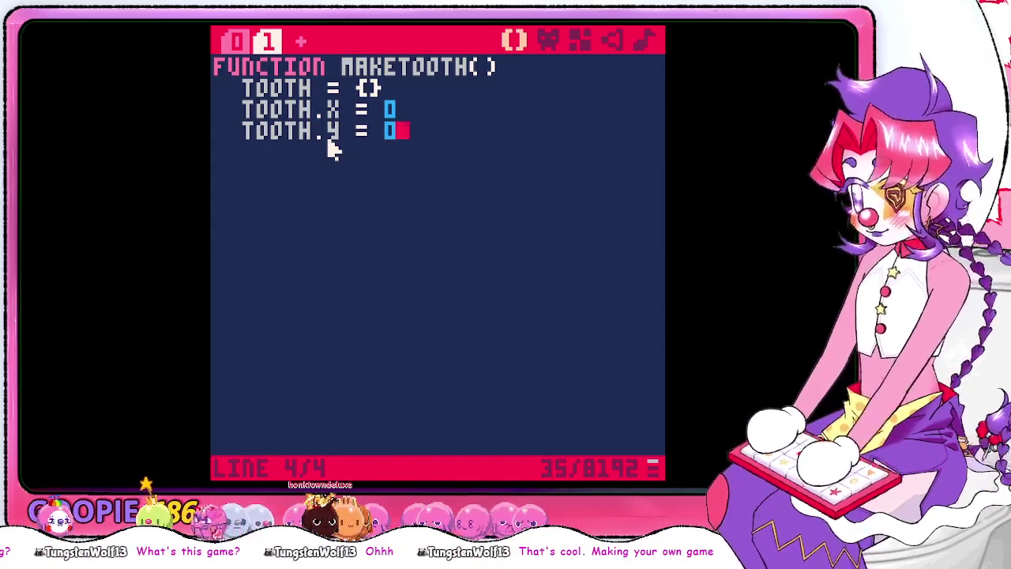
{"action": "key", "text": "Return"}
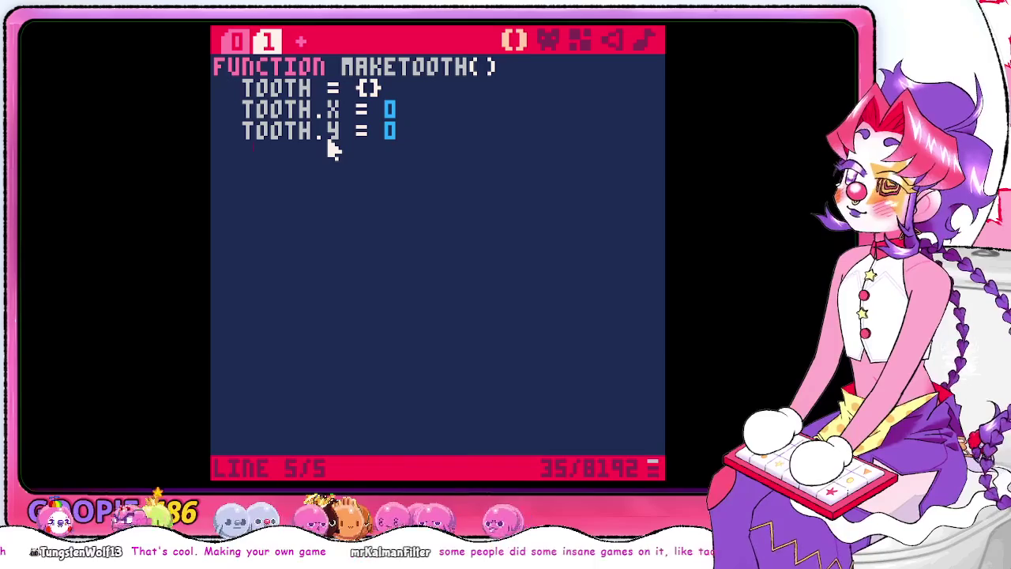
{"action": "type", "text": "return to"}
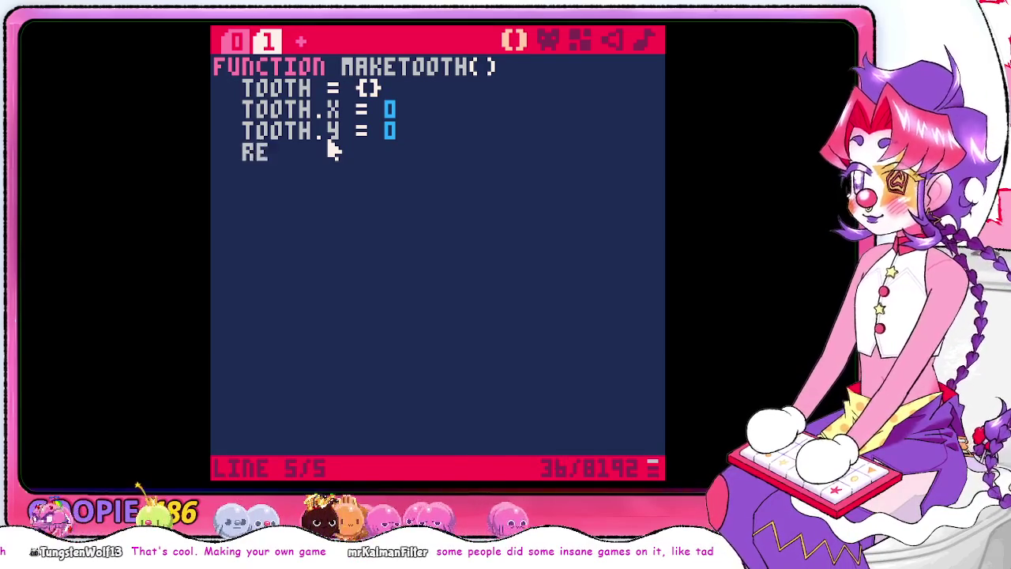
{"action": "type", "text": "oth"}
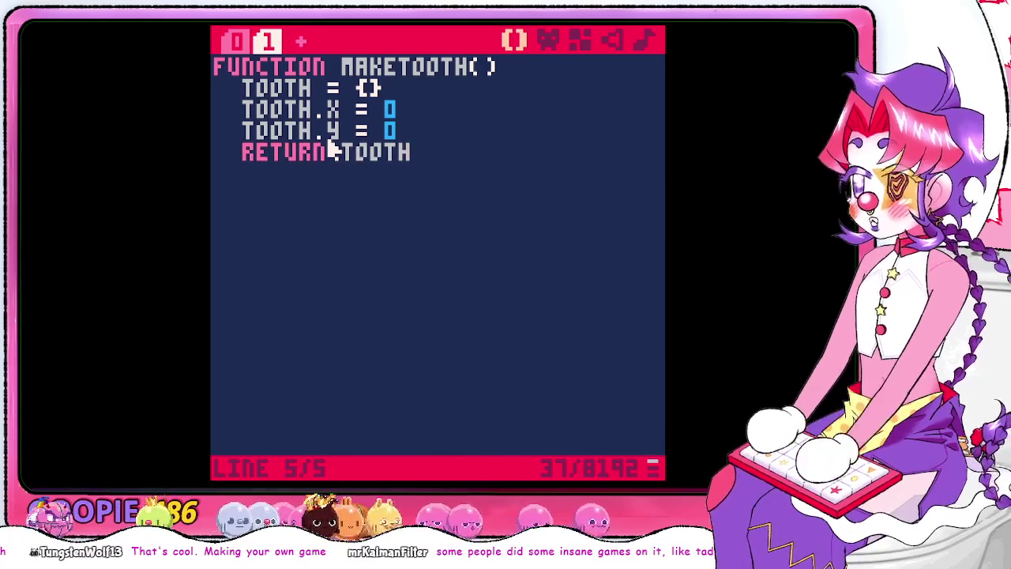
{"action": "key", "text": "Return"}
{"action": "key", "text": "BackSpace"}
{"action": "type", "text": "end"}
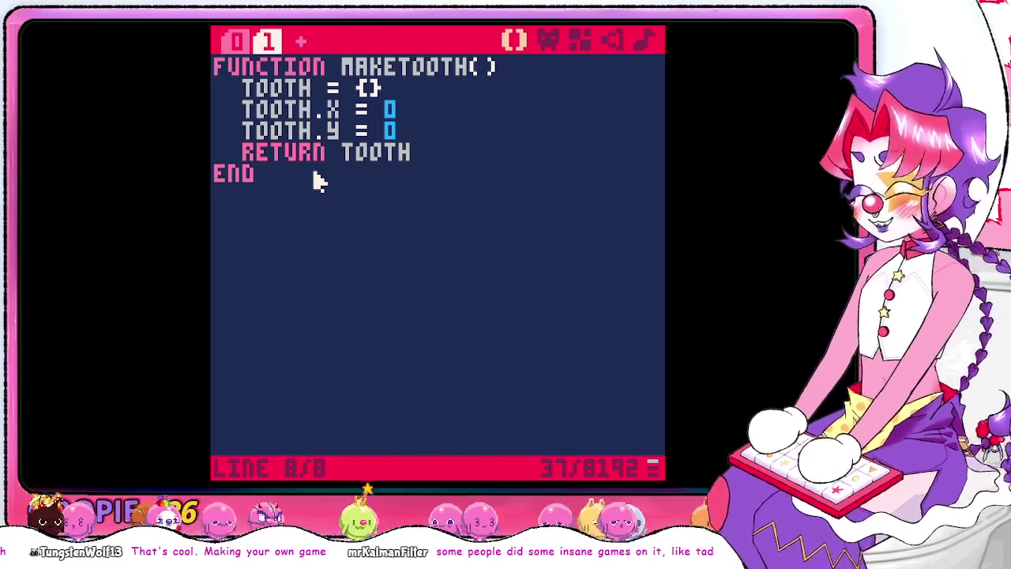
{"action": "type", "text": "function add"}
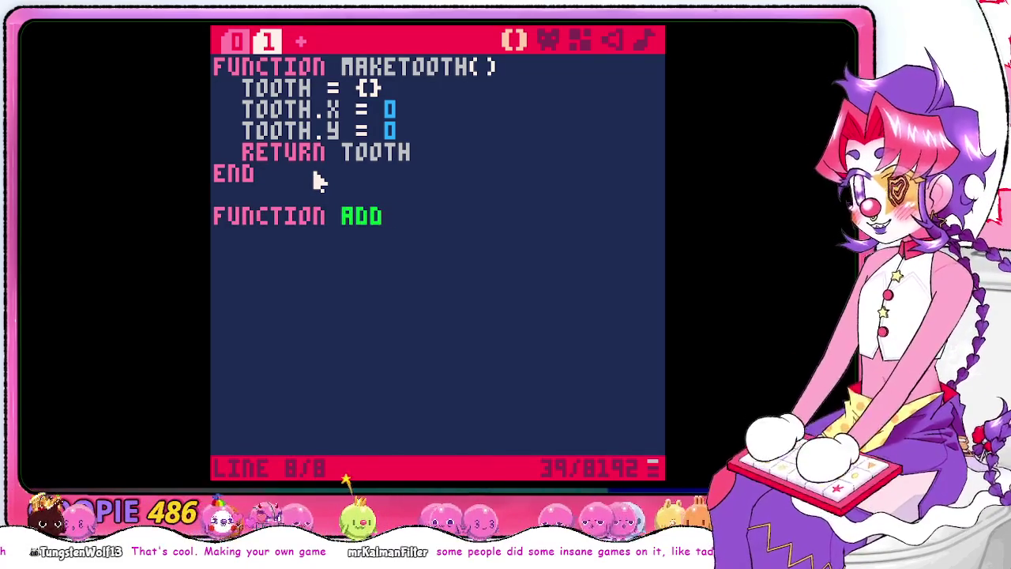
{"action": "type", "text": "tooth("}
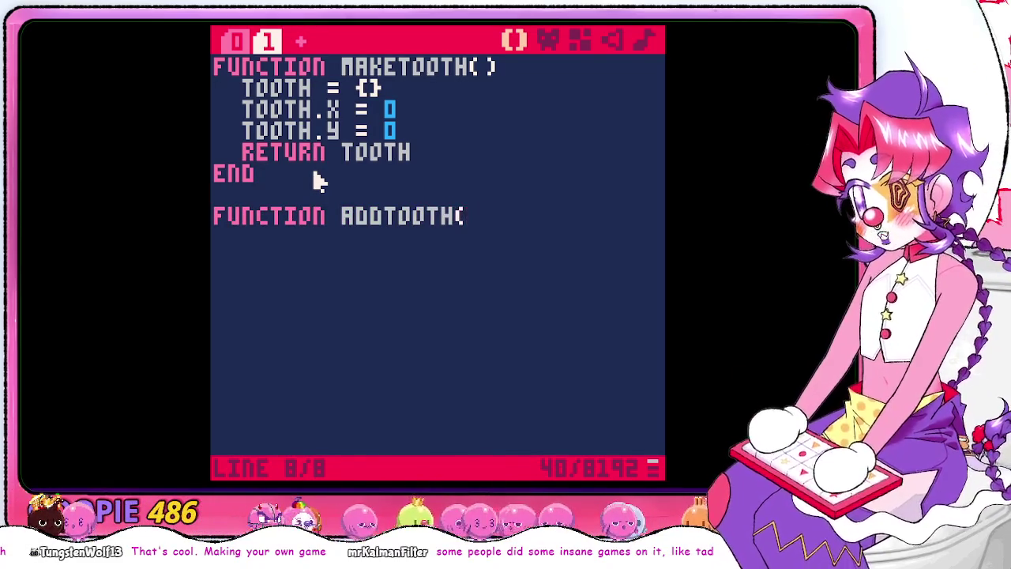
{"action": "type", "text": ")"}
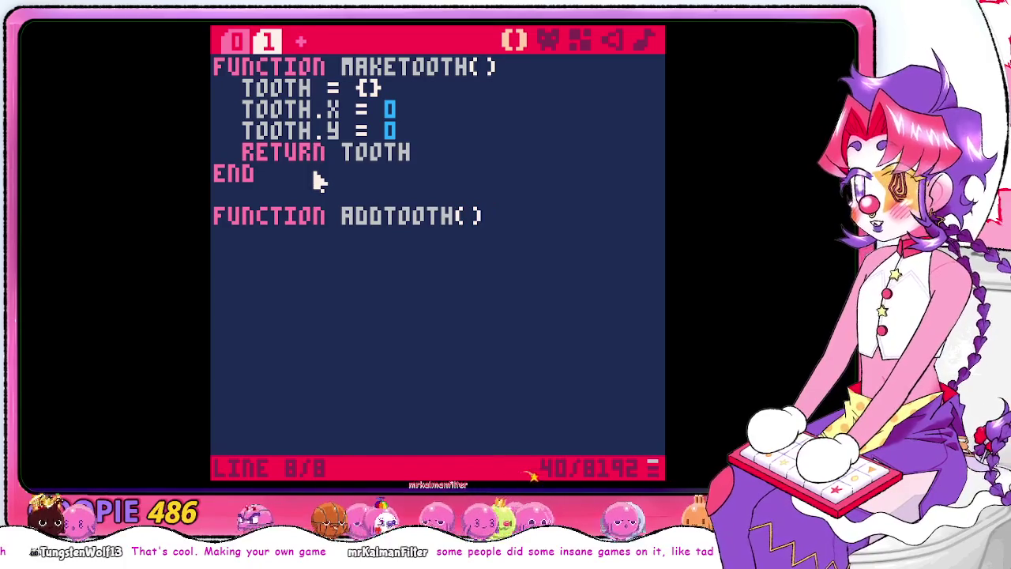
{"action": "key", "text": "BackSpace"}
{"action": "key", "text": "BackSpace"}
{"action": "key", "text": "BackSpace"}
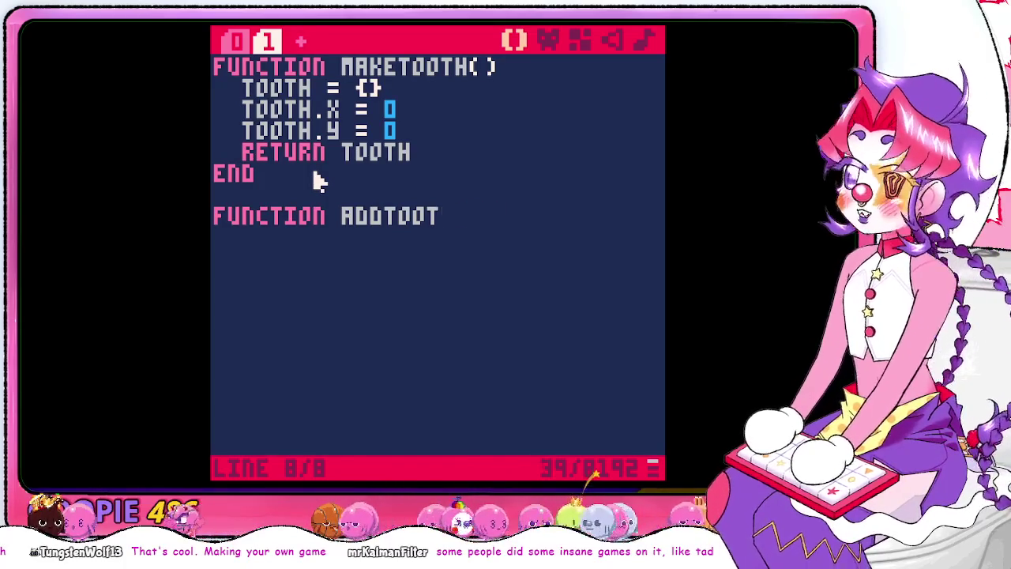
{"action": "key", "text": "BackSpace"}
{"action": "key", "text": "BackSpace"}
{"action": "key", "text": "BackSpace"}
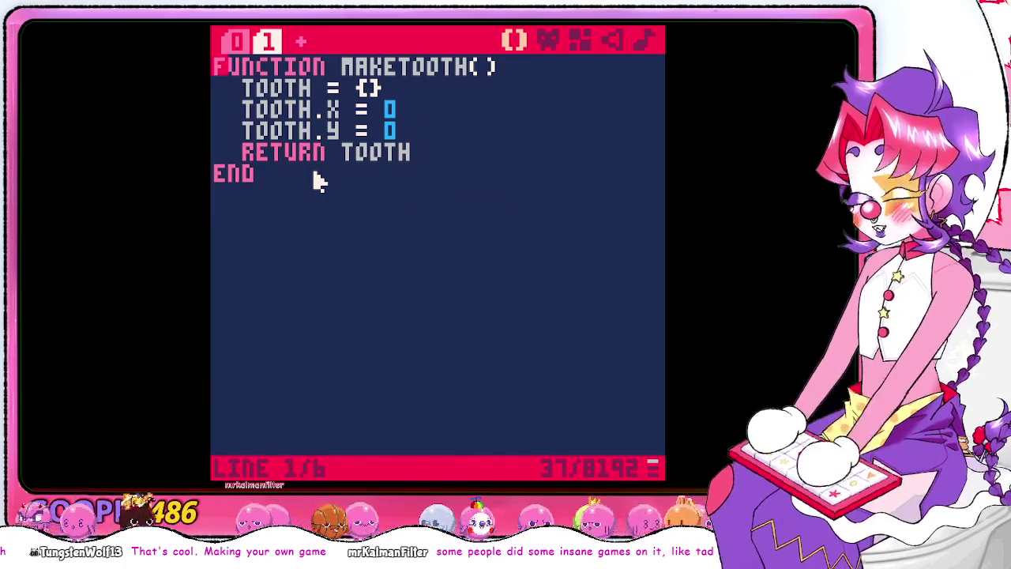
Add two blank lines above maketooth and write the header 'function _init()' there
{"action": "key", "text": "Return"}
{"action": "key", "text": "Up"}
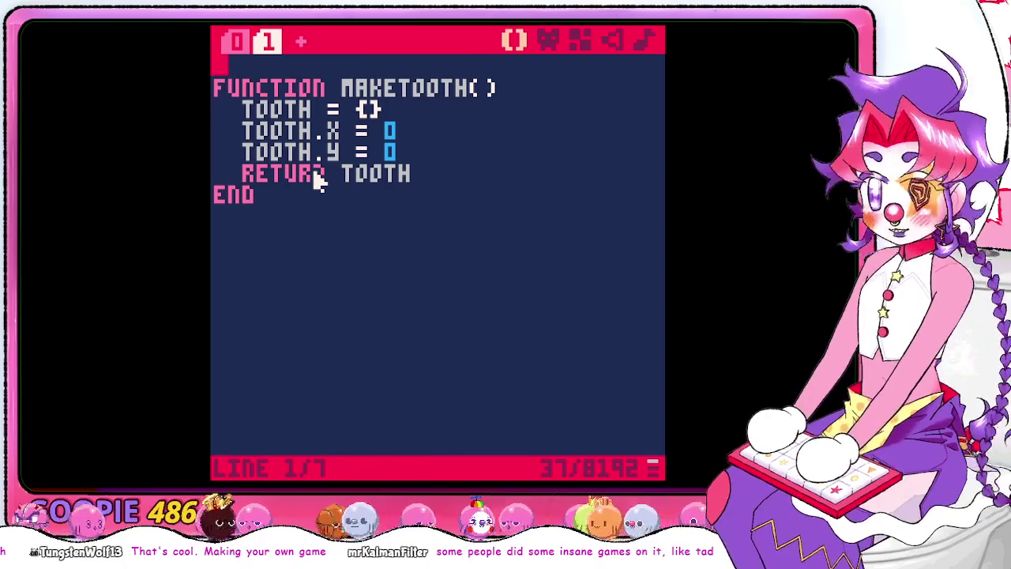
{"action": "key", "text": "Return"}
{"action": "key", "text": "Up"}
{"action": "type", "text": "function ini"}
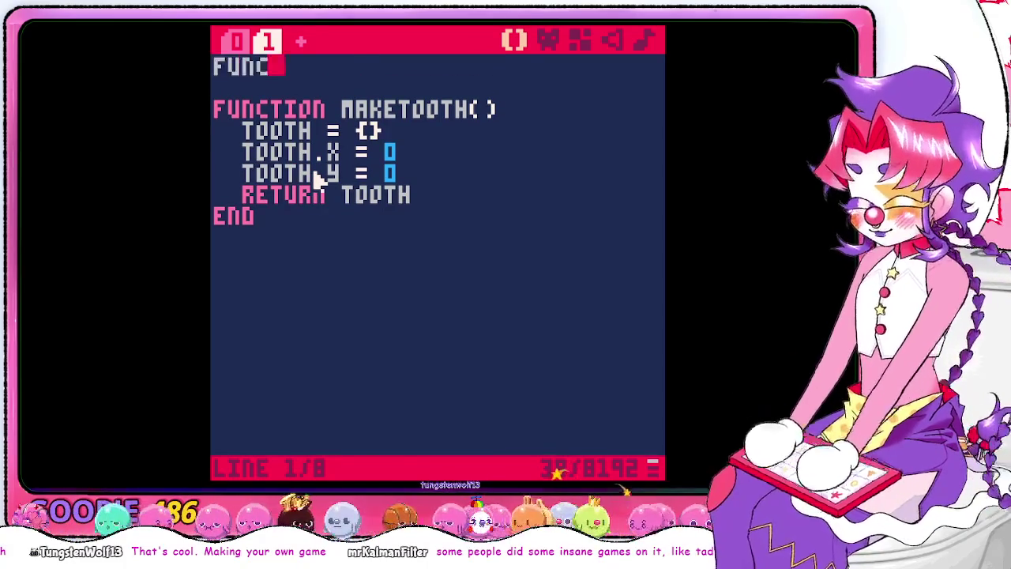
{"action": "key", "text": "BackSpace"}
{"action": "key", "text": "BackSpace"}
{"action": "key", "text": "BackSpace"}
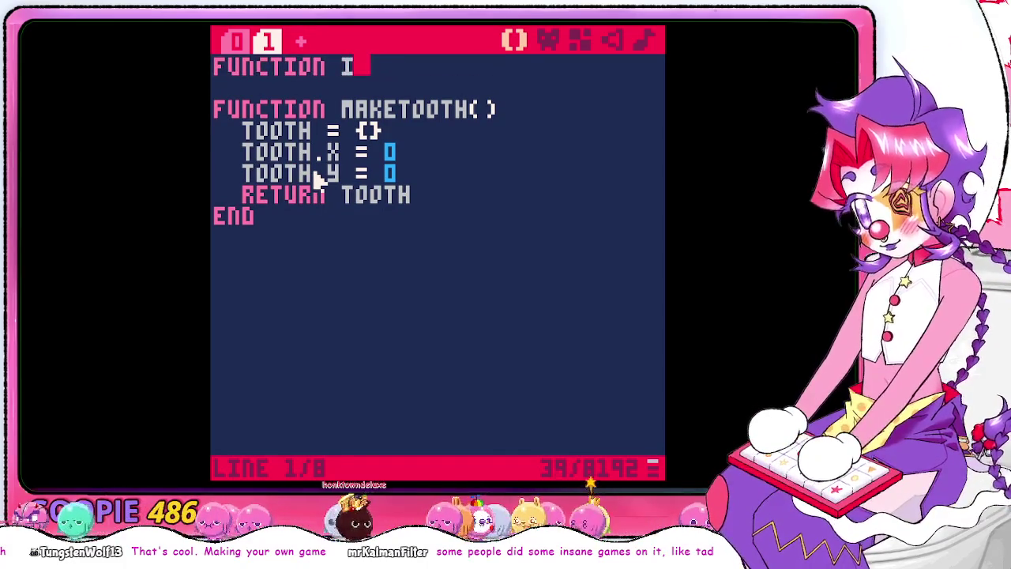
{"action": "type", "text": "_init()"}
Give _init the body line 'teeth = []' and close it with an unindented end
{"action": "key", "text": "Return"}
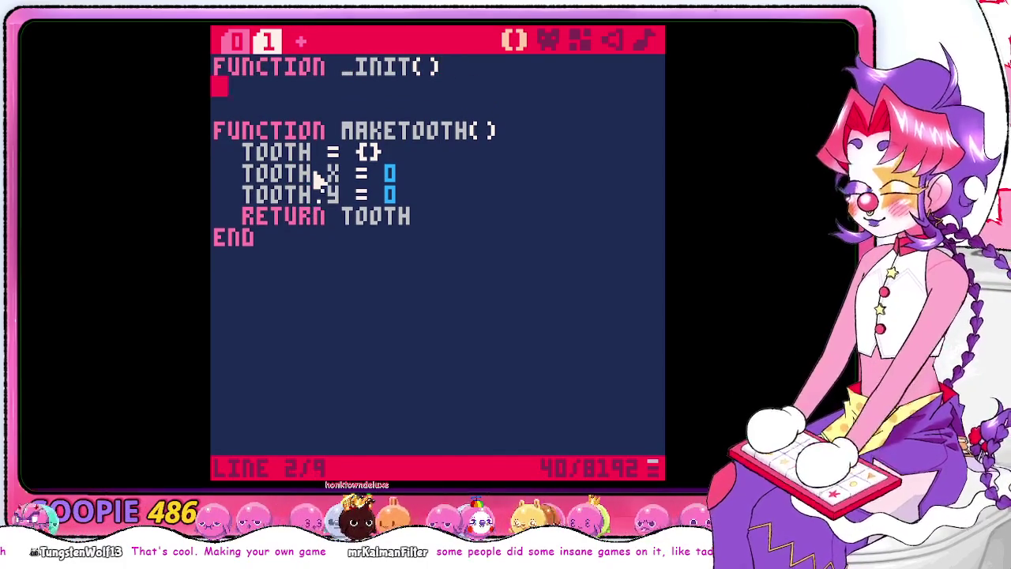
{"action": "type", "text": "teeth ="}
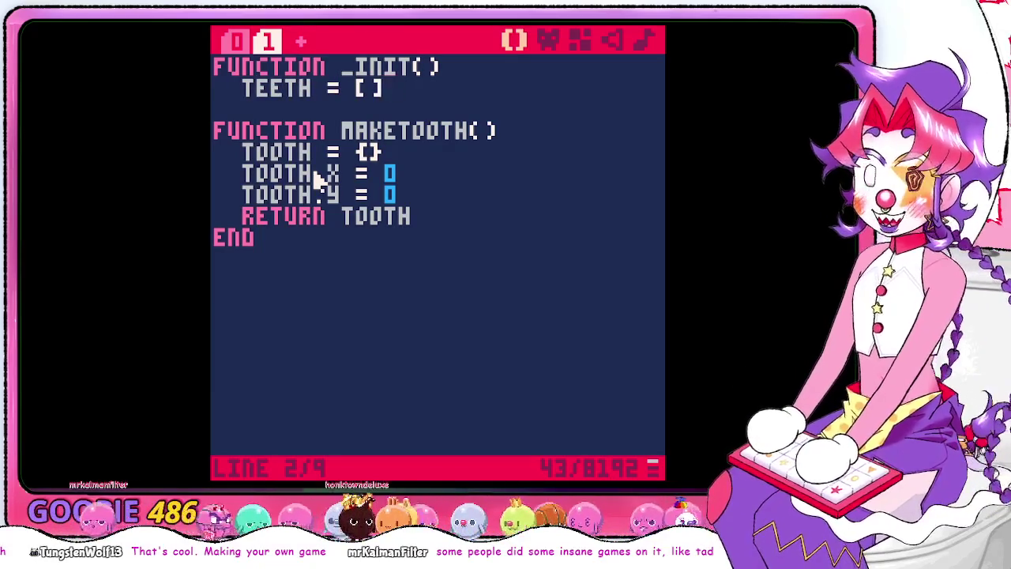
{"action": "key", "text": "Return"}
{"action": "key", "text": "BackSpace"}
{"action": "type", "text": "end"}
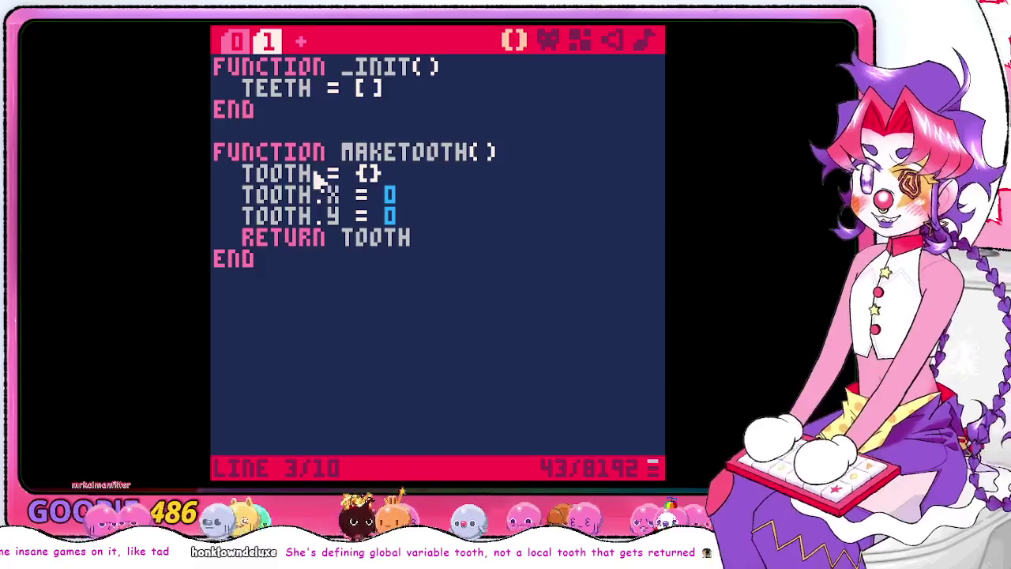
{"action": "key", "text": "Escape"}
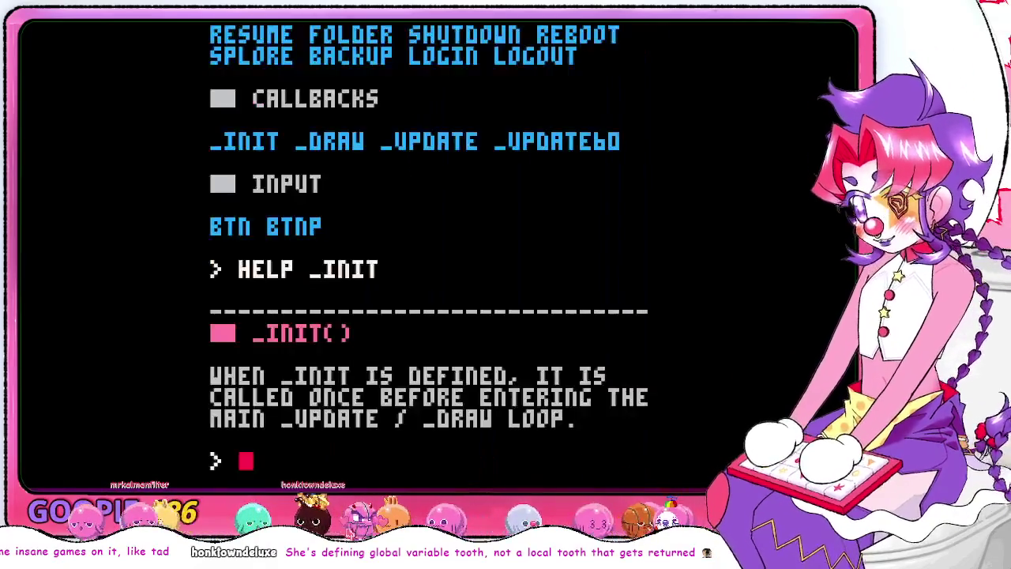
{"action": "type", "text": "help array"}
{"action": "key", "text": "Return"}
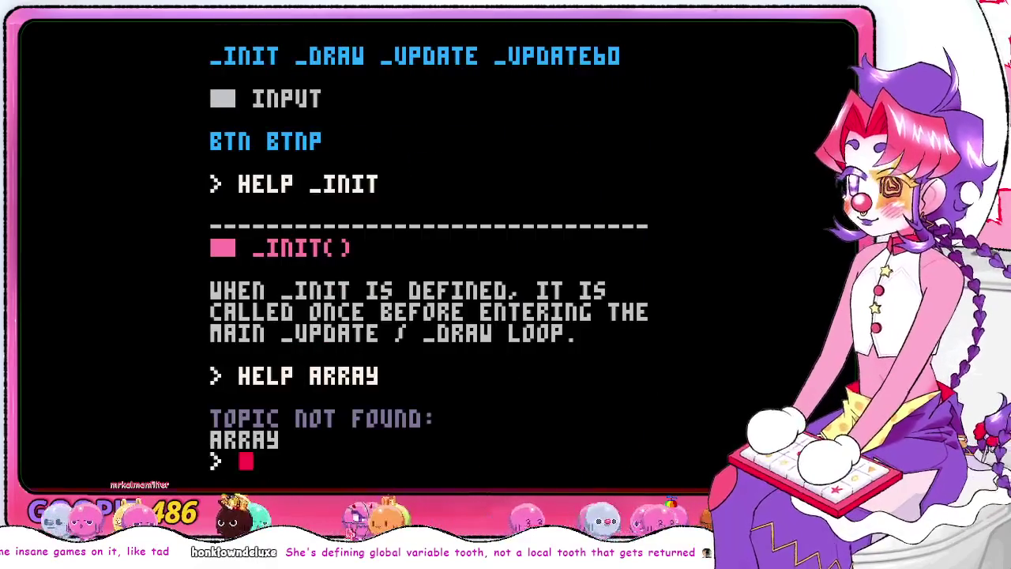
{"action": "type", "text": "g"}
{"action": "key", "text": "BackSpace"}
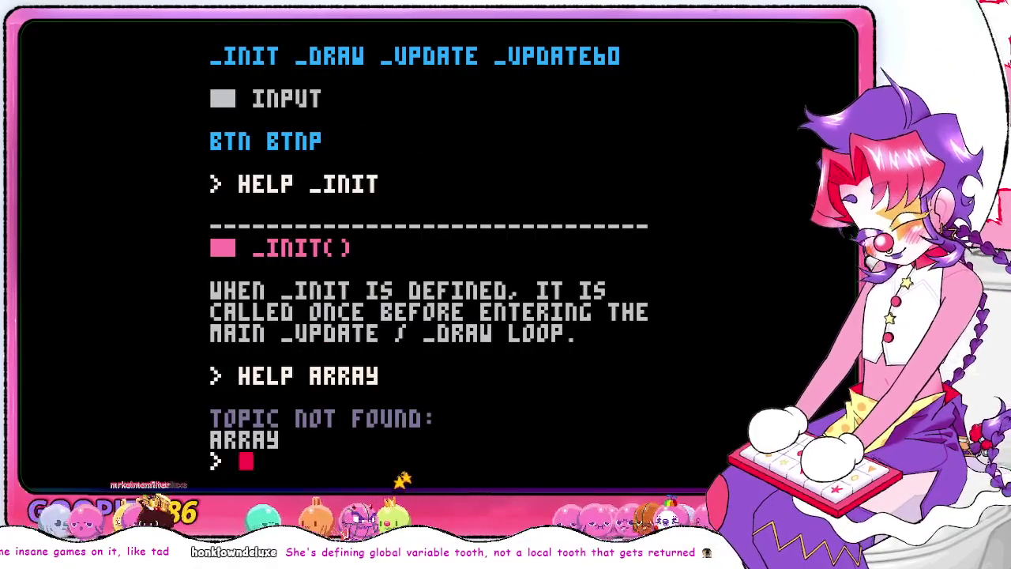
{"action": "type", "text": "help object"}
{"action": "key", "text": "Return"}
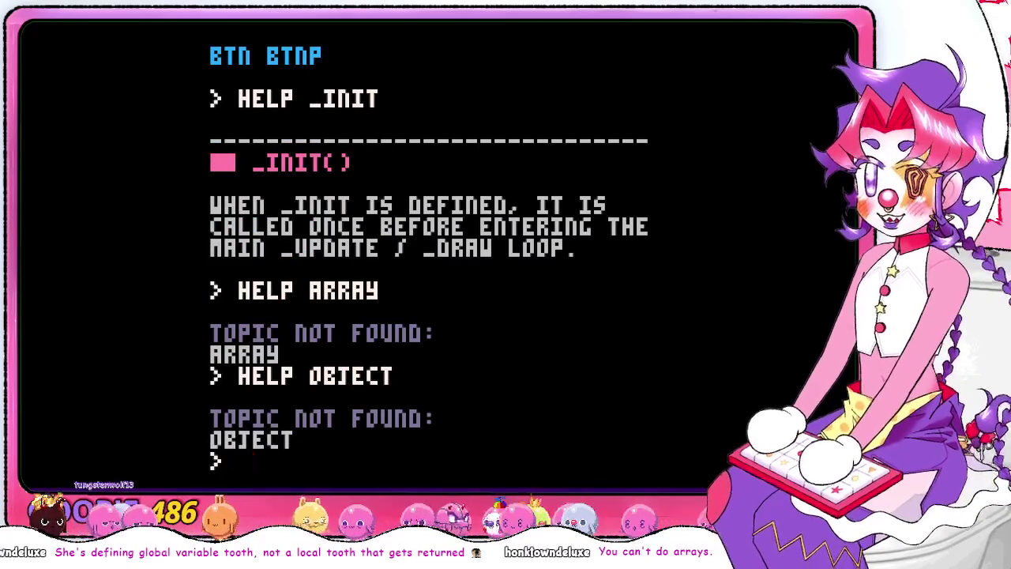
{"action": "key", "text": "Escape"}
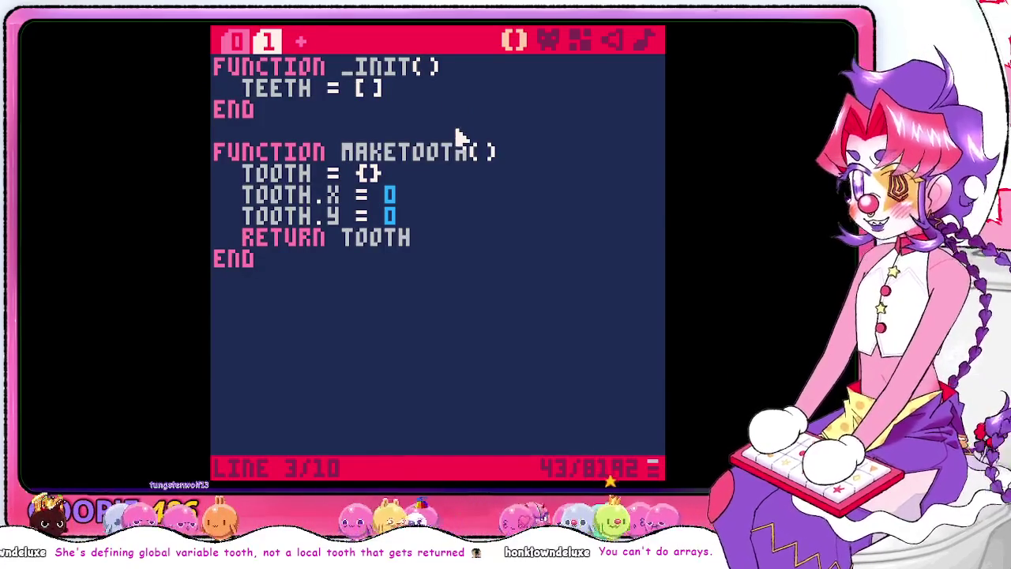
Delete both square brackets from 'teeth = []', leaving just 'teeth ='
{"action": "key", "text": "Left"}
{"action": "key", "text": "Left"}
{"action": "key", "text": "Left"}
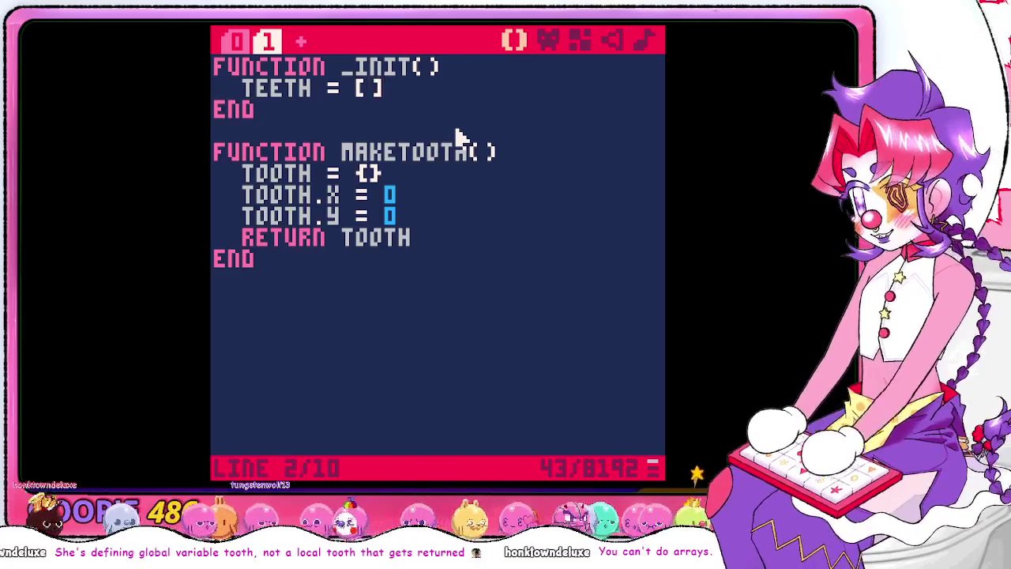
{"action": "key", "text": "Delete"}
{"action": "key", "text": "BackSpace"}
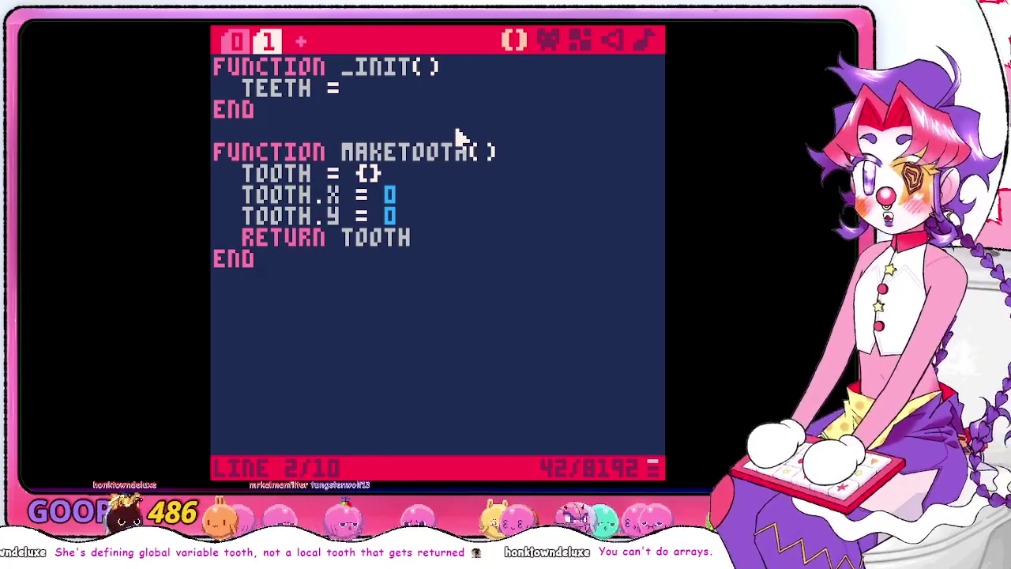
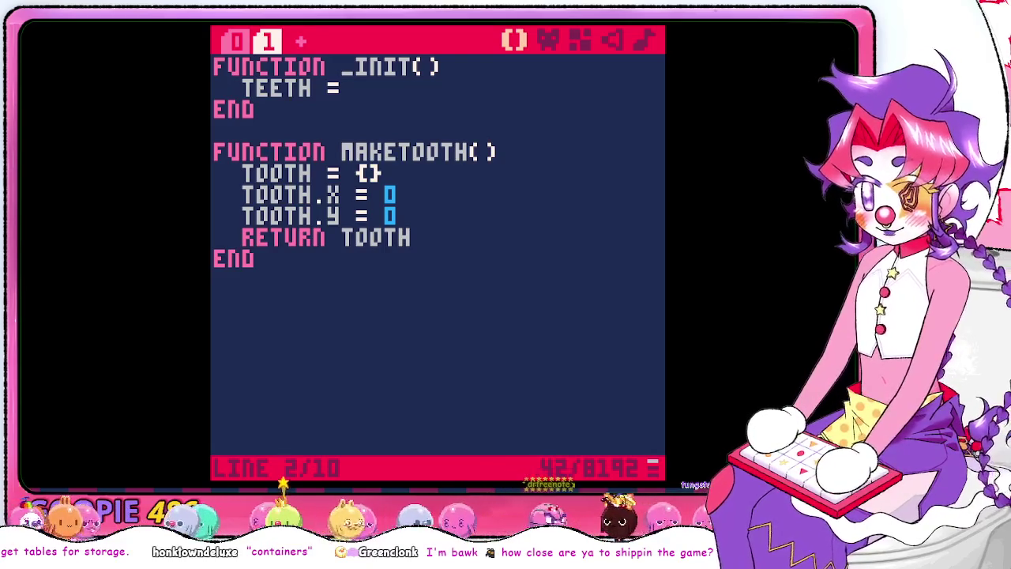
Bring up the PICO-8 API Cheatsheet in Chrome, showing map, mget and mset
{"action": "key", "text": "alt+Tab"}
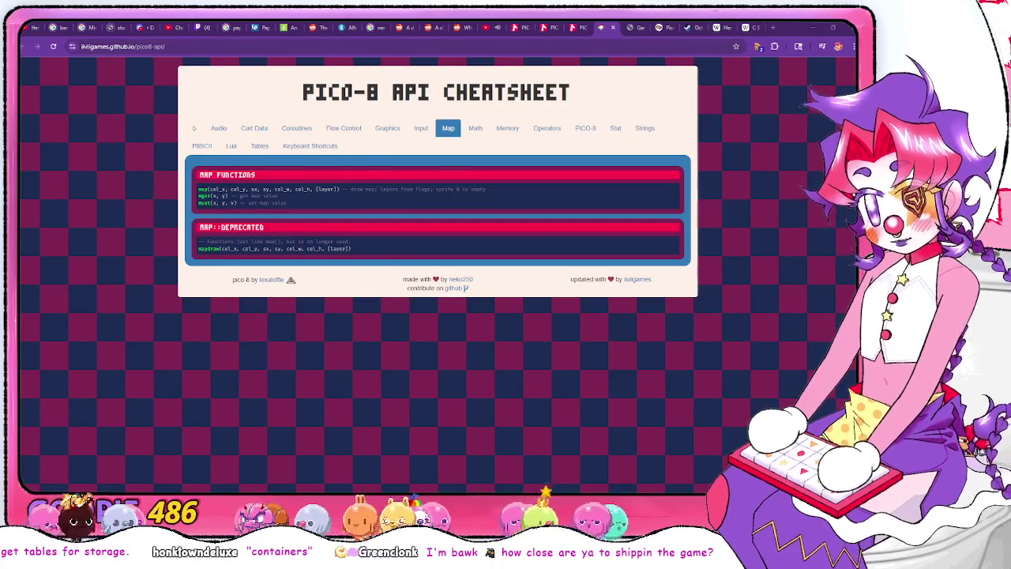
Return from the cheatsheet to the PICO-8 editor showing _init and maketooth
{"action": "key", "text": "alt+Tab"}
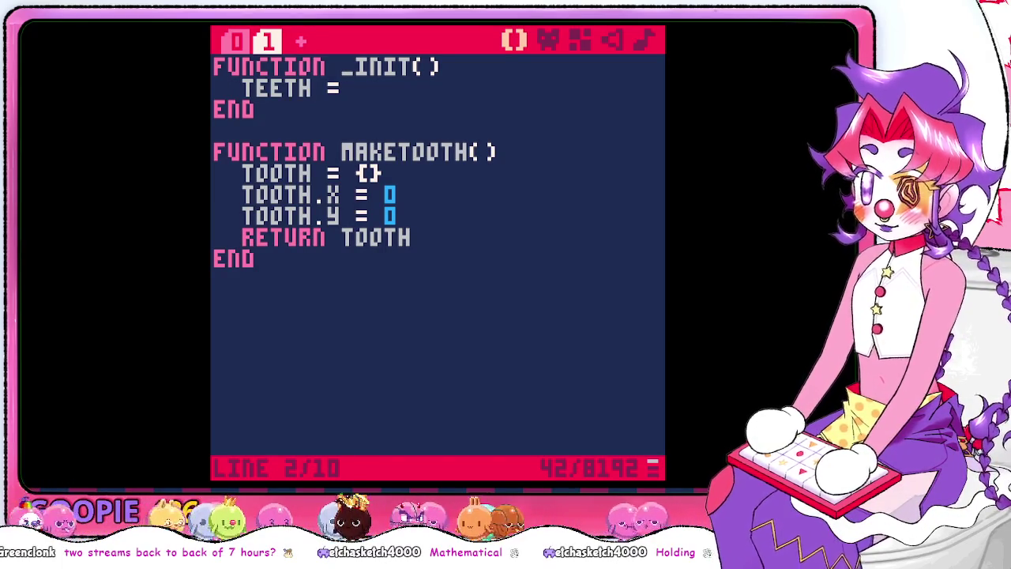
Alternate between the tooth code and the API cheatsheet, finishing on its Map section
{"action": "key", "text": "alt+Tab"}
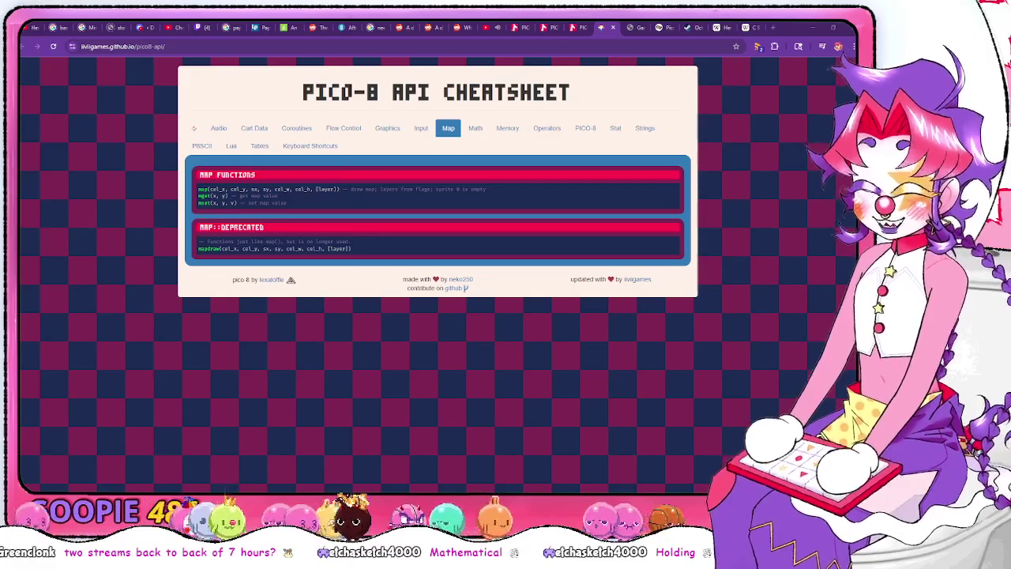
{"action": "key", "text": "alt+Tab"}
{"action": "key", "text": "alt+Tab"}
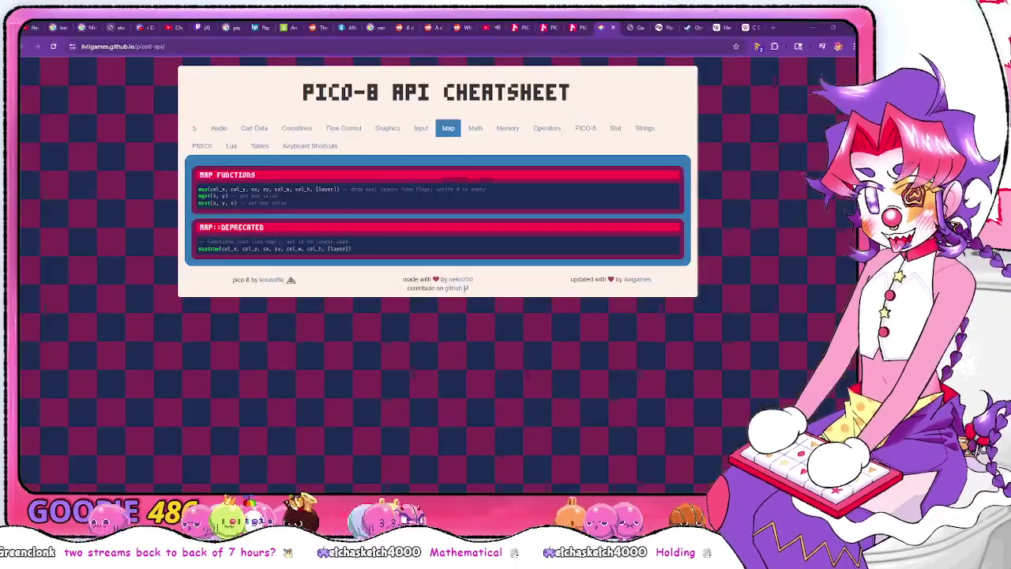
{"action": "key", "text": "alt+Tab"}
{"action": "key", "text": "alt+Tab"}
{"action": "key", "text": "alt+Tab"}
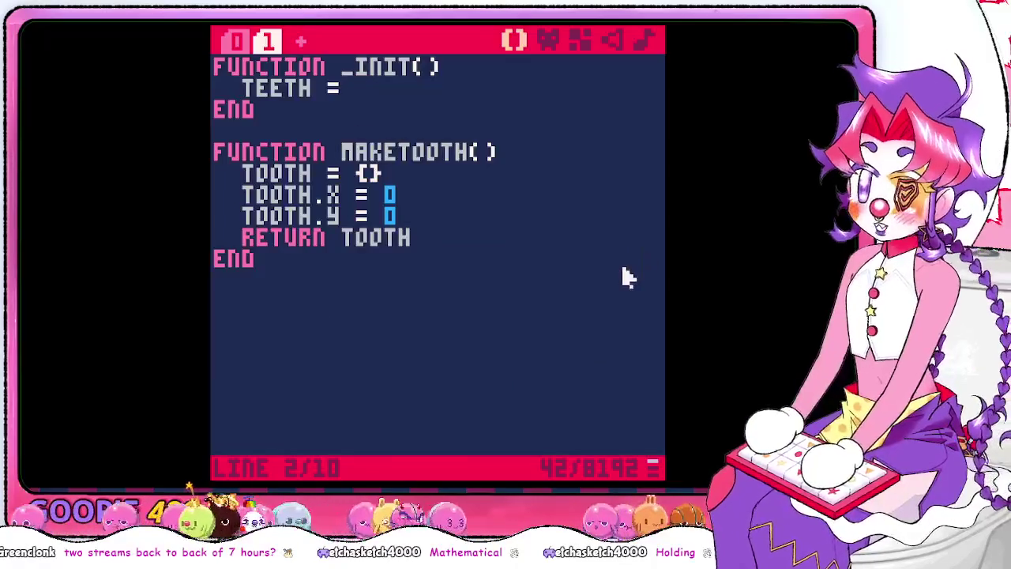
{"action": "key", "text": "alt+Tab"}
{"action": "key", "text": "alt+Tab"}
{"action": "key", "text": "alt+Tab"}
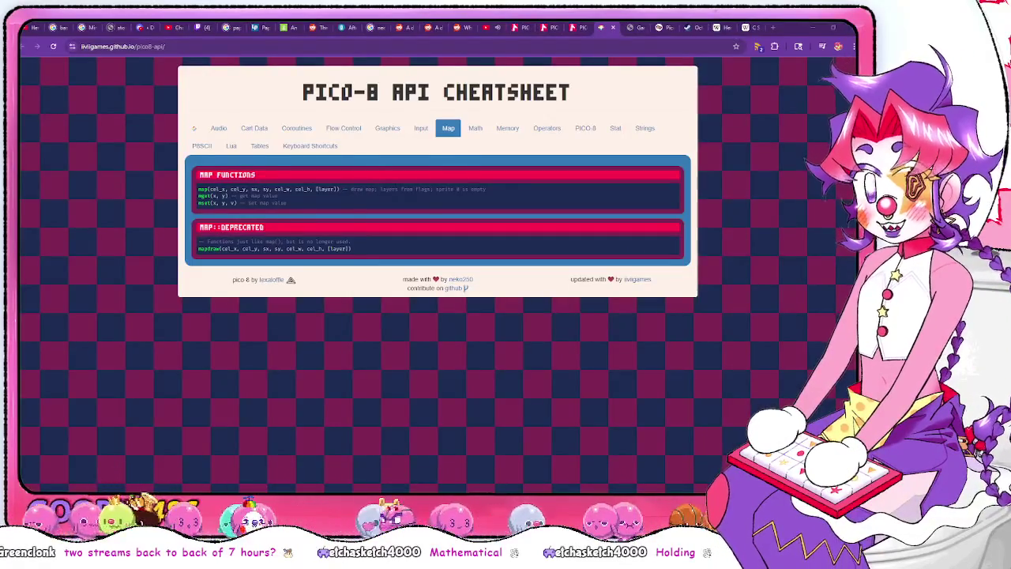
{"action": "key", "text": "alt+Tab"}
{"action": "key", "text": "alt+Tab"}
{"action": "key", "text": "alt+Tab"}
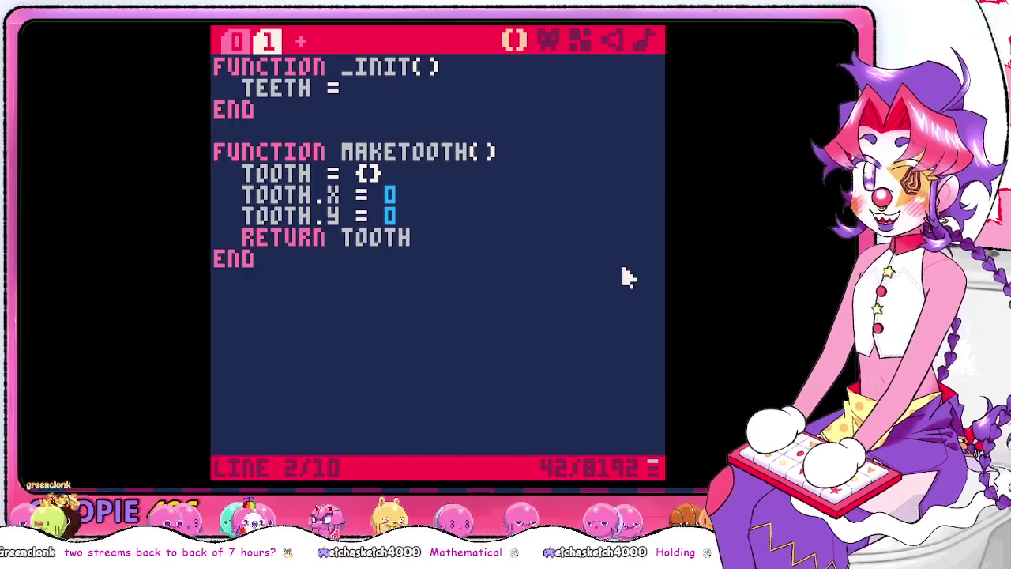
{"action": "key", "text": "alt+Tab"}
{"action": "key", "text": "alt+Tab"}
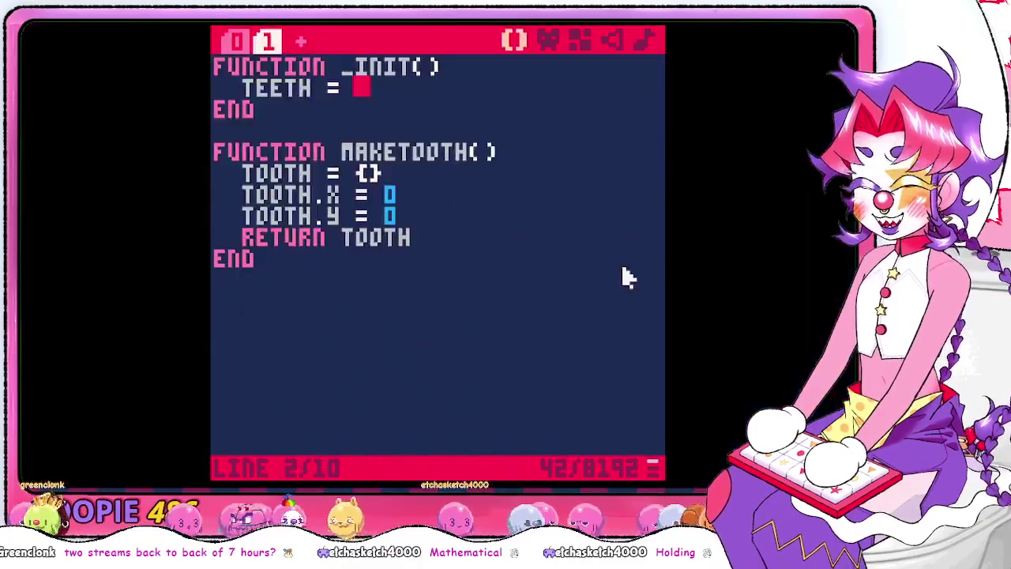
{"action": "key", "text": "alt+Tab"}
{"action": "key", "text": "alt+Tab"}
{"action": "key", "text": "alt+Tab"}
{"action": "key", "text": "alt+Tab"}
{"action": "key", "text": "alt+Tab"}
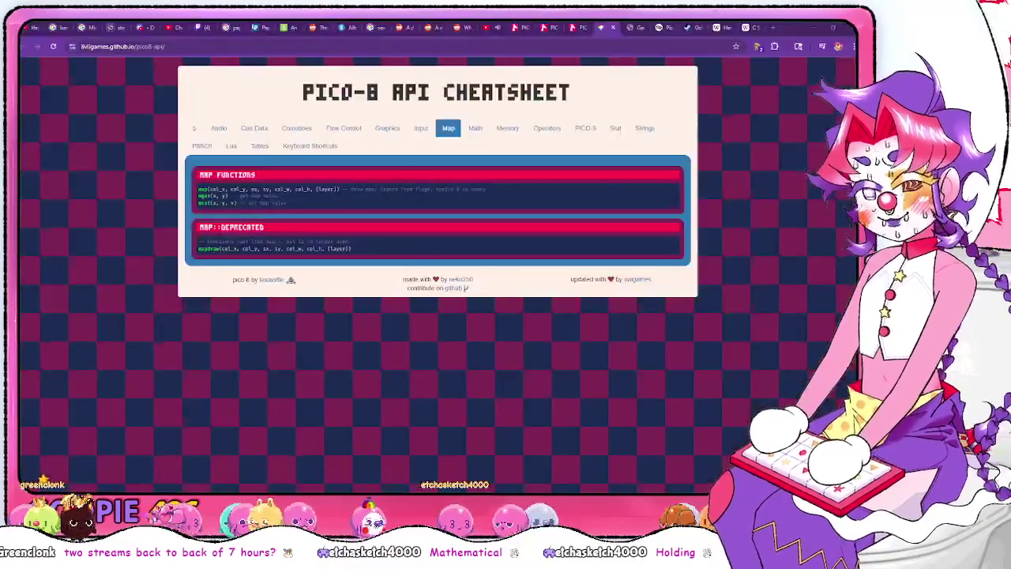
{"action": "key", "text": "alt+Tab"}
{"action": "key", "text": "alt+Tab"}
{"action": "key", "text": "alt+Tab"}
{"action": "key", "text": "alt+Tab"}
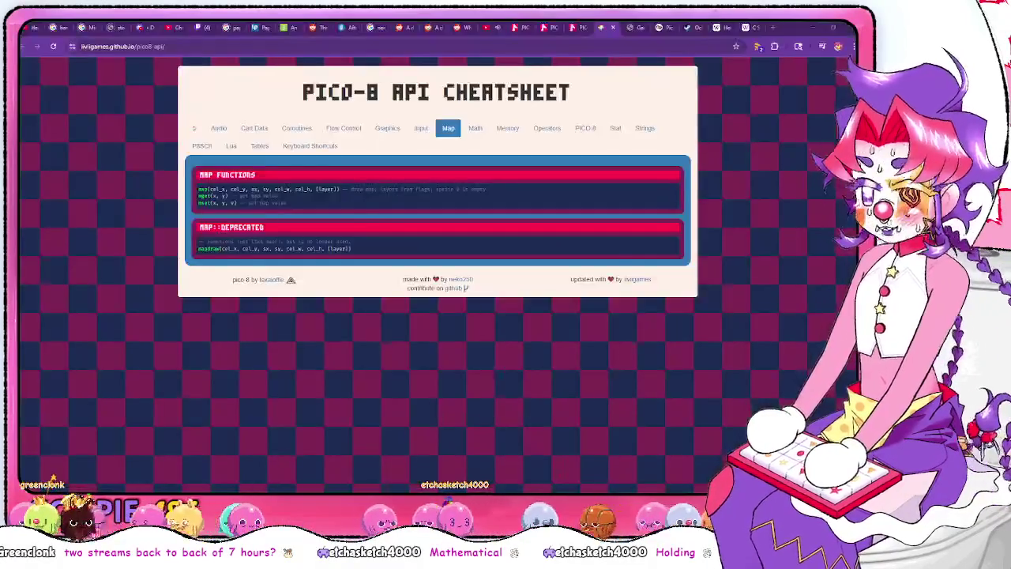
{"action": "key", "text": "alt+Tab"}
{"action": "key", "text": "alt+Tab"}
{"action": "key", "text": "alt+Tab"}
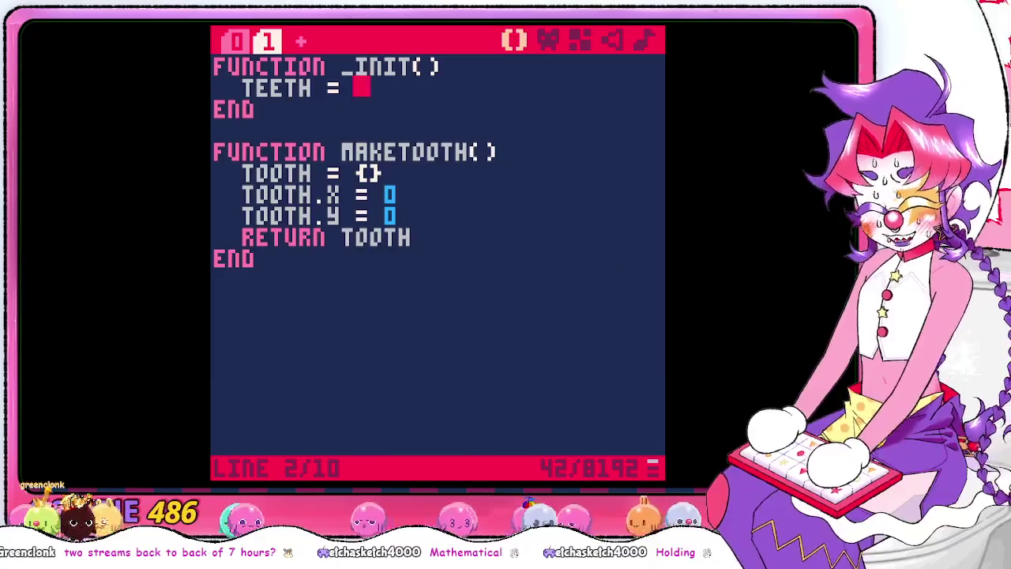
{"action": "key", "text": "alt+Tab"}
{"action": "key", "text": "alt+Tab"}
{"action": "key", "text": "alt+Tab"}
{"action": "key", "text": "alt+Tab"}
{"action": "key", "text": "alt+Tab"}
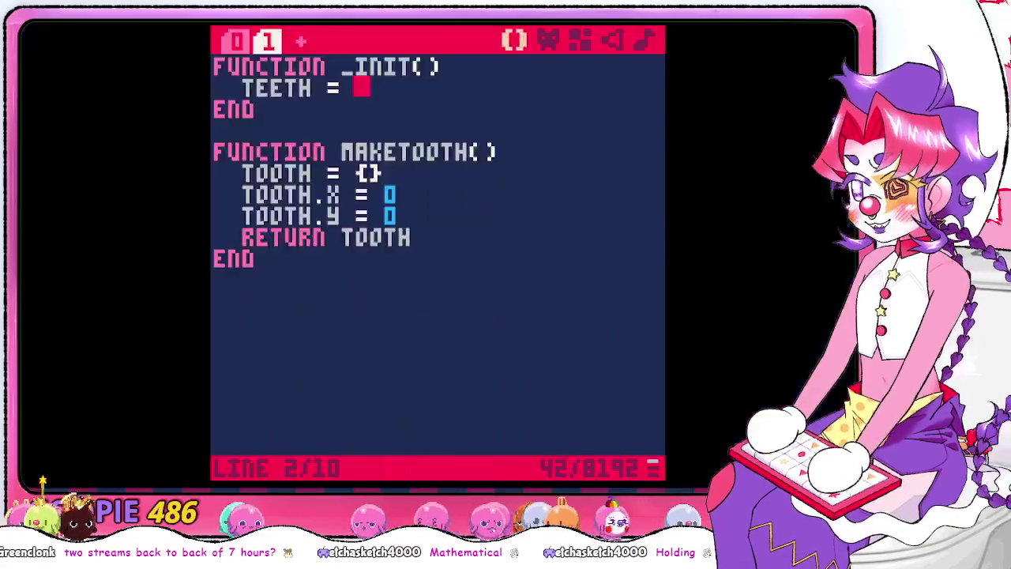
{"action": "key", "text": "alt+Tab"}
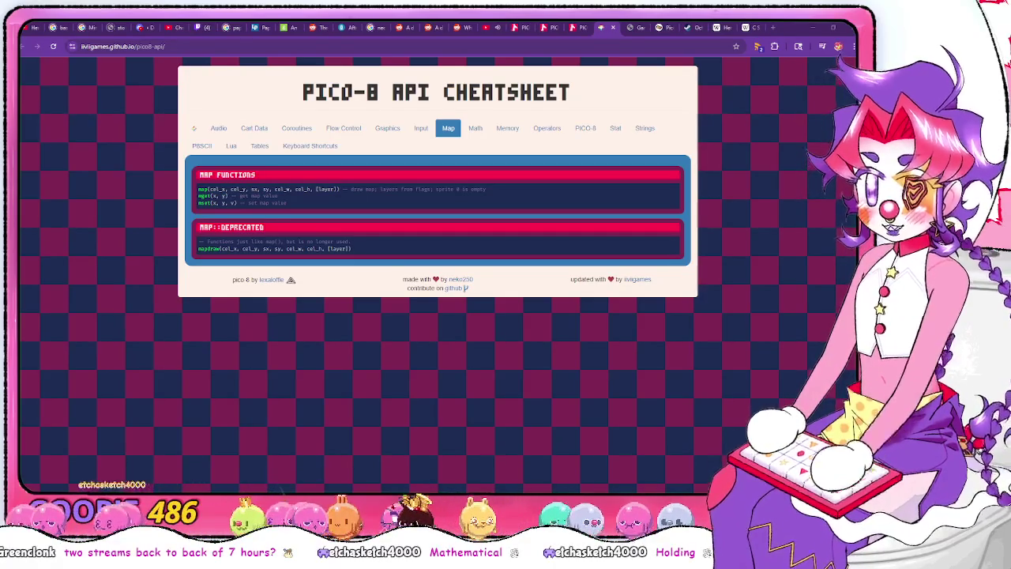
Return to the PICO-8 code with the bare teeth assignment in _init
{"action": "key", "text": "alt+Tab"}
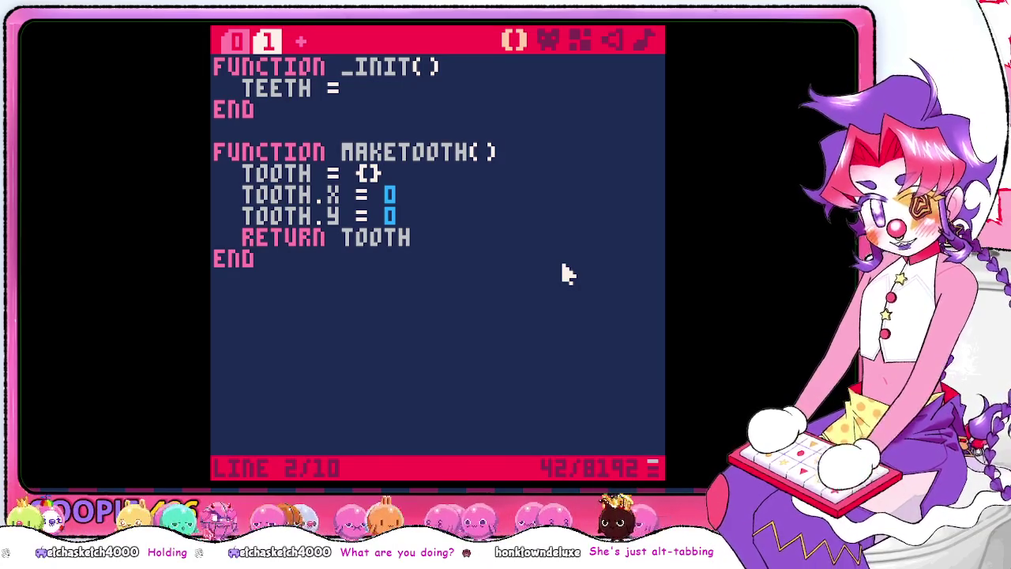
Flip between the PICO-8 code and the cheatsheet, landing back in Chrome
{"action": "key", "text": "alt+Tab"}
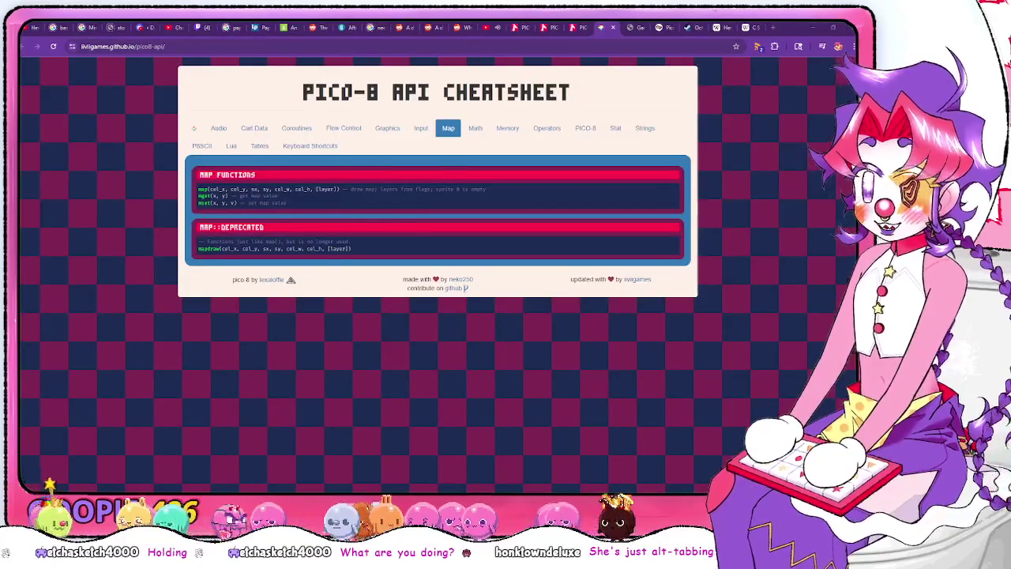
{"action": "key", "text": "alt+Tab"}
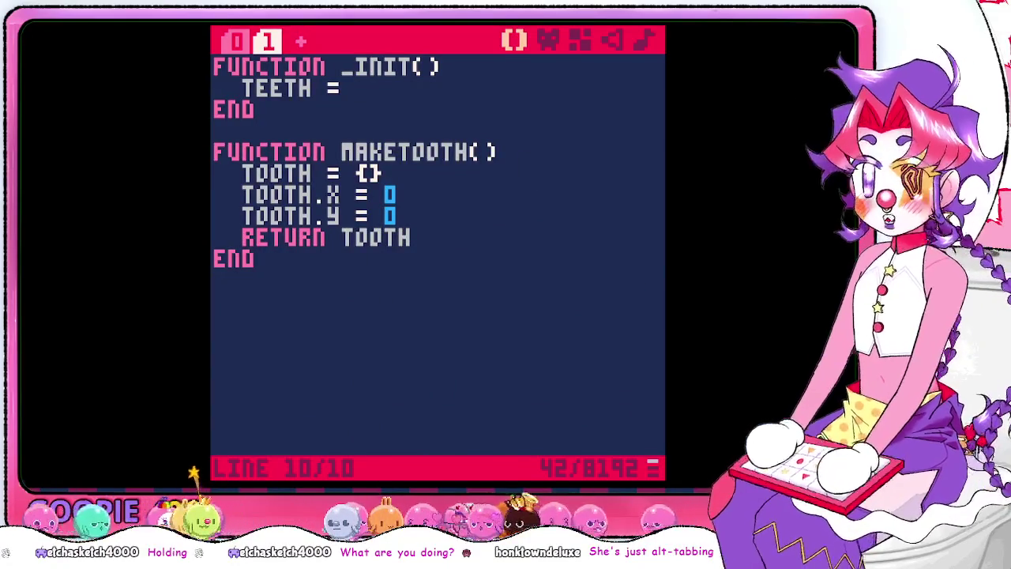
{"action": "key", "text": "alt+Tab"}
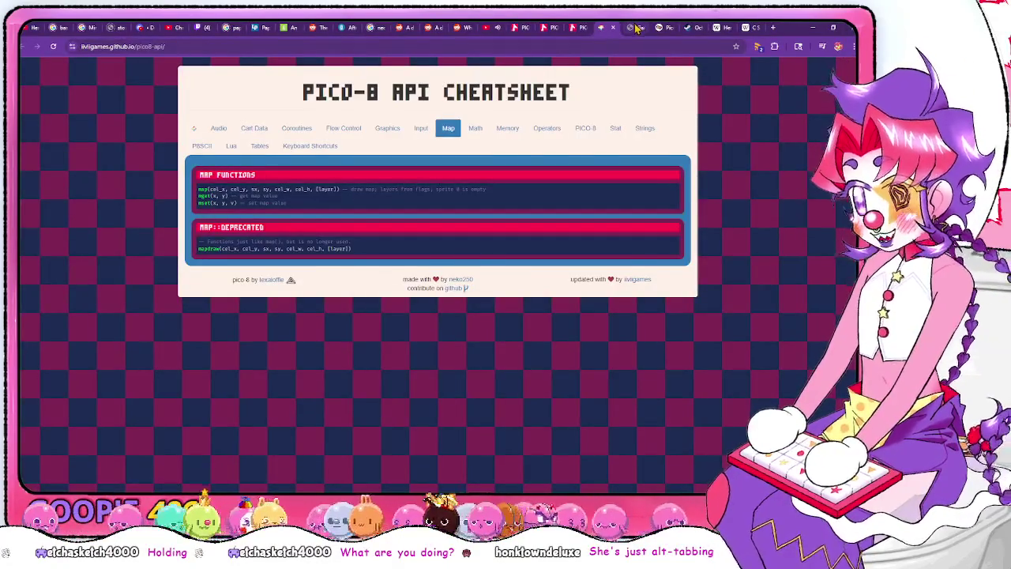
Scroll through the Cave Diver pages of the Gamedev_with_PICO-8 PDF, then return to the cheatsheet
{"action": "left_click", "coordinate": [637, 27]}
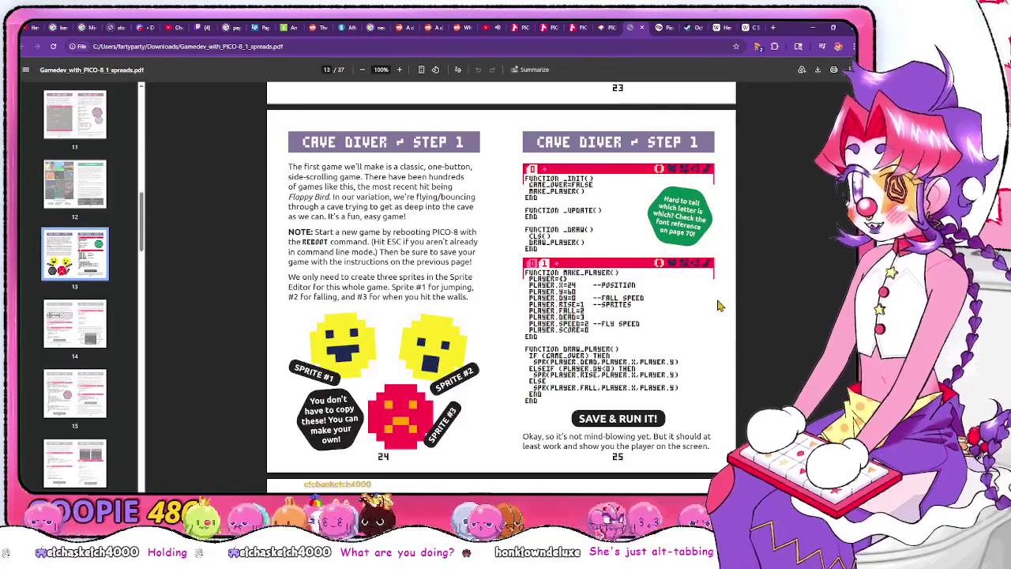
{"action": "scroll", "coordinate": [708, 303], "scroll_direction": "down", "scroll_amount": 4}
{"action": "scroll", "coordinate": [708, 303], "scroll_direction": "down", "scroll_amount": 3}
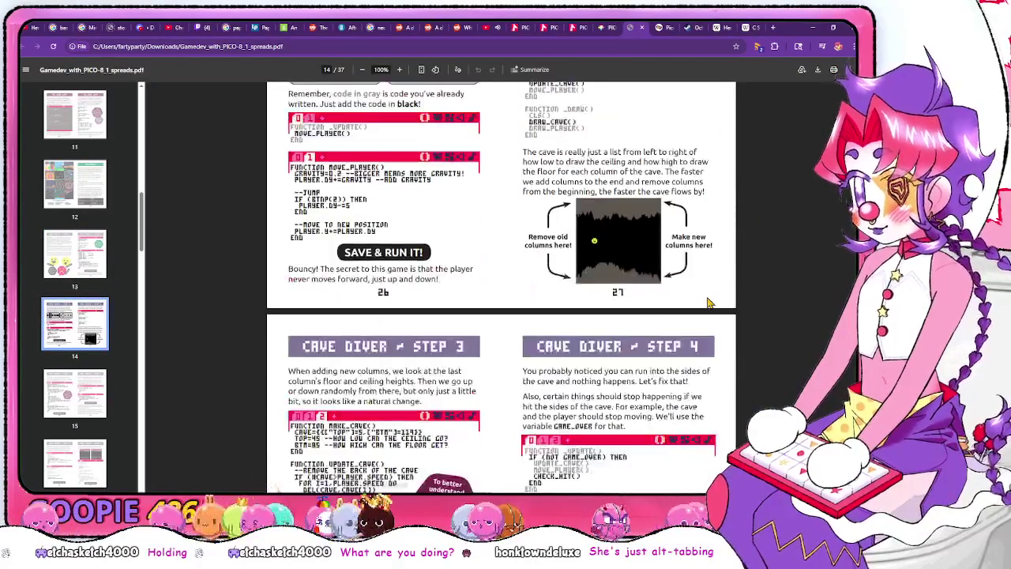
{"action": "scroll", "coordinate": [708, 302], "scroll_direction": "up", "scroll_amount": 6}
{"action": "left_click", "coordinate": [602, 28]}
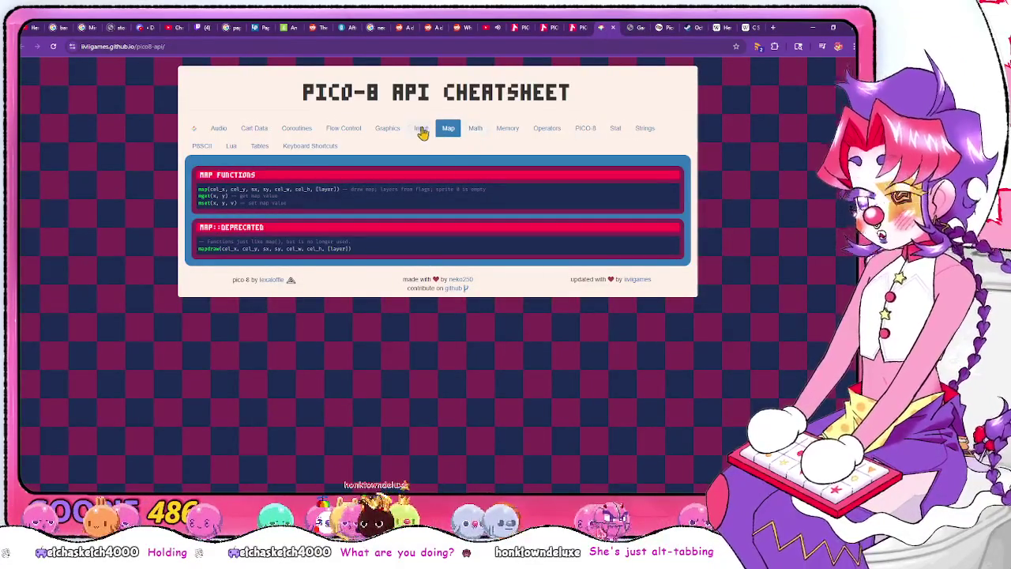
Read the cheatsheet's Tables section on table functions and metatables, then return to PICO-8
{"action": "left_click", "coordinate": [258, 146]}
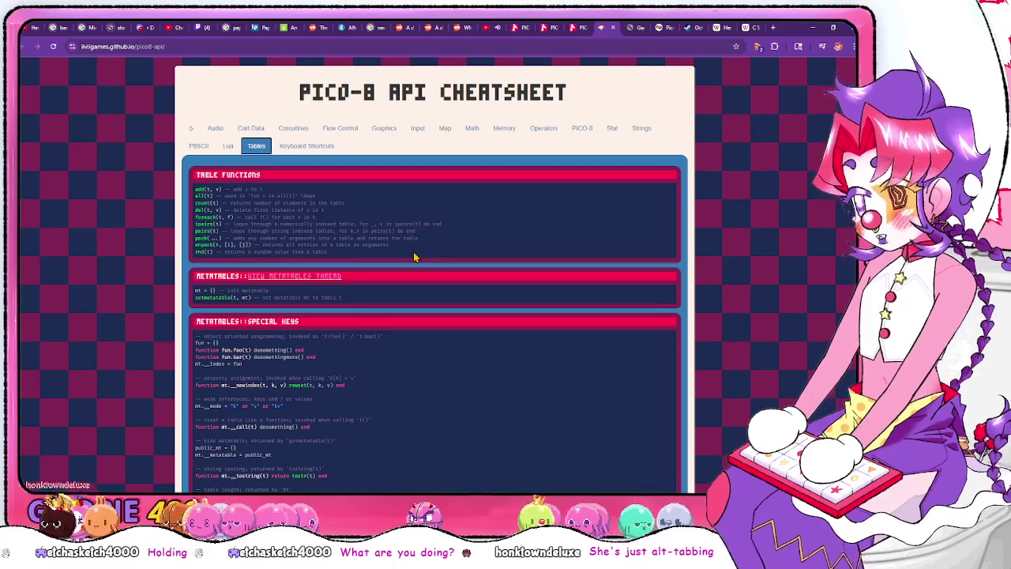
{"action": "scroll", "coordinate": [414, 257], "scroll_direction": "down", "scroll_amount": 3}
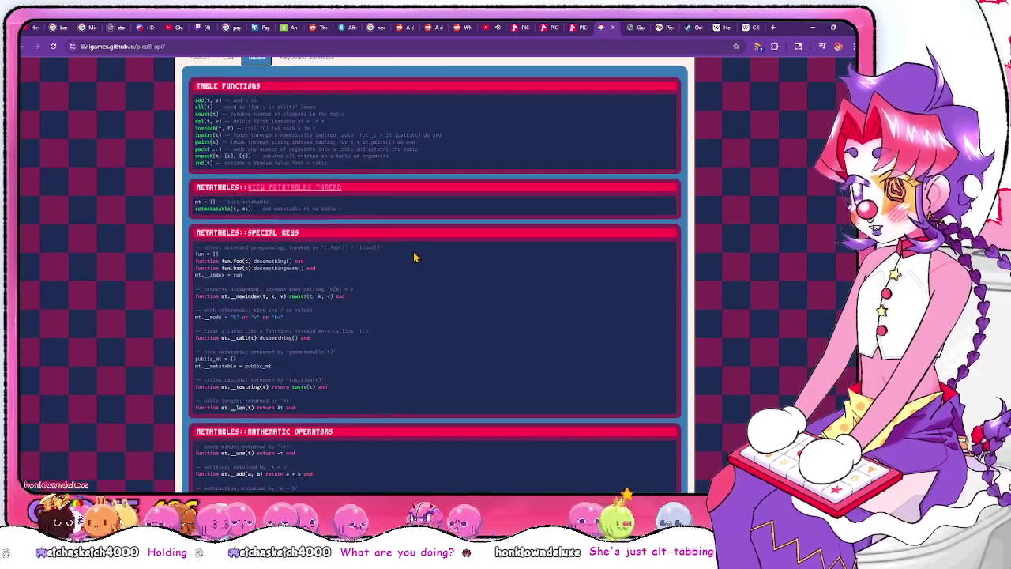
{"action": "scroll", "coordinate": [503, 293], "scroll_direction": "down", "scroll_amount": 2}
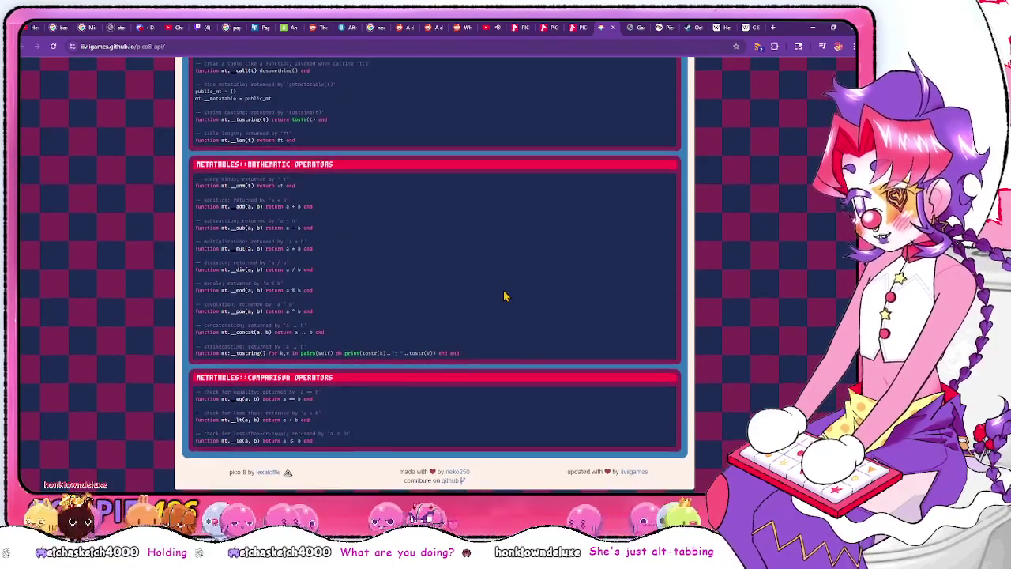
{"action": "scroll", "coordinate": [504, 293], "scroll_direction": "up", "scroll_amount": 5}
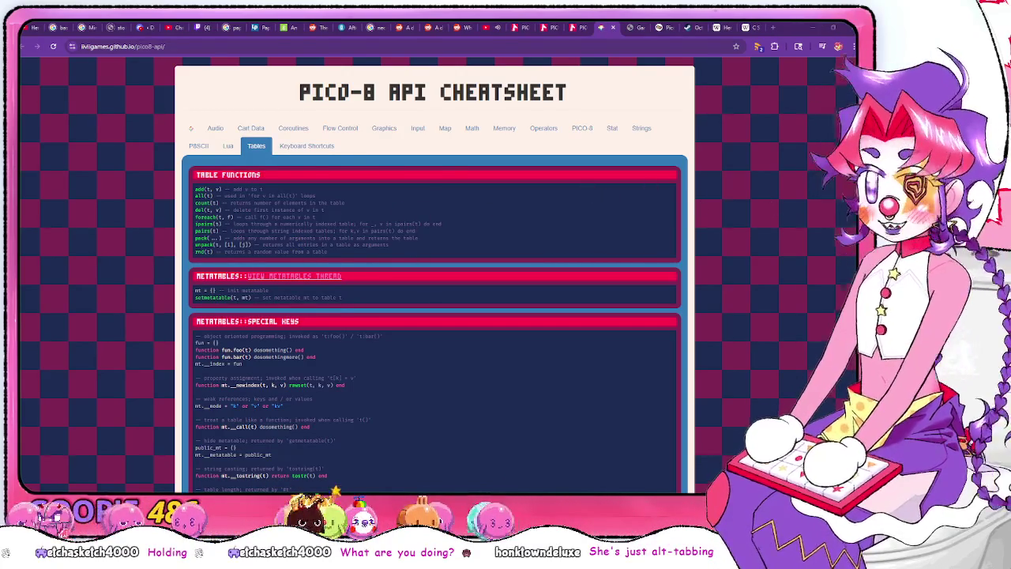
{"action": "key", "text": "alt+Tab"}
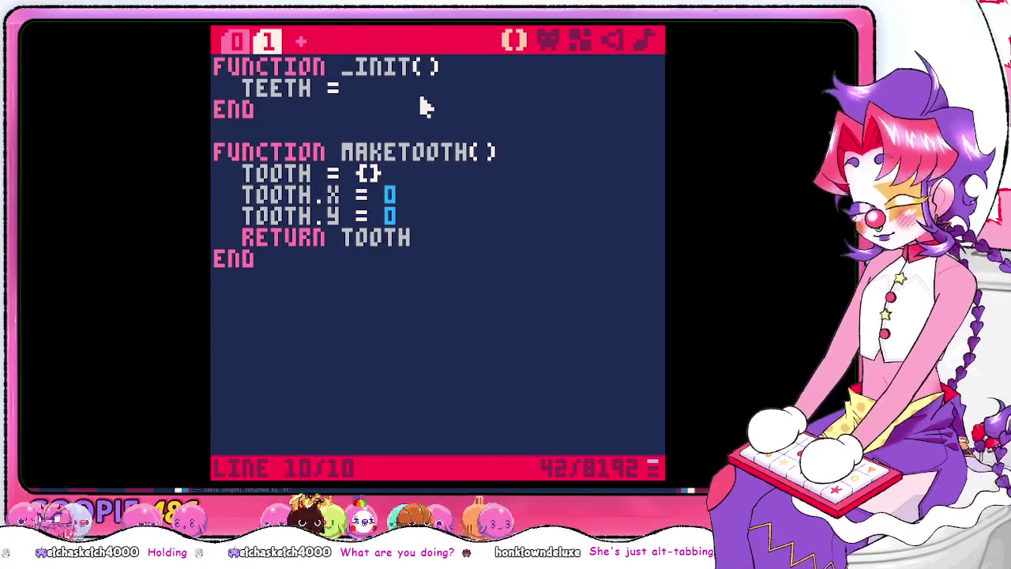
Erase the open-ended teeth assignment from line 2 of _init
{"action": "left_click", "coordinate": [425, 107]}
{"action": "key", "text": "Left"}
{"action": "key", "text": "Left"}
{"action": "key", "text": "Left"}
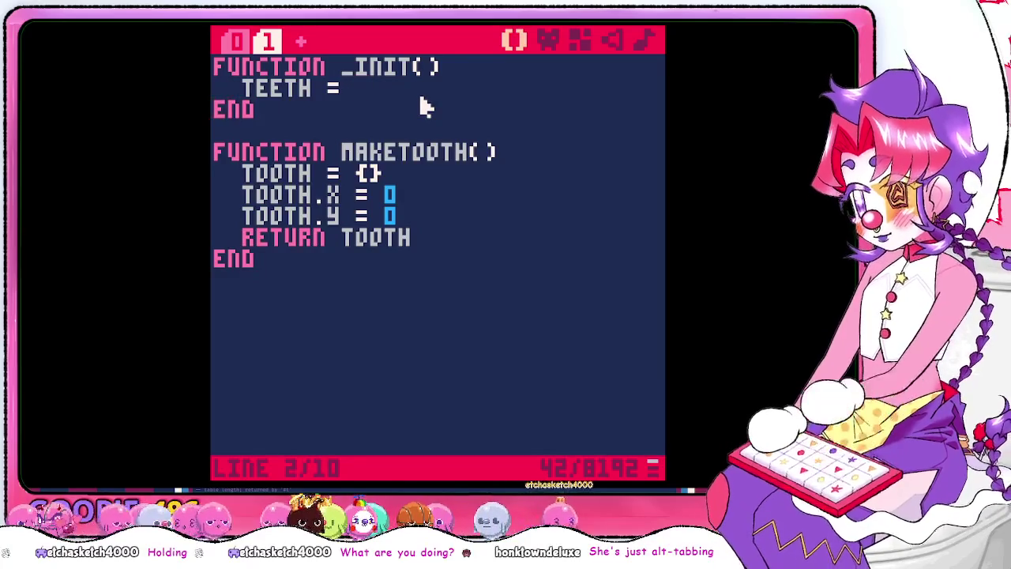
{"action": "key", "text": "BackSpace"}
{"action": "key", "text": "BackSpace"}
{"action": "key", "text": "BackSpace"}
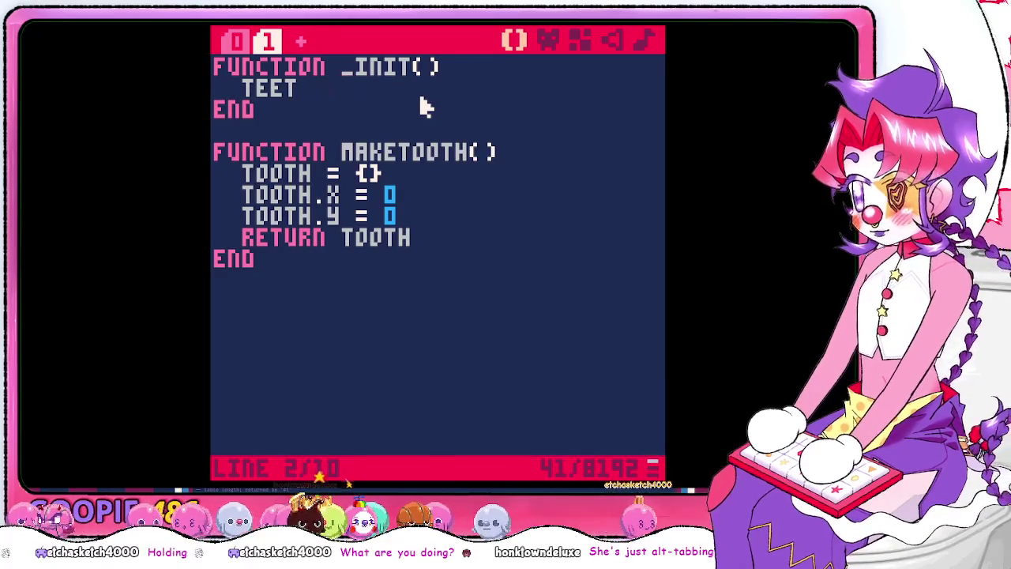
{"action": "key", "text": "BackSpace"}
{"action": "key", "text": "BackSpace"}
{"action": "key", "text": "BackSpace"}
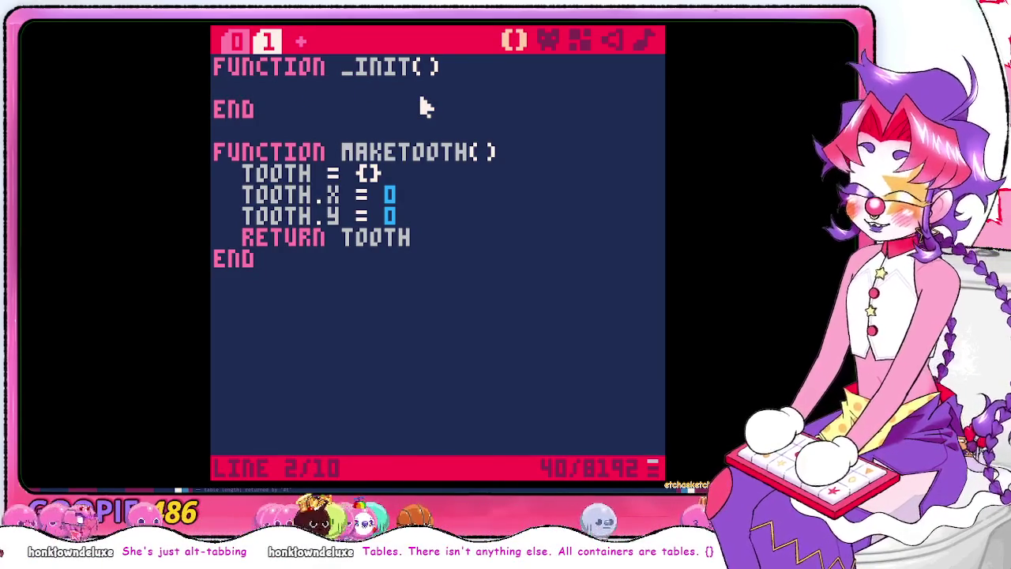
Try an add(teeth call on line 2, delete it, and bring up the cheatsheet's table functions
{"action": "key", "text": "alt+Tab"}
{"action": "key", "text": "alt+Tab"}
{"action": "type", "text": "add"}
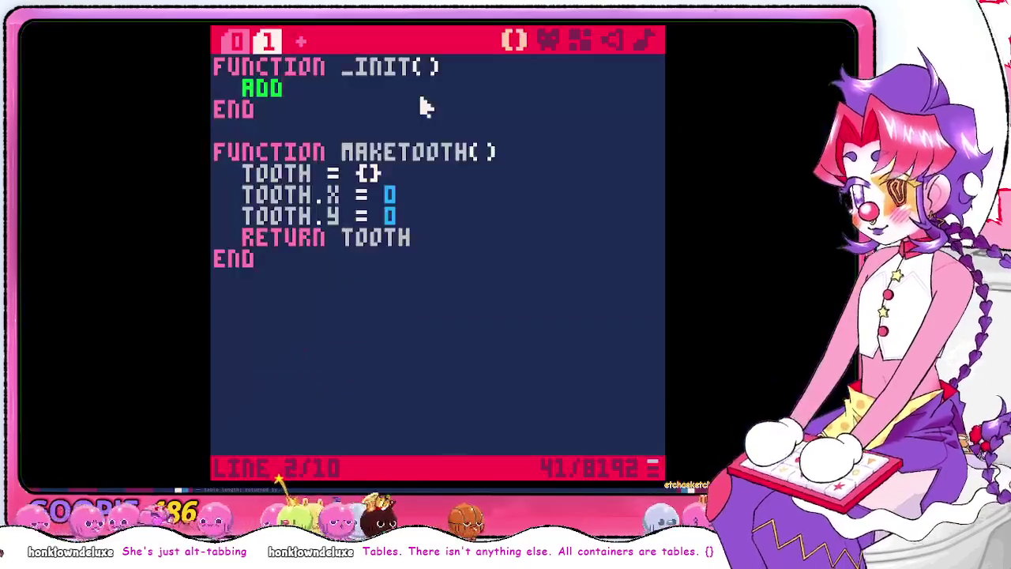
{"action": "type", "text": "(tee"}
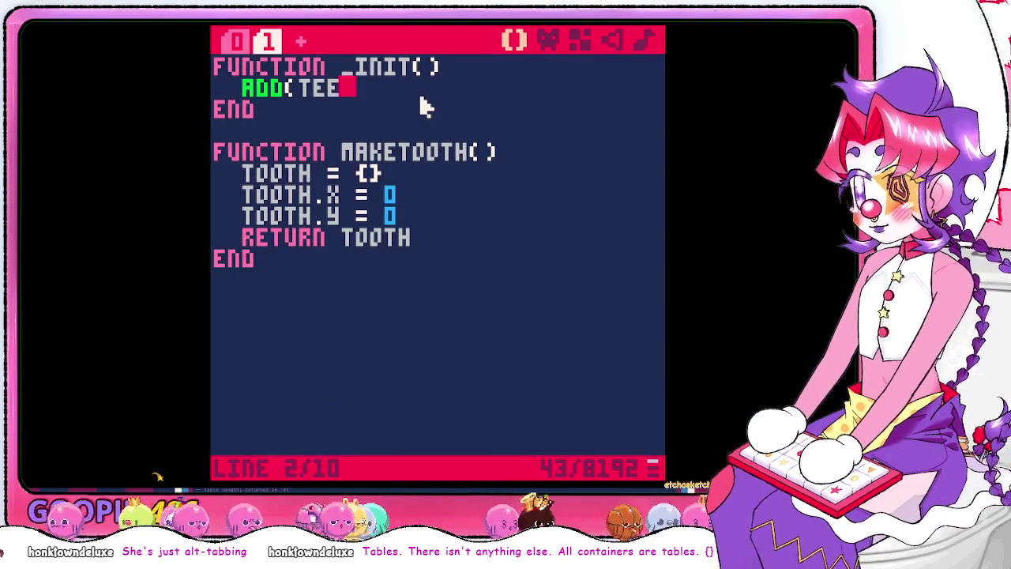
{"action": "type", "text": "th"}
{"action": "key", "text": "BackSpace"}
{"action": "key", "text": "BackSpace"}
{"action": "key", "text": "BackSpace"}
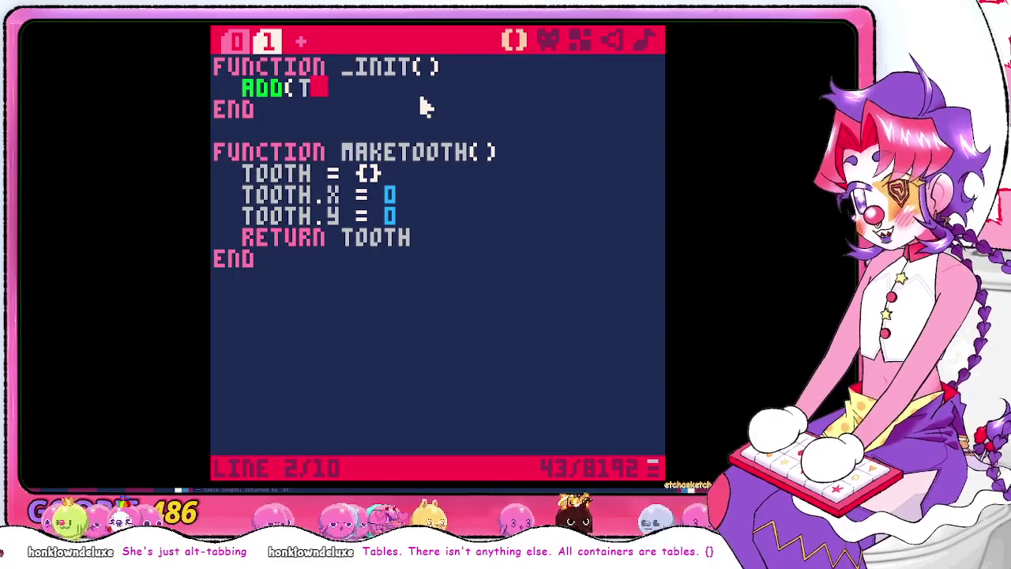
{"action": "key", "text": "BackSpace"}
{"action": "key", "text": "BackSpace"}
{"action": "key", "text": "BackSpace"}
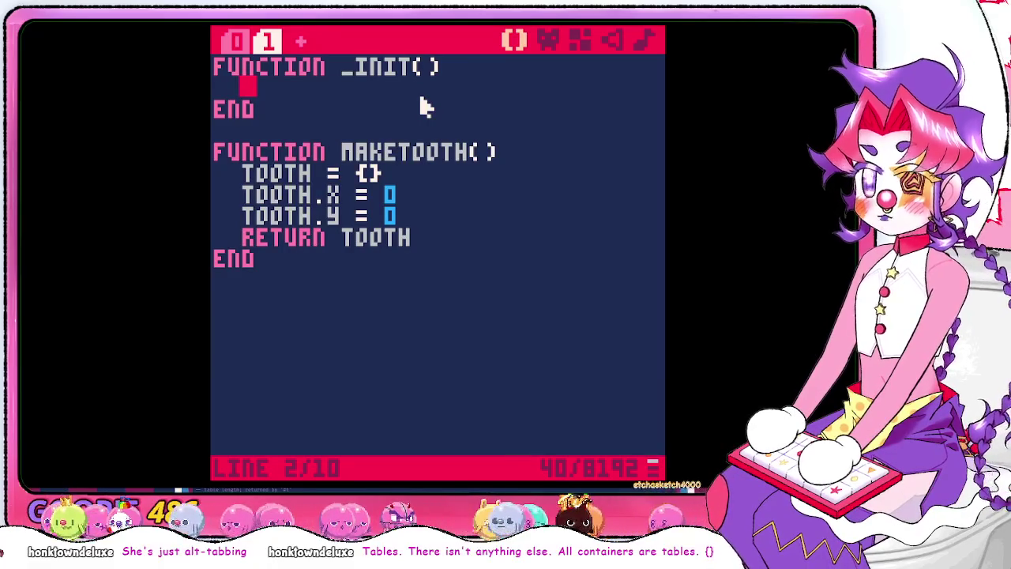
{"action": "key", "text": "alt+Tab"}
{"action": "key", "text": "alt+Tab"}
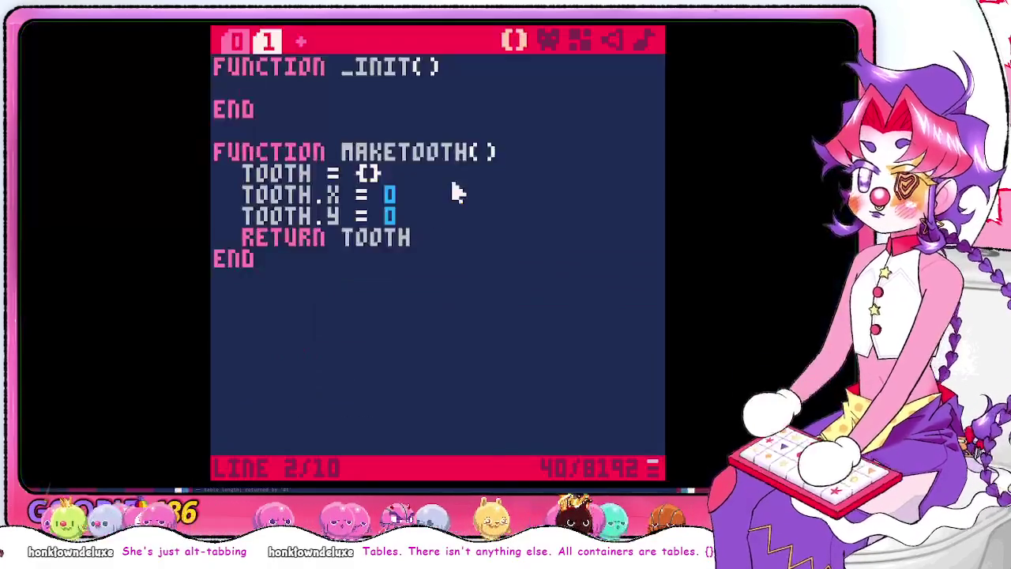
{"action": "key", "text": "alt+Tab"}
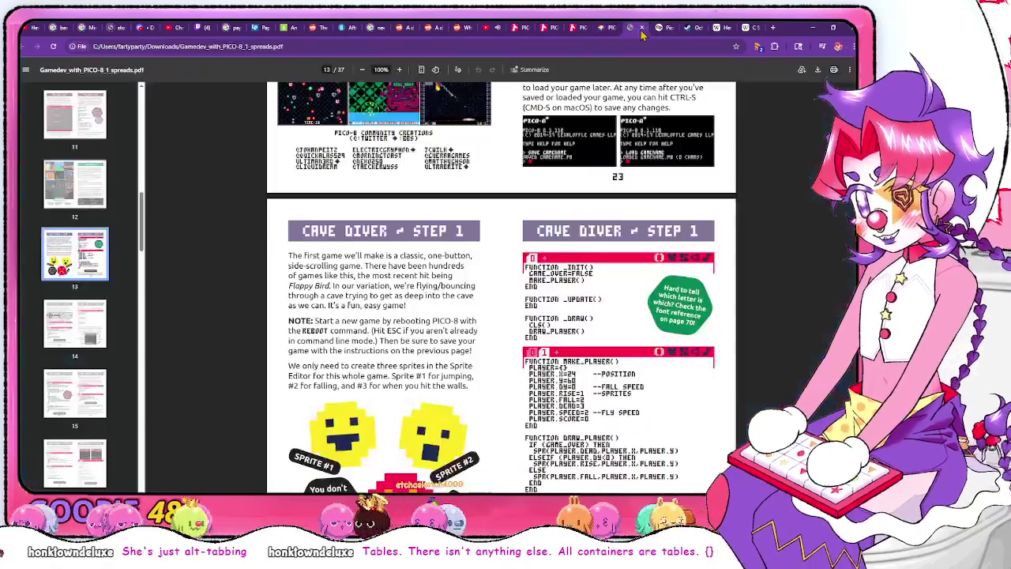
{"action": "left_click", "coordinate": [638, 29]}
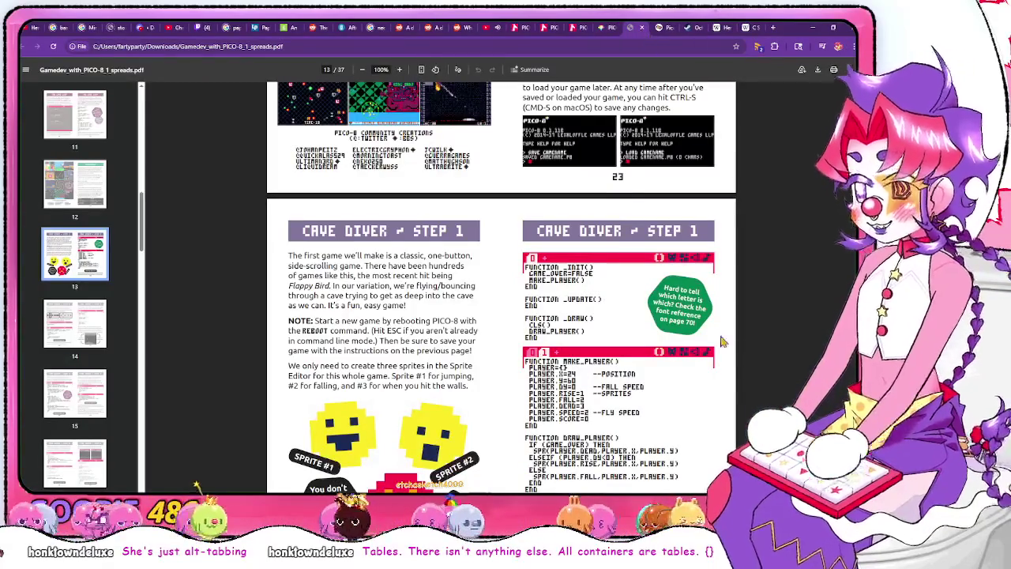
{"action": "scroll", "coordinate": [711, 346], "scroll_direction": "down", "scroll_amount": 5}
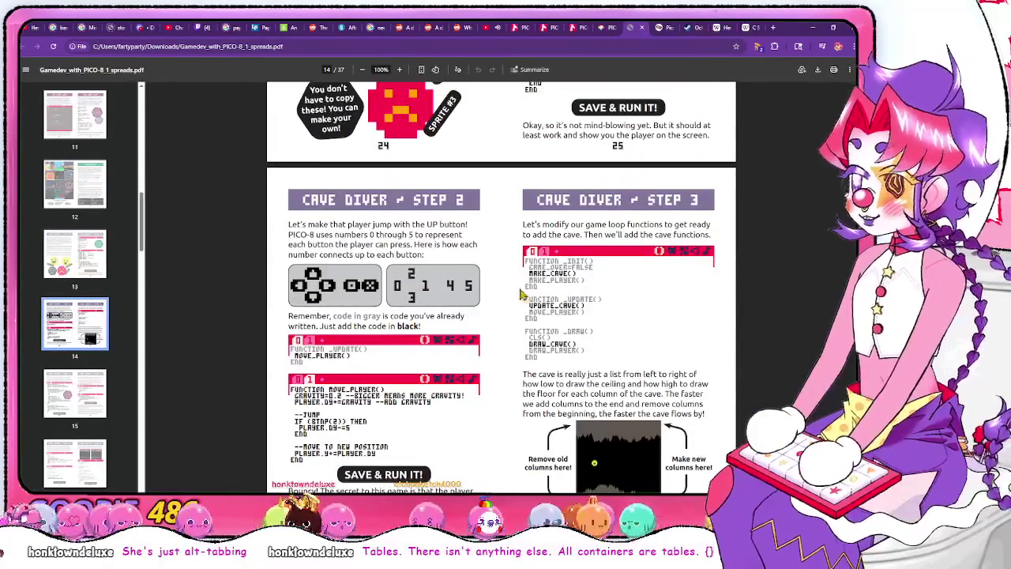
{"action": "key", "text": "ctrl+f"}
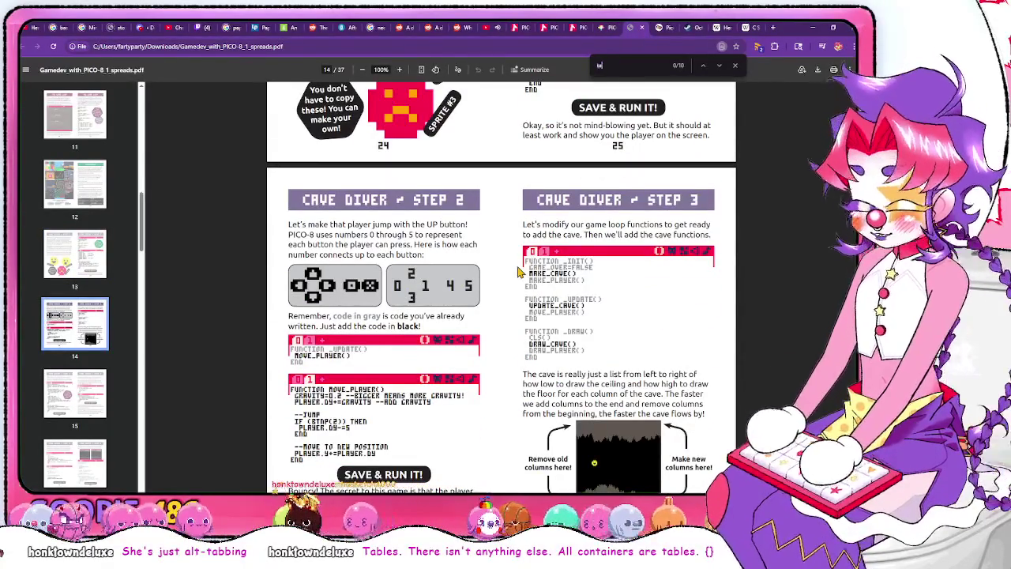
{"action": "type", "text": "ble"}
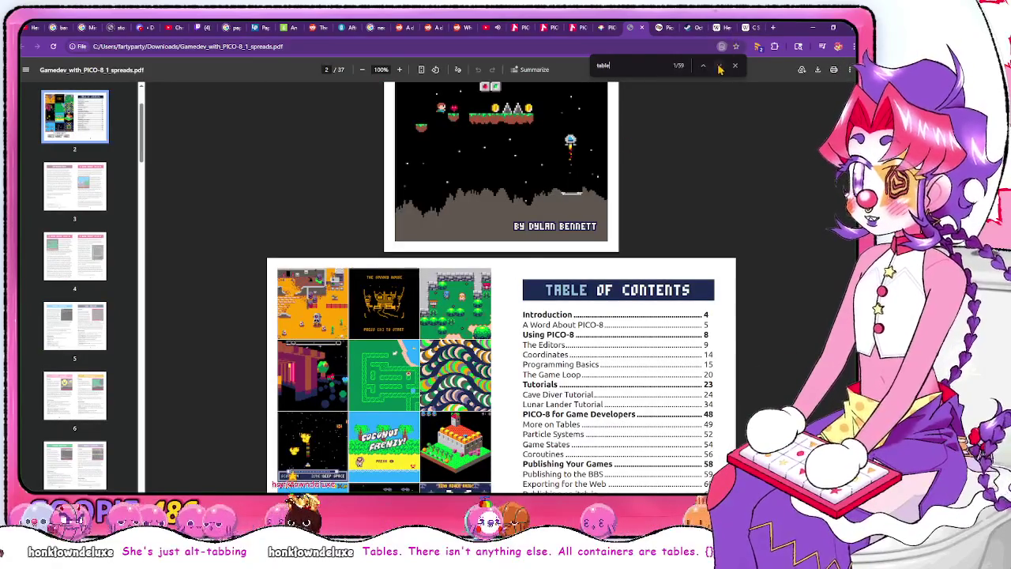
{"action": "left_click", "coordinate": [720, 67]}
{"action": "left_click", "coordinate": [719, 67]}
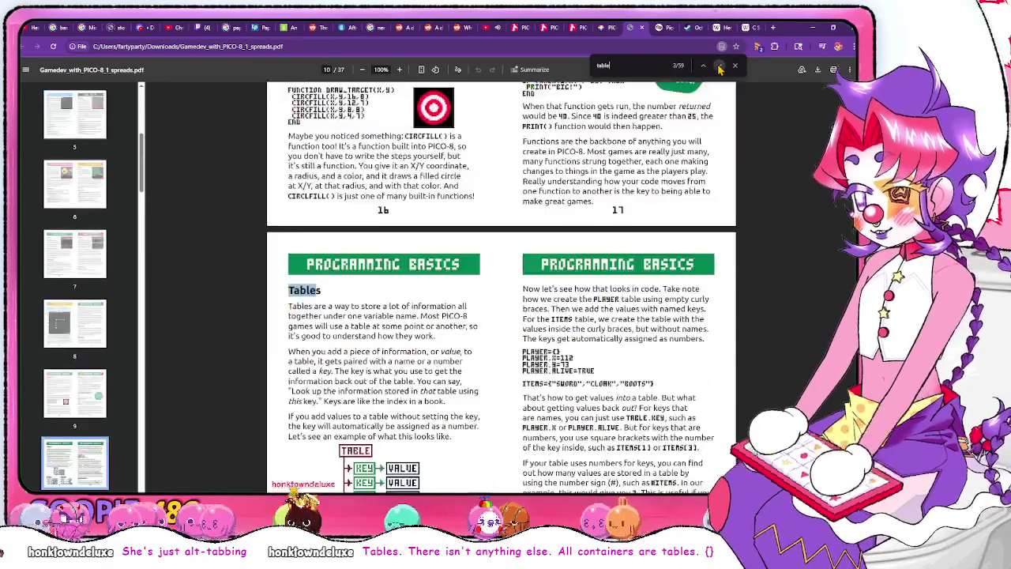
{"action": "scroll", "coordinate": [747, 88], "scroll_direction": "down", "scroll_amount": 1}
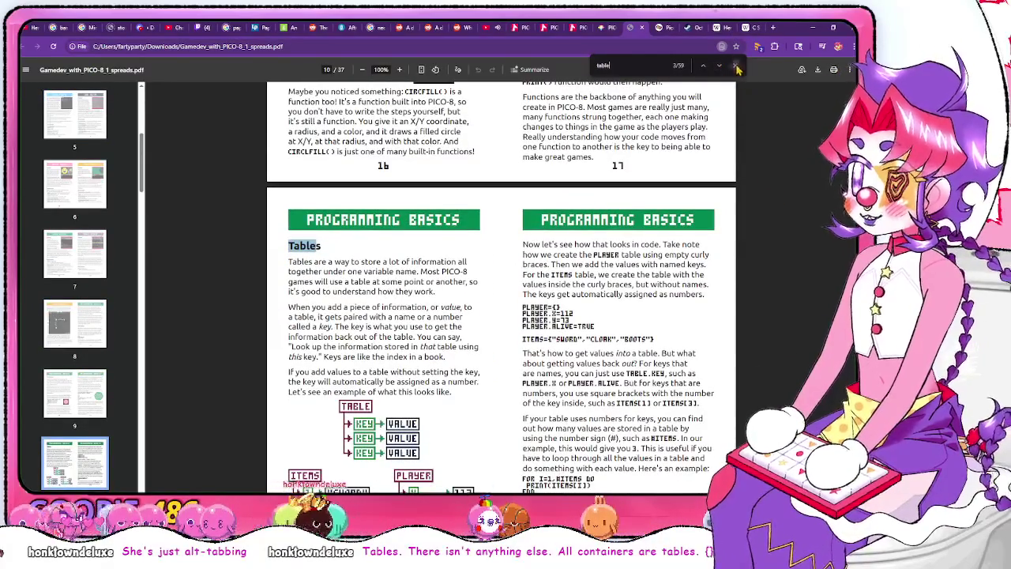
{"action": "left_click", "coordinate": [735, 66]}
{"action": "scroll", "coordinate": [764, 276], "scroll_direction": "down", "scroll_amount": 2}
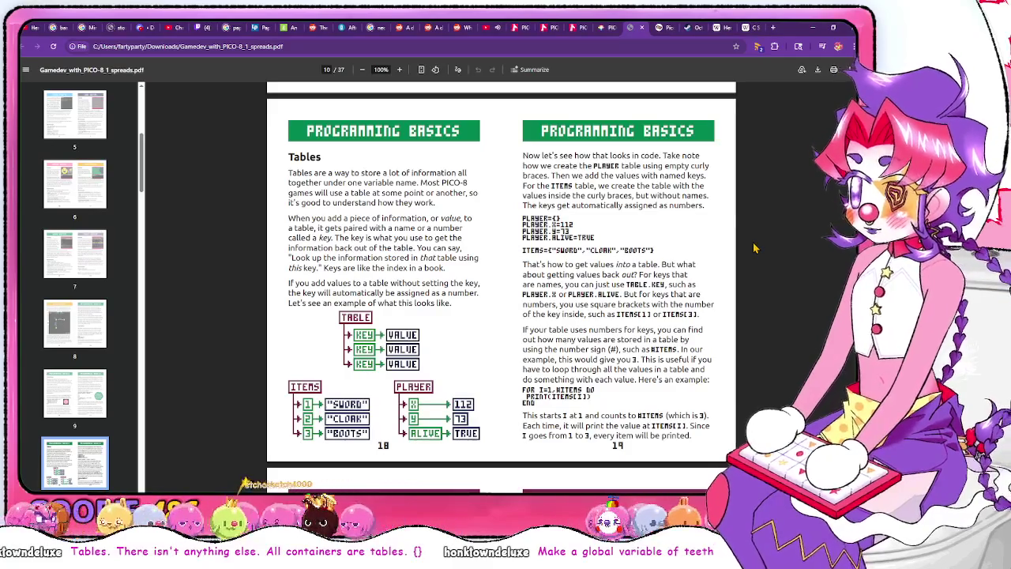
{"action": "left_click", "coordinate": [664, 28]}
{"action": "left_click", "coordinate": [636, 28]}
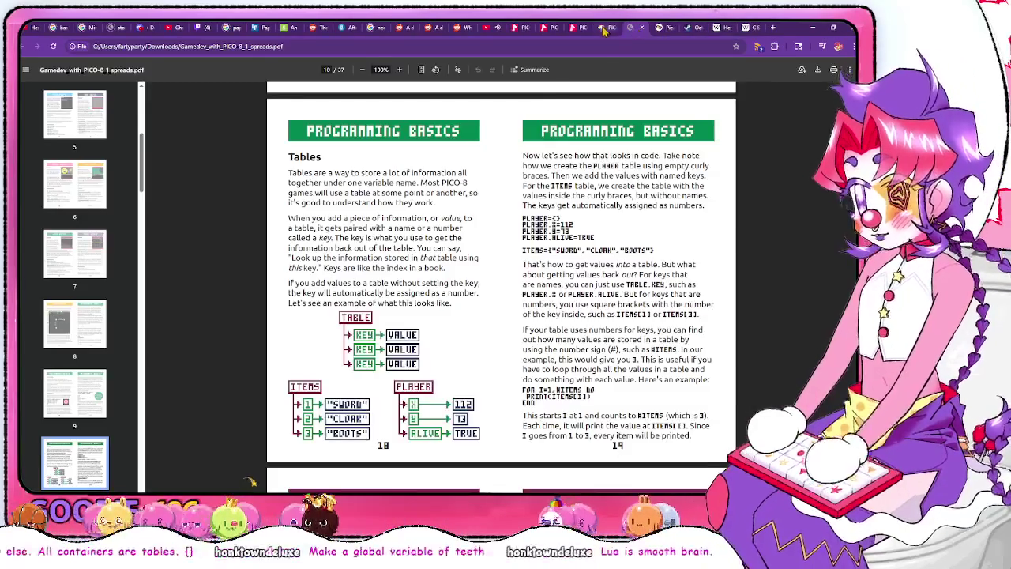
{"action": "left_click", "coordinate": [602, 30]}
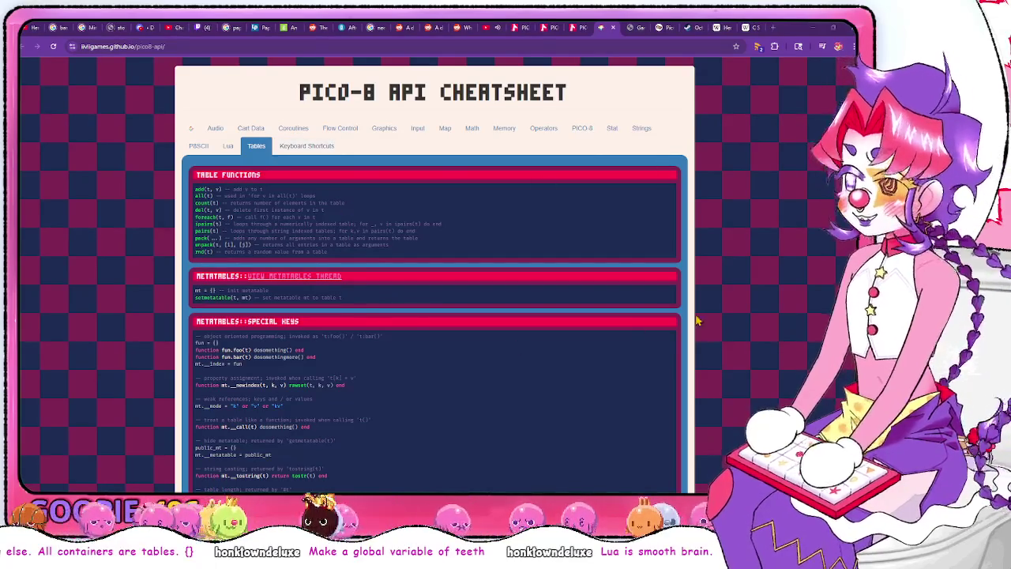
Set teeth = {} in _init and begin a function addtooth() above maketooth
{"action": "key", "text": "alt+Tab"}
{"action": "type", "text": "T"}
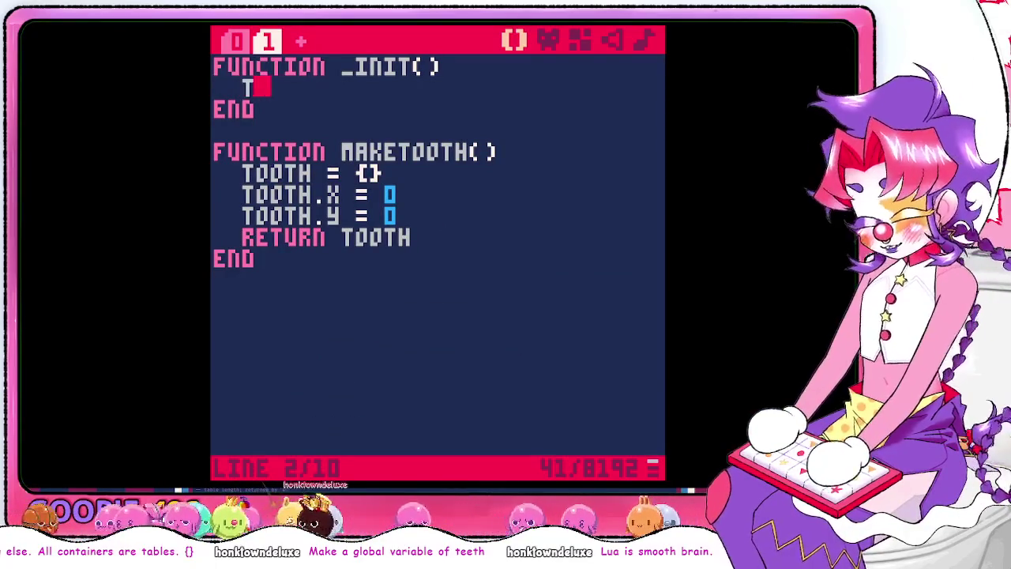
{"action": "type", "text": "A"}
{"action": "key", "text": "BackSpace"}
{"action": "type", "text": "EETH = {}"}
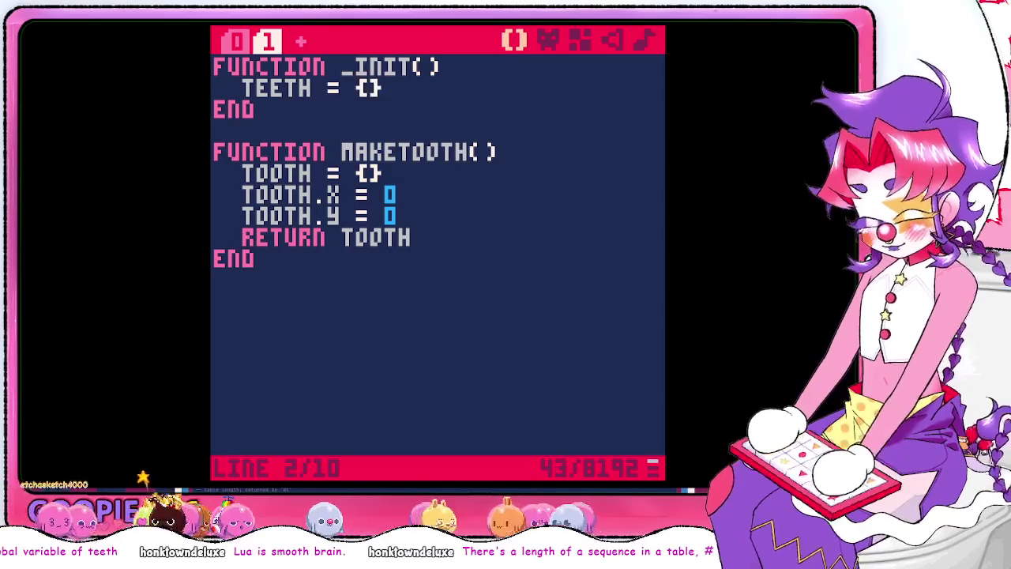
{"action": "key", "text": "Down"}
{"action": "key", "text": "Down"}
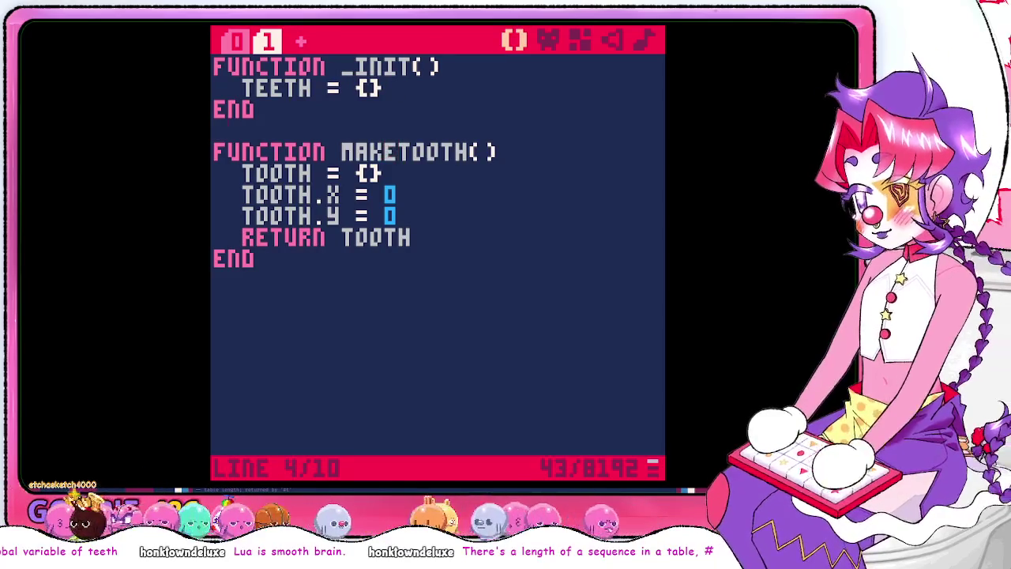
{"action": "key", "text": "Return"}
{"action": "key", "text": "Return"}
{"action": "key", "text": "Up"}
{"action": "type", "text": "function add"}
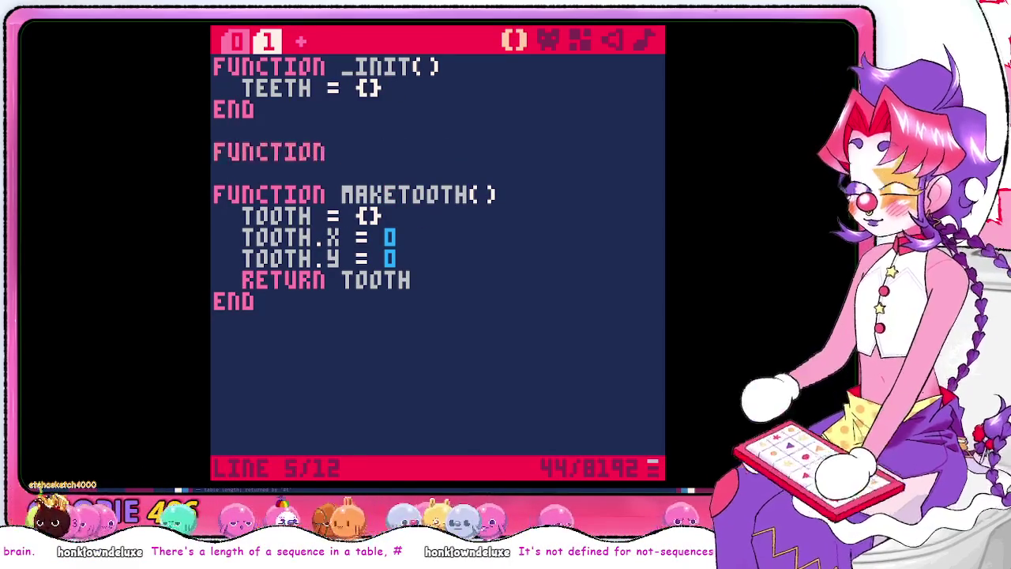
{"action": "type", "text": "tooth"}
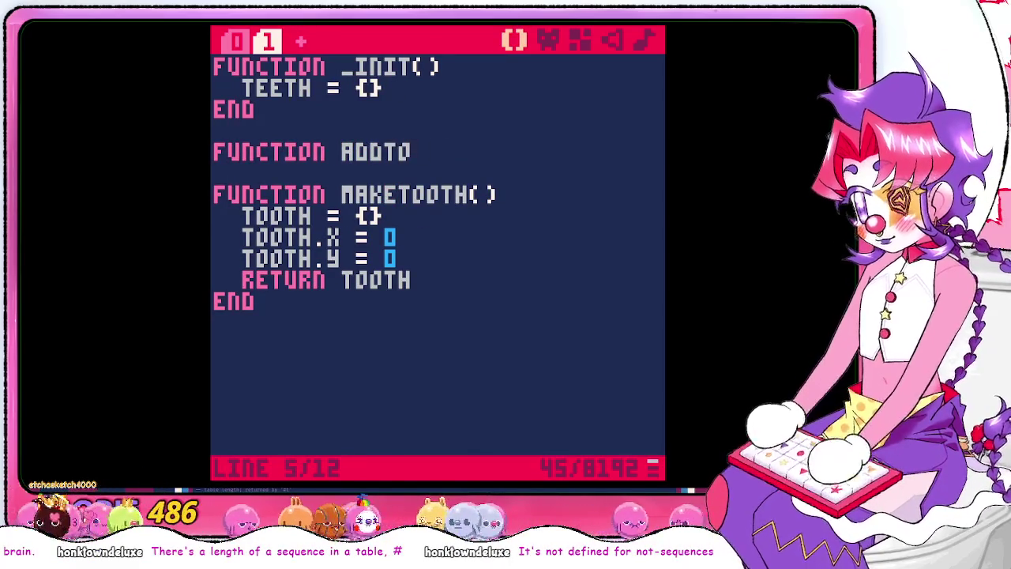
{"action": "type", "text": "()"}
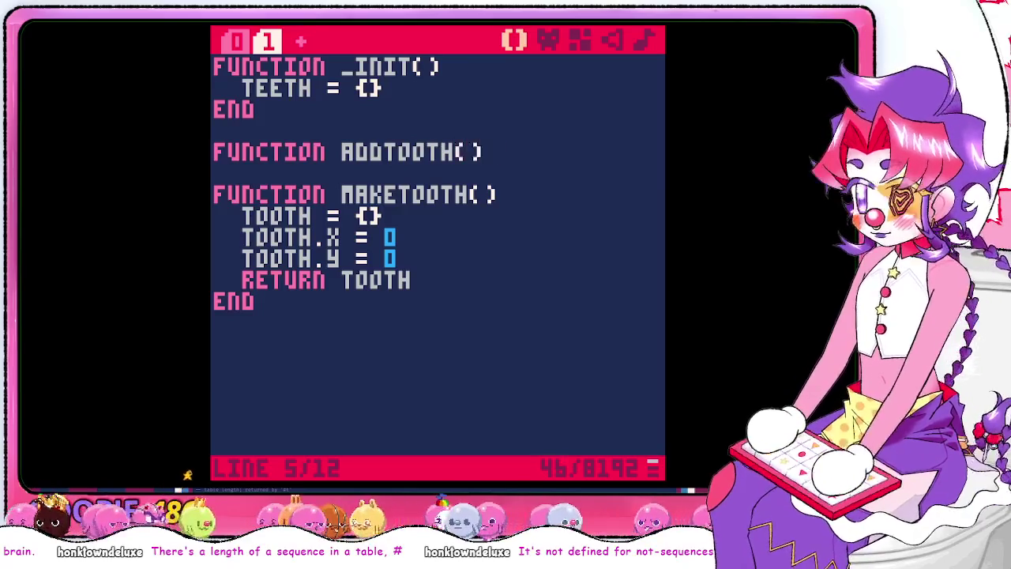
Give addtooth the body teeth[count(teeth)] = maketooth() and close it with end
{"action": "key", "text": "Return"}
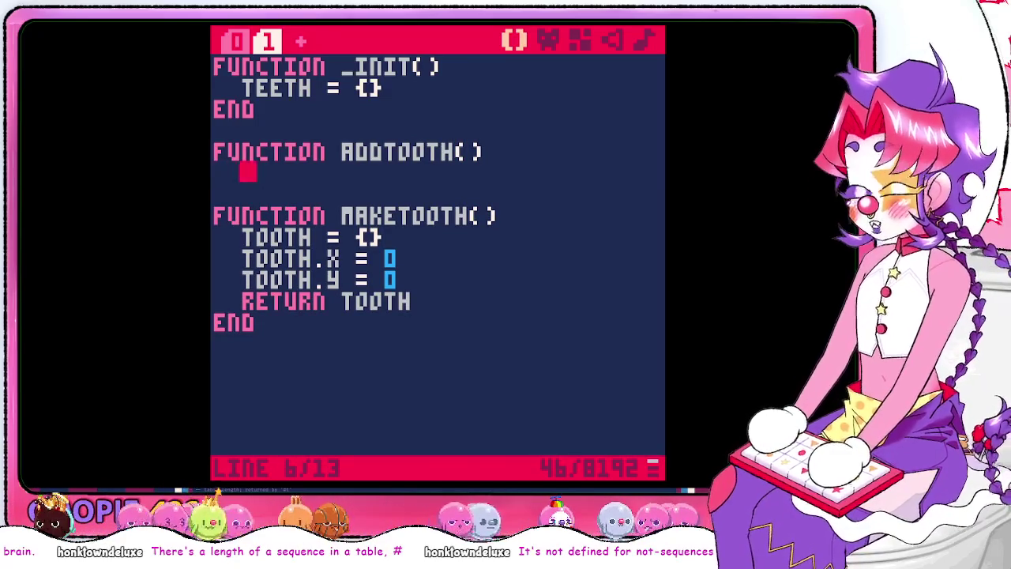
{"action": "type", "text": "teeth."}
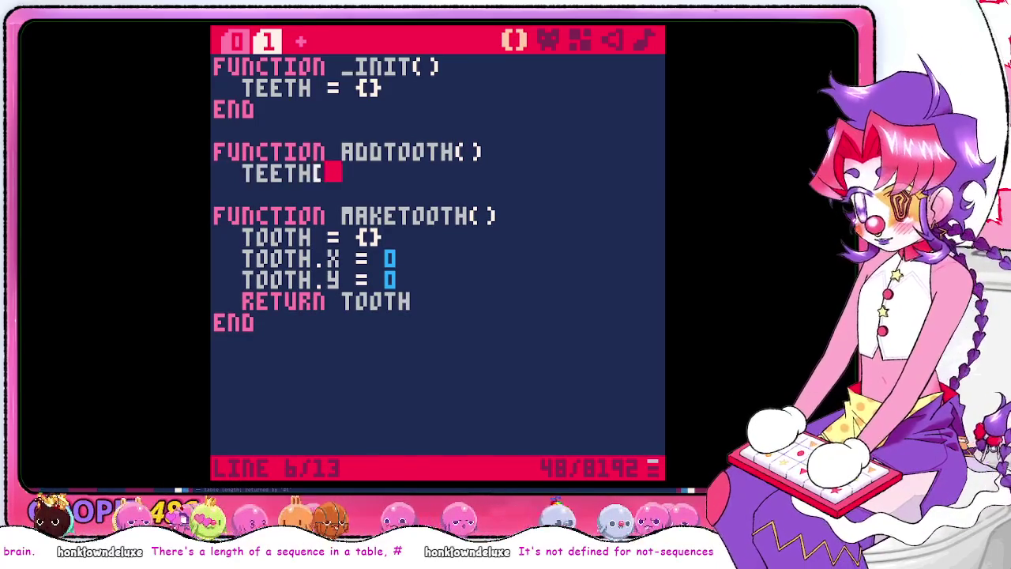
{"action": "key", "text": "BackSpace"}
{"action": "type", "text": "."}
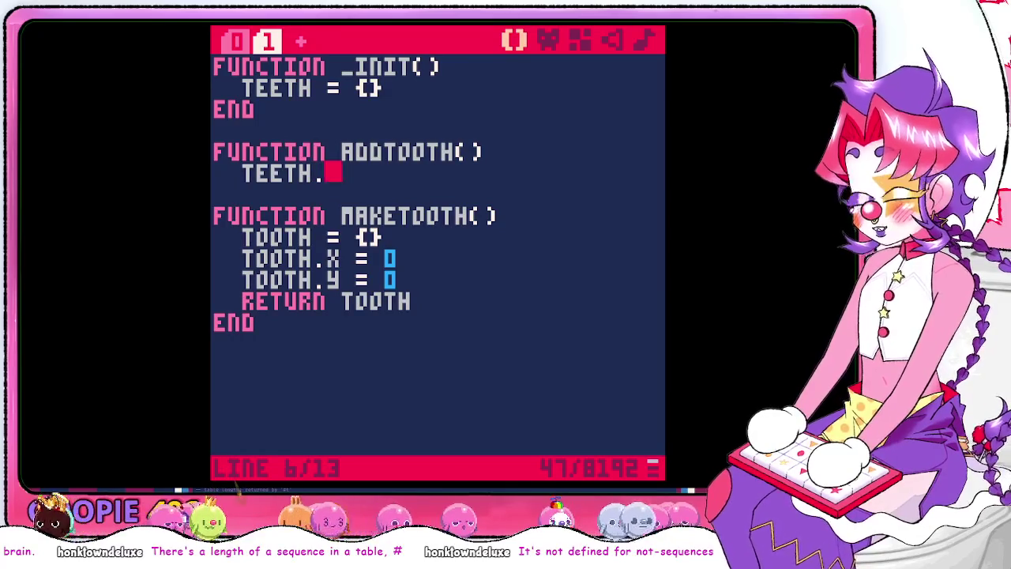
{"action": "key", "text": "BackSpace"}
{"action": "type", "text": "["}
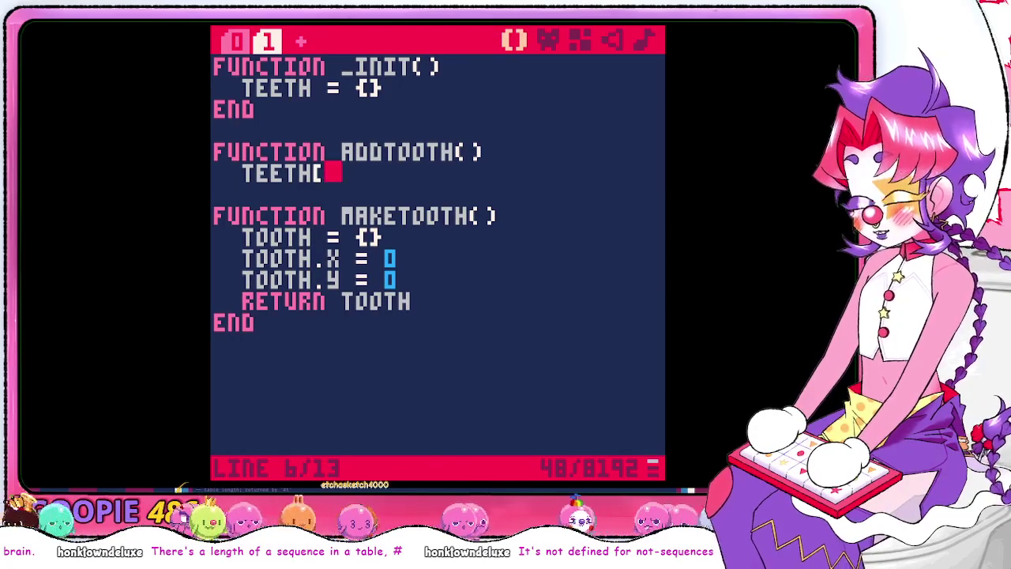
{"action": "key", "text": "BackSpace"}
{"action": "type", "text": "[count(teeth"}
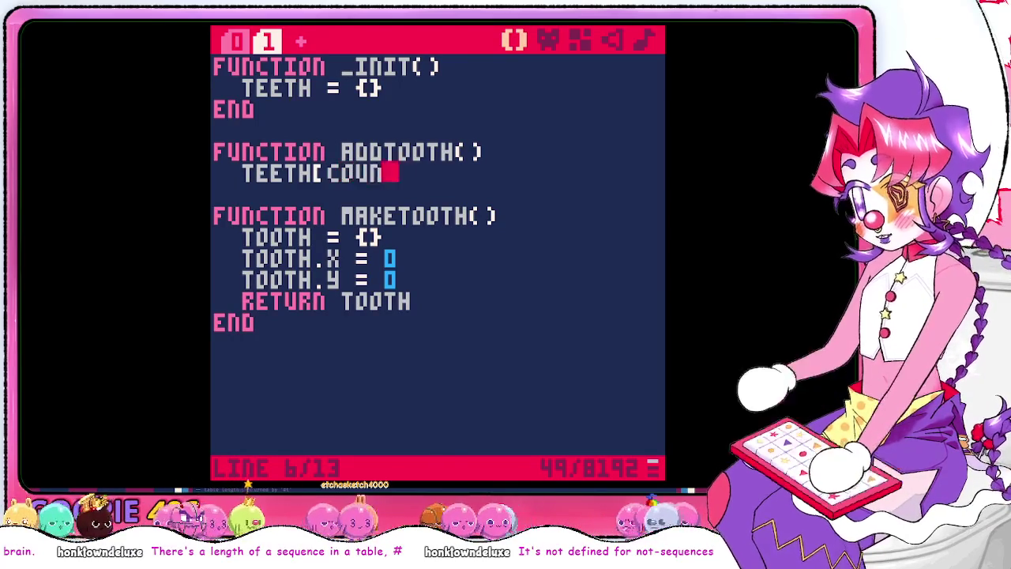
{"action": "type", "text": ")"}
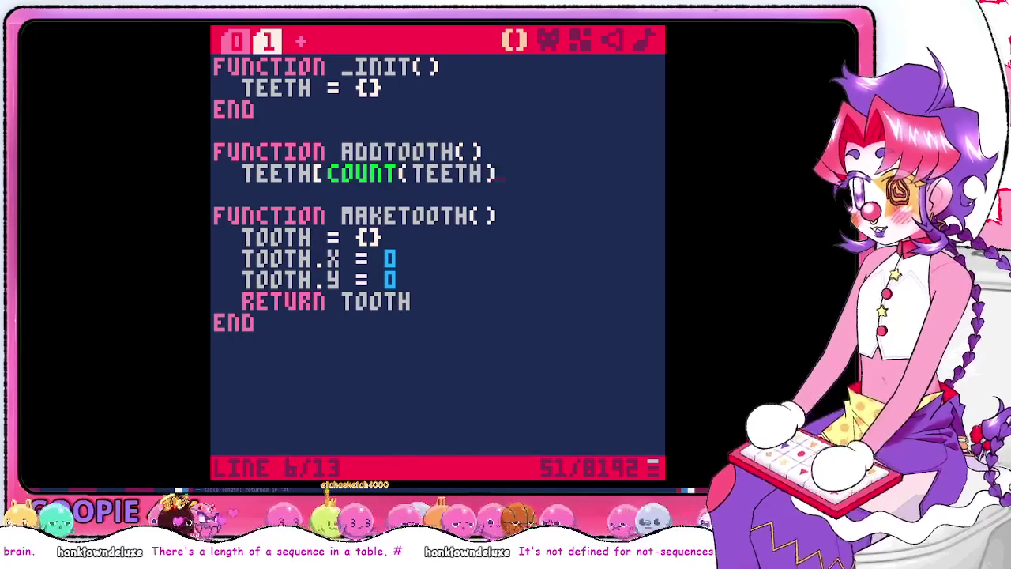
{"action": "type", "text": "]"}
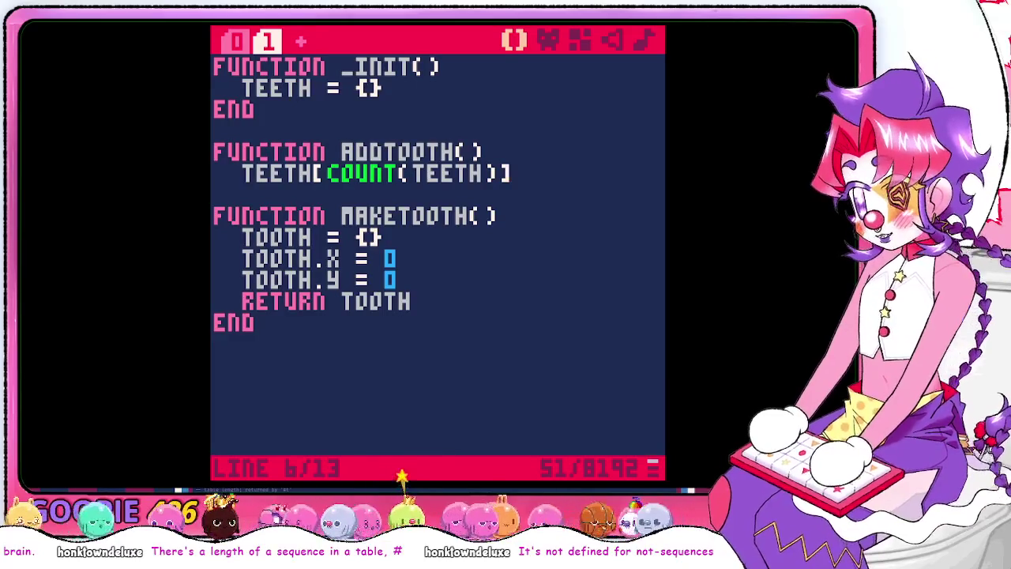
{"action": "type", "text": " = make"}
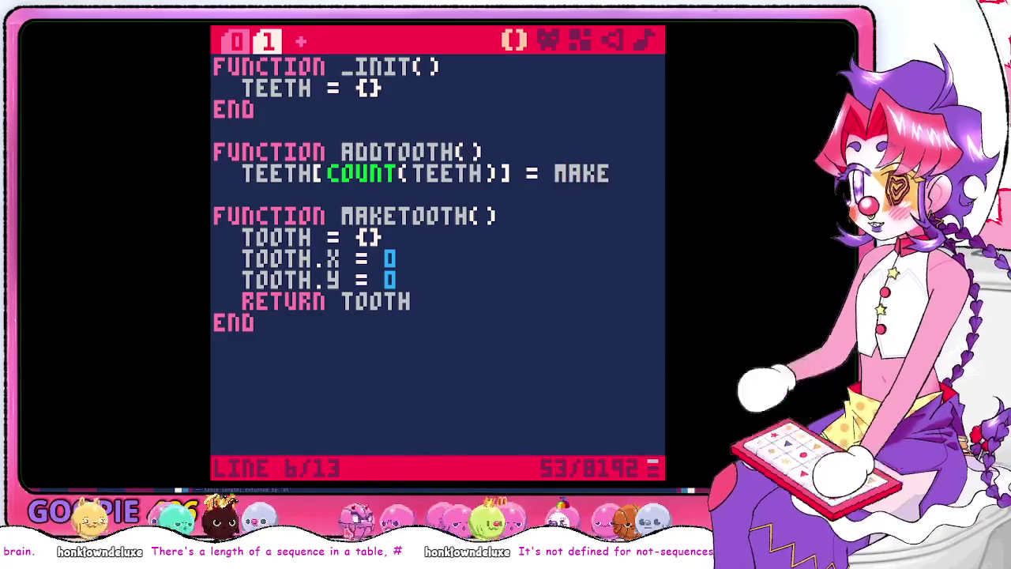
{"action": "type", "text": "tooth()"}
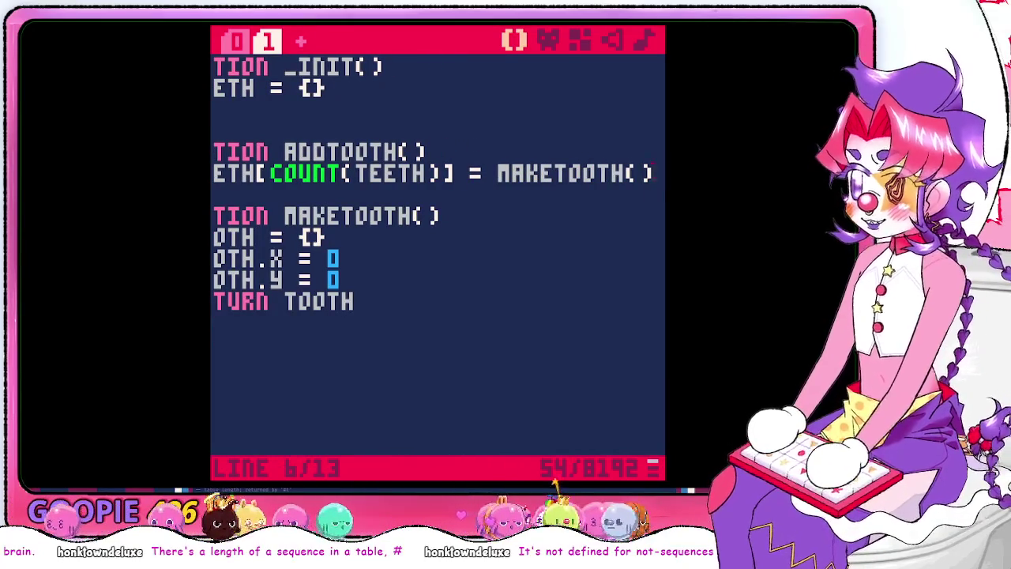
{"action": "key", "text": "Return"}
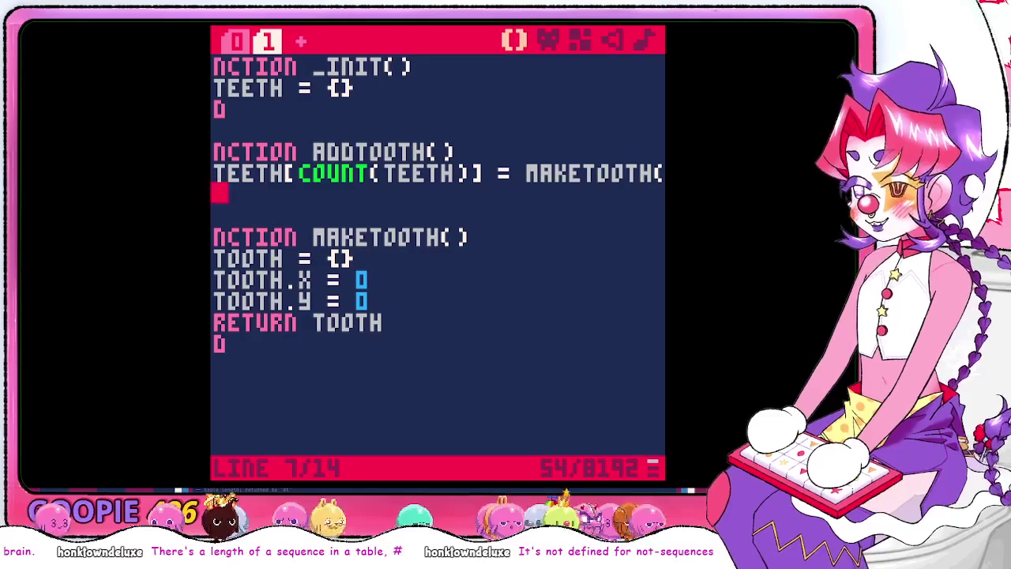
{"action": "type", "text": "end"}
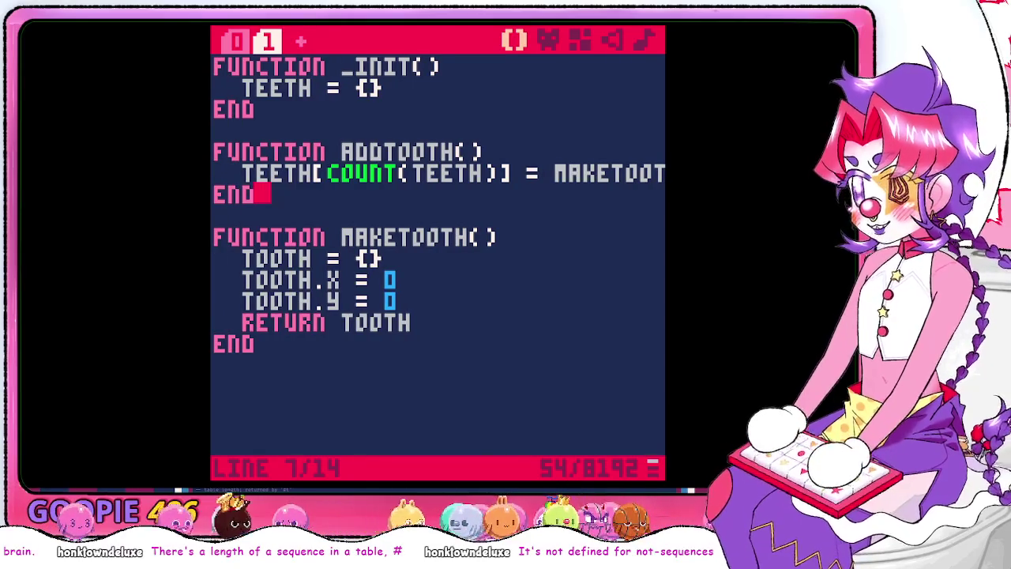
Glance at the cheatsheet, then return to the addtooth header in the code
{"action": "key", "text": "alt+Tab"}
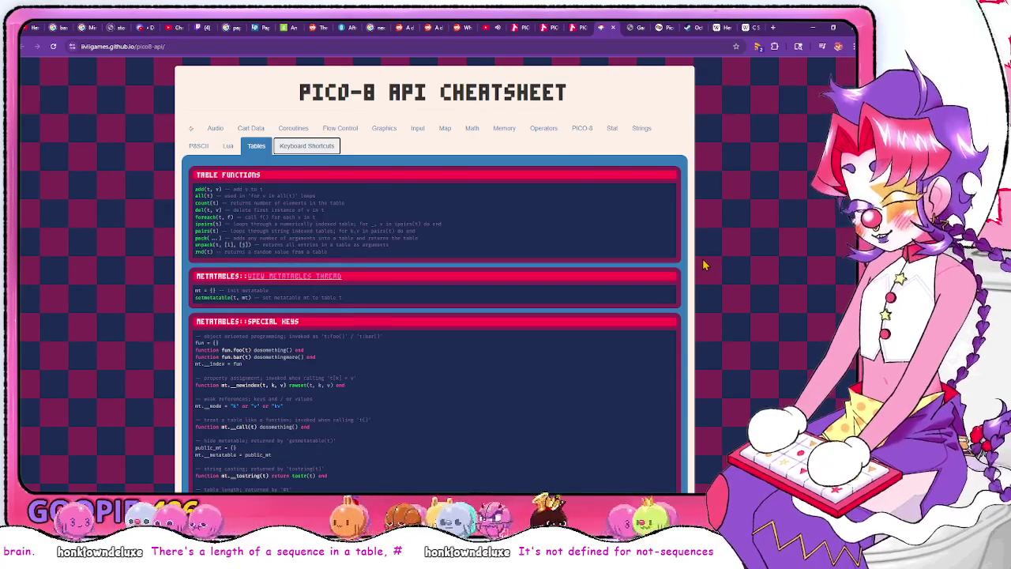
{"action": "key", "text": "alt+Tab"}
{"action": "key", "text": "Up"}
{"action": "key", "text": "Up"}
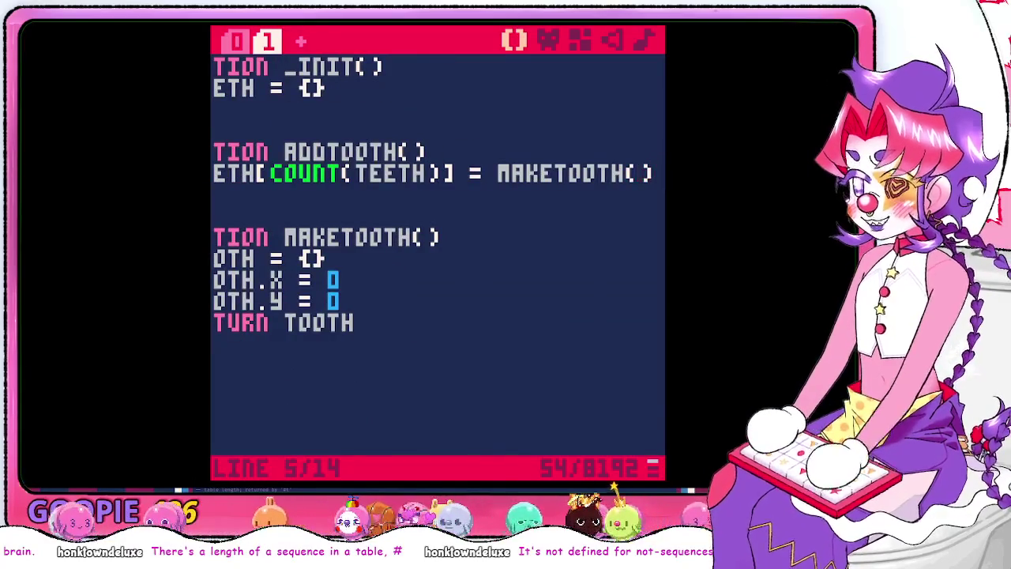
Add numteeth = count(teeth) to addtooth and change the table index to numteeth + 1
{"action": "key", "text": "Return"}
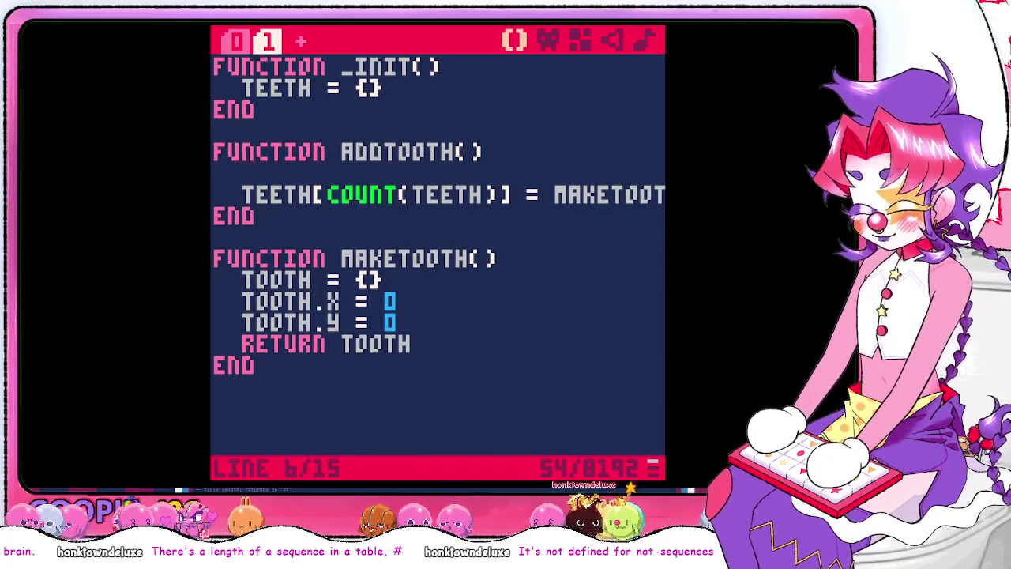
{"action": "type", "text": "numteeth = count"}
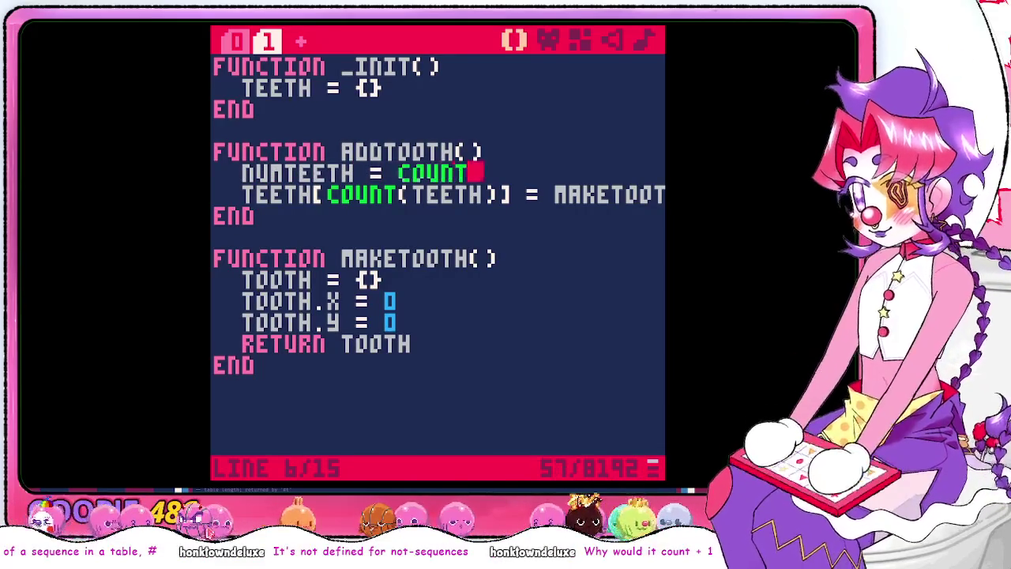
{"action": "type", "text": "(teeth"}
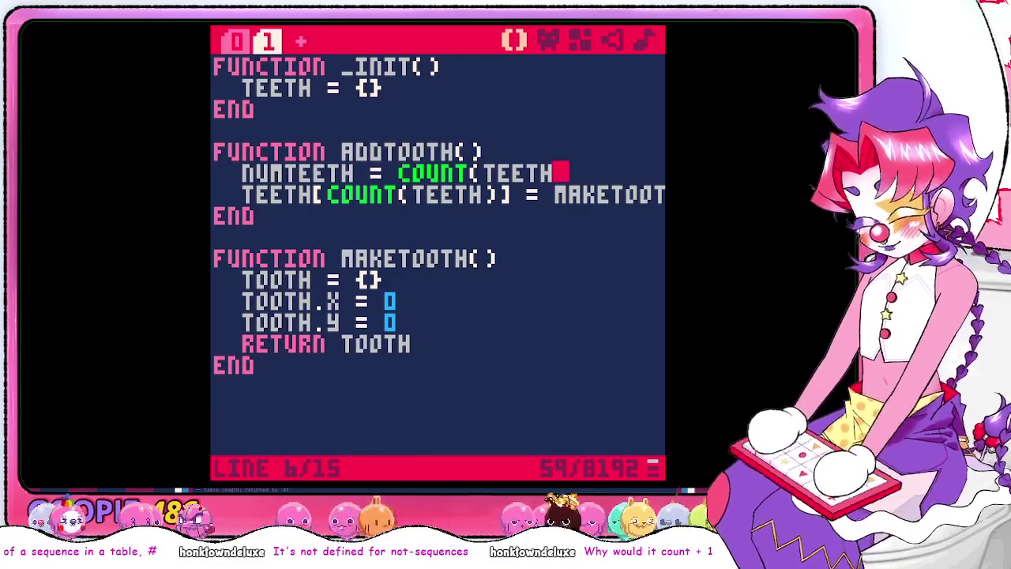
{"action": "type", "text": ")"}
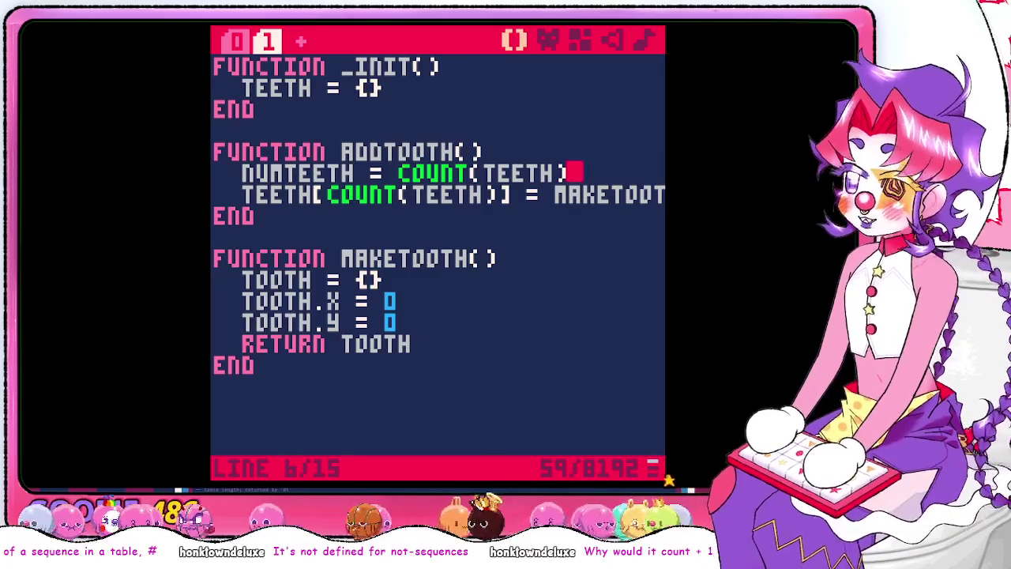
{"action": "left_click", "coordinate": [560, 194]}
{"action": "key", "text": "BackSpace"}
{"action": "key", "text": "BackSpace"}
{"action": "key", "text": "BackSpace"}
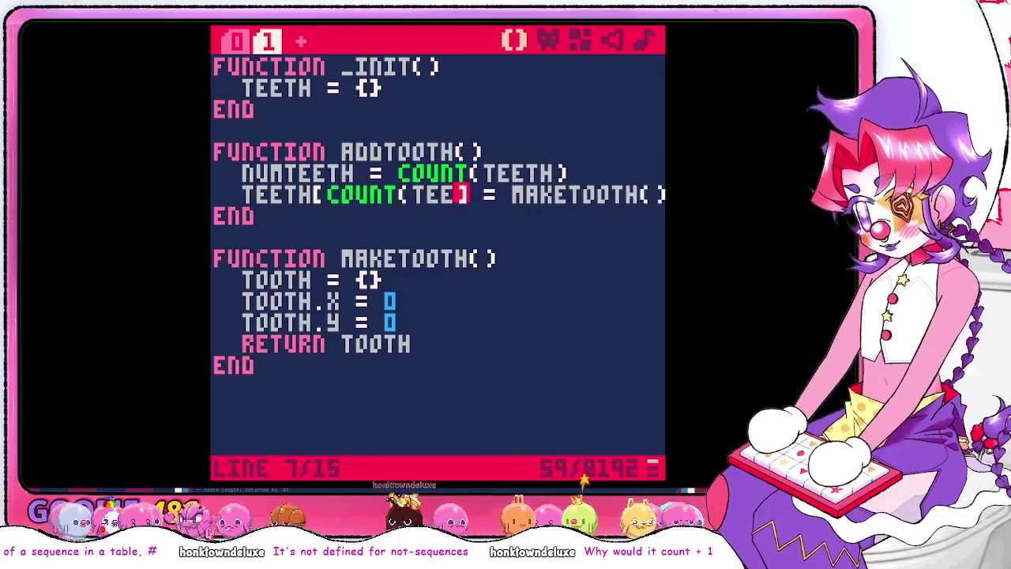
{"action": "key", "text": "BackSpace"}
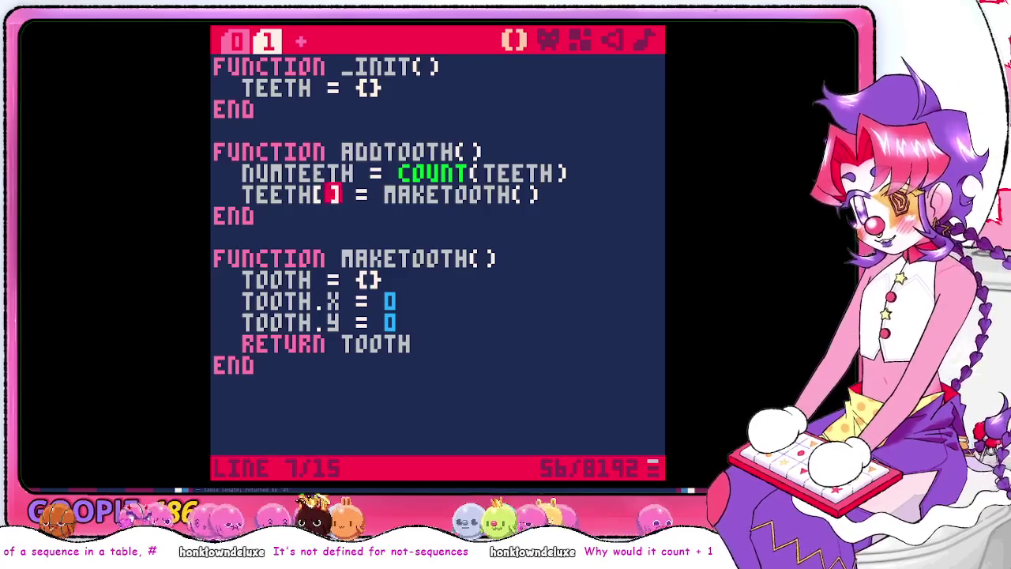
{"action": "type", "text": "numteeth"}
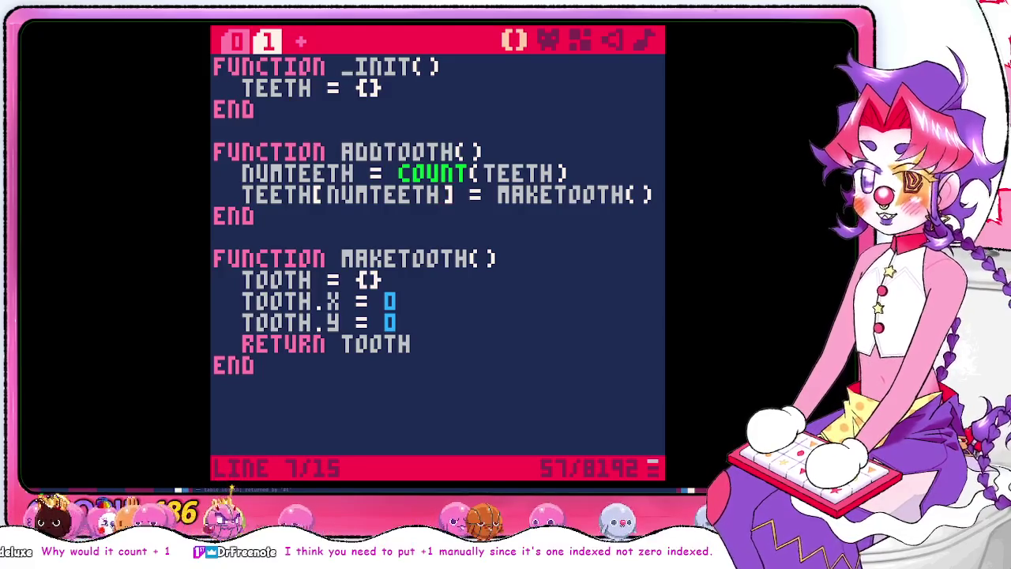
{"action": "type", "text": "+ 1"}
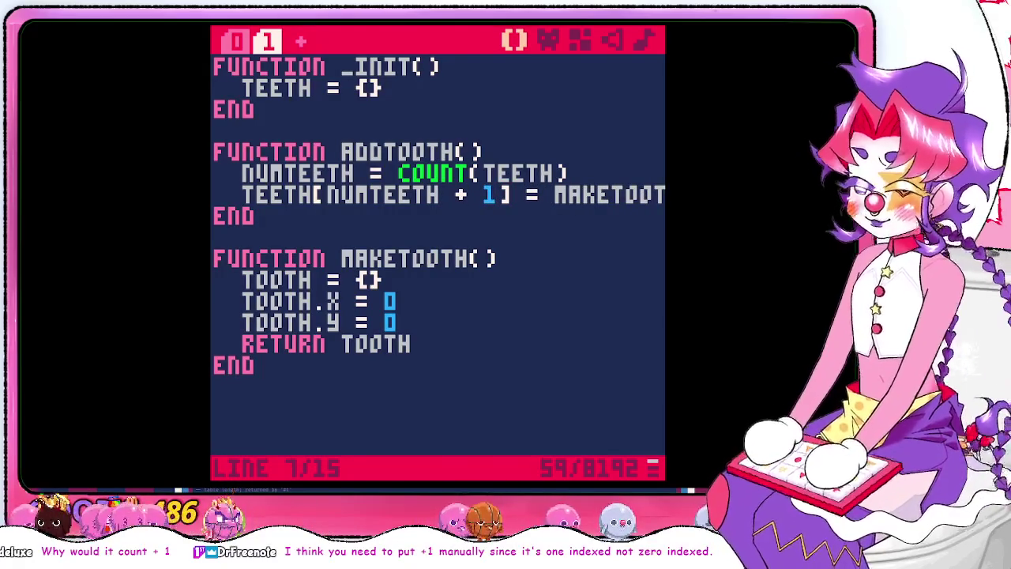
{"action": "key", "text": "alt+Tab"}
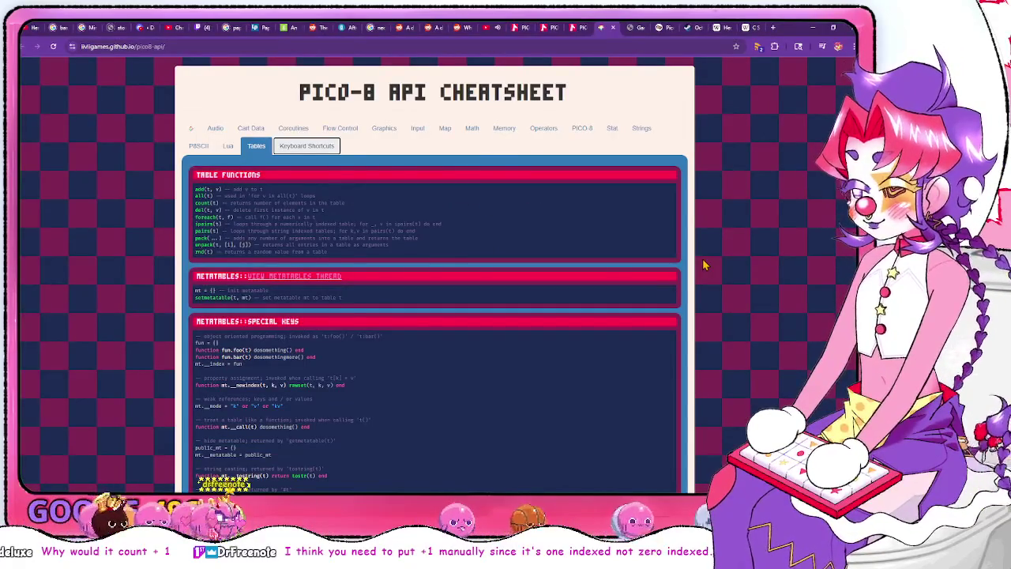
{"action": "key", "text": "alt+Tab"}
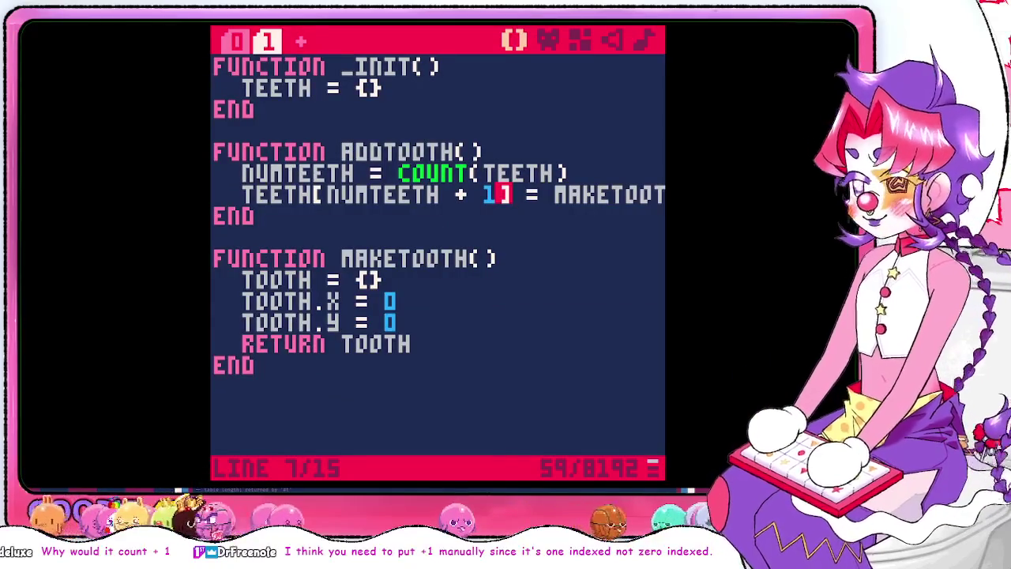
In ADDTOOTH, rename NUMTEETH to NUM and insert the line NEW = MAKETOOTH()
{"action": "key", "text": "Right"}
{"action": "key", "text": "Right"}
{"action": "key", "text": "Right"}
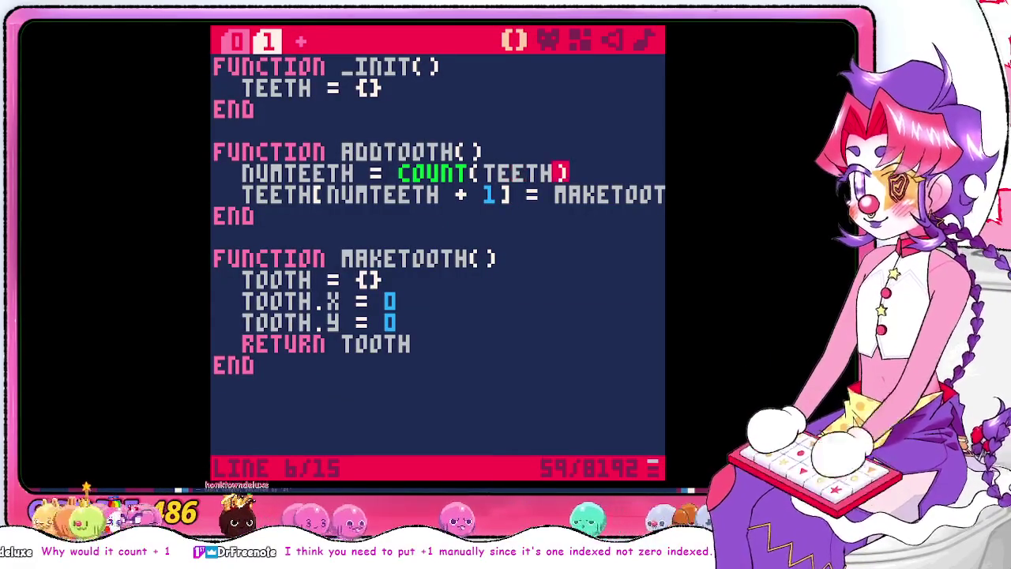
{"action": "key", "text": "Return"}
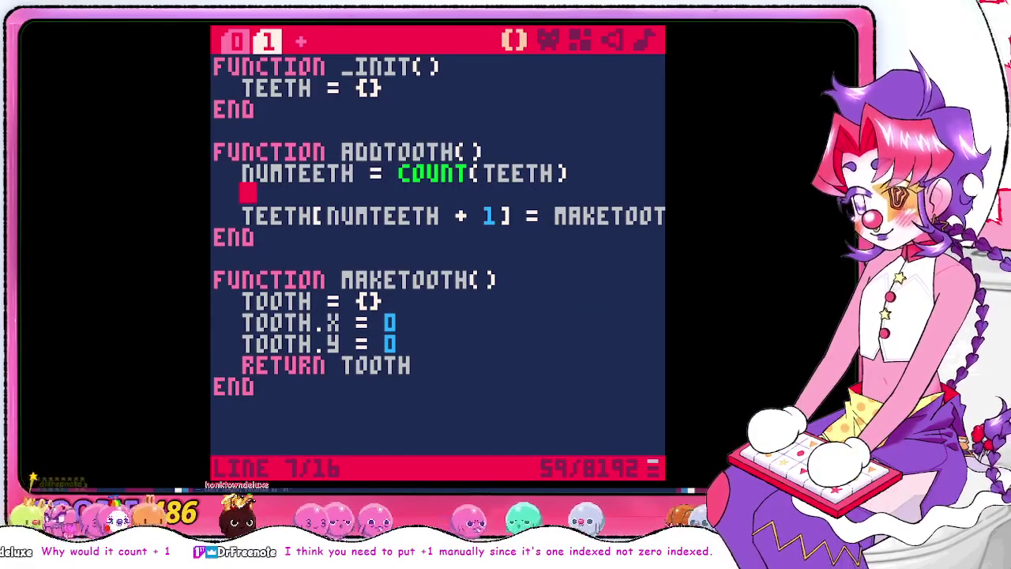
{"action": "type", "text": "newtooth"}
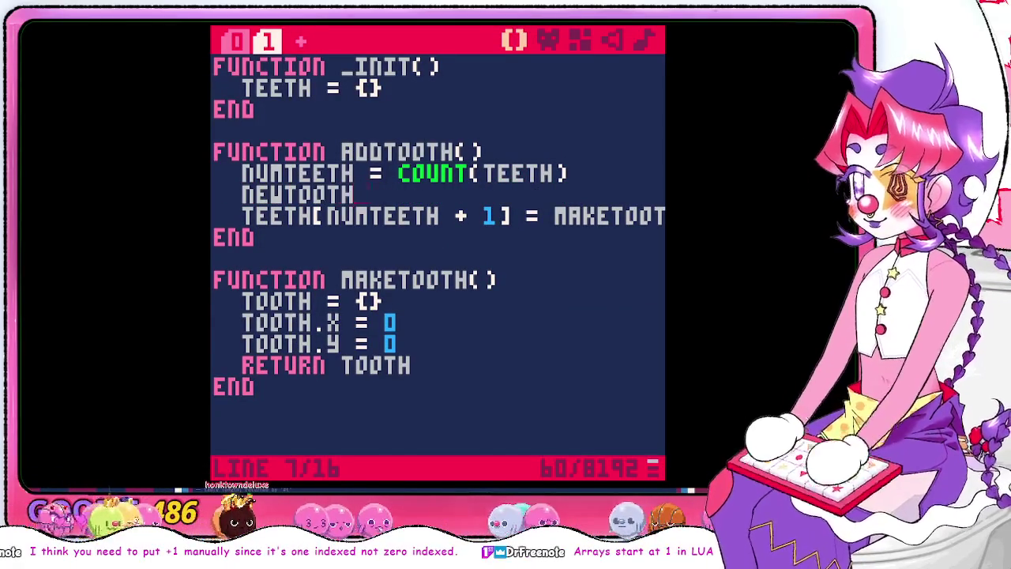
{"action": "key", "text": "BackSpace"}
{"action": "key", "text": "BackSpace"}
{"action": "key", "text": "BackSpace"}
{"action": "key", "text": "Up"}
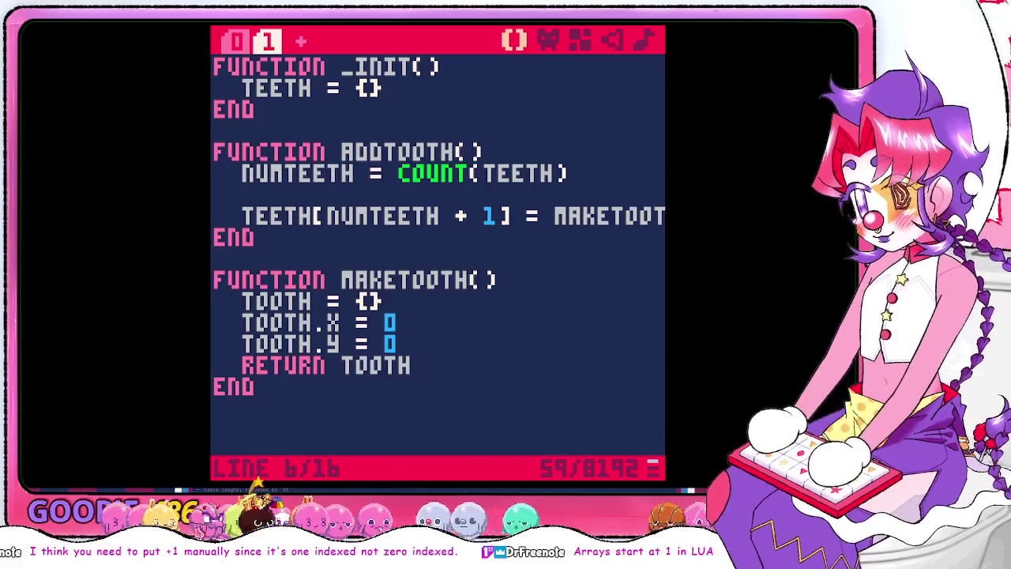
{"action": "key", "text": "BackSpace"}
{"action": "key", "text": "BackSpace"}
{"action": "key", "text": "BackSpace"}
{"action": "key", "text": "BackSpace"}
{"action": "key", "text": "BackSpace"}
{"action": "key", "text": "Down"}
{"action": "key", "text": "Down"}
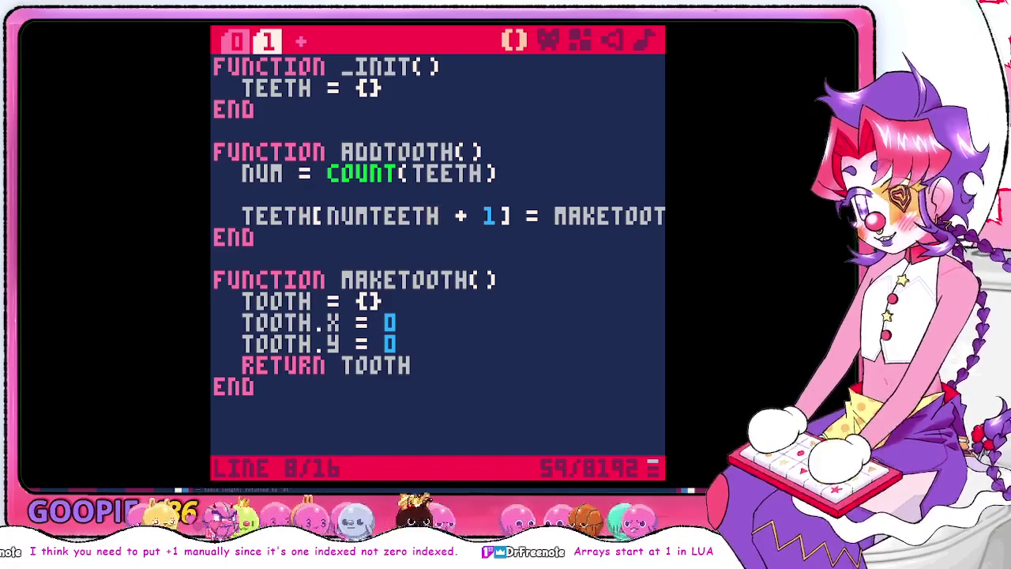
{"action": "key", "text": "BackSpace"}
{"action": "key", "text": "BackSpace"}
{"action": "key", "text": "BackSpace"}
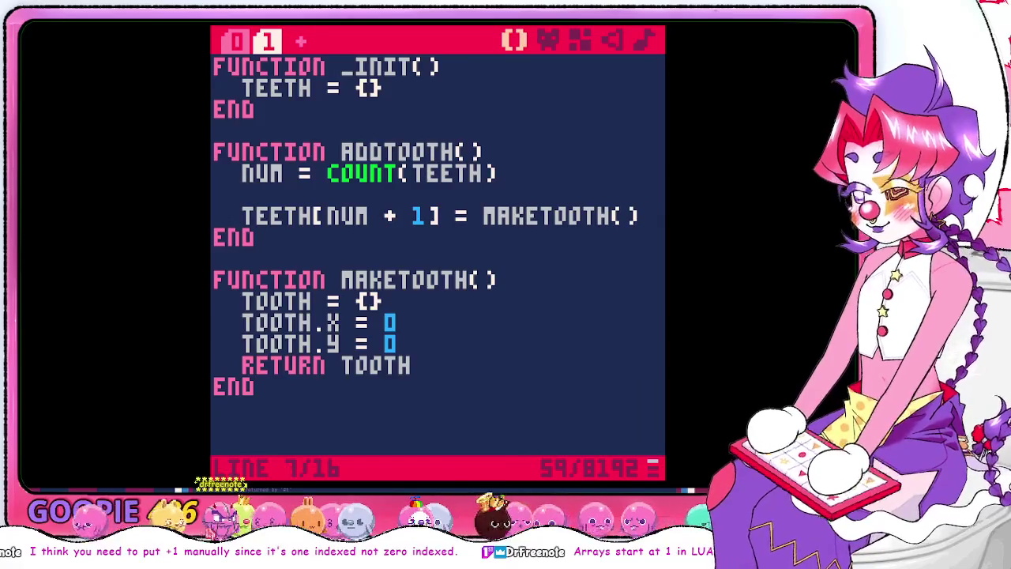
{"action": "type", "text": "n"}
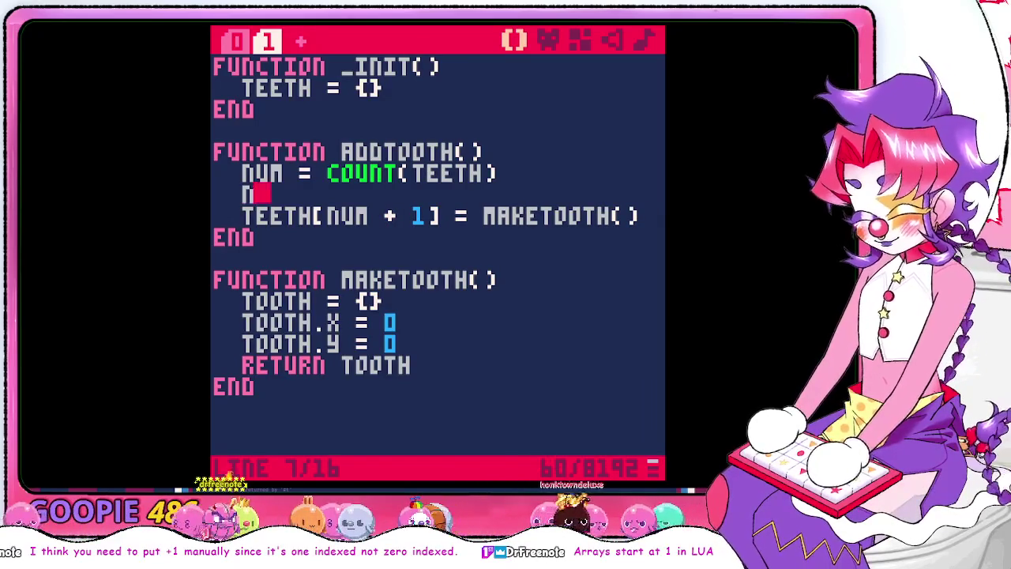
{"action": "type", "text": "ew = maketo"}
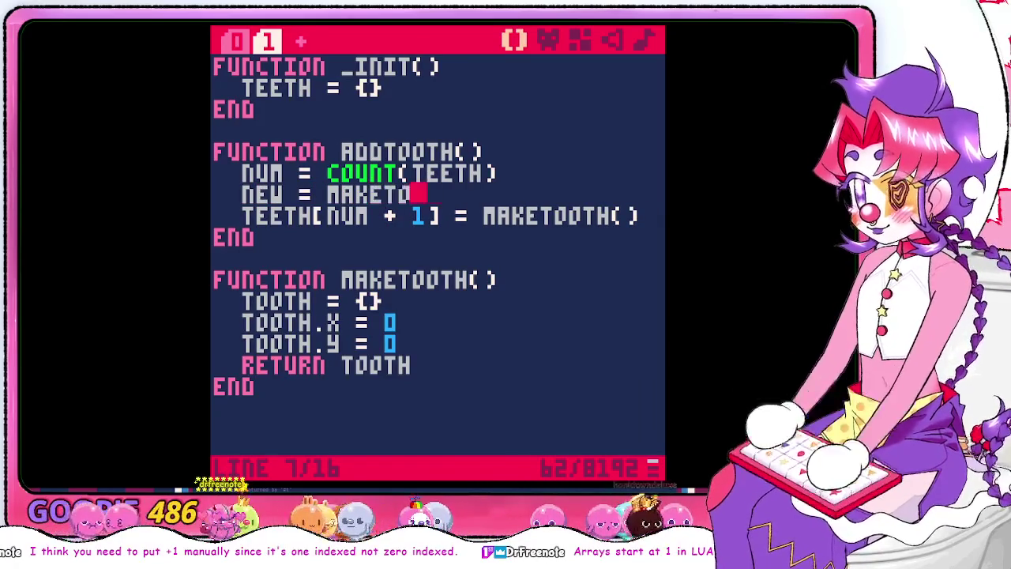
{"action": "type", "text": "oth()"}
Change the assignment to TEETH[NUM + 1] = NEW
{"action": "key", "text": "Down"}
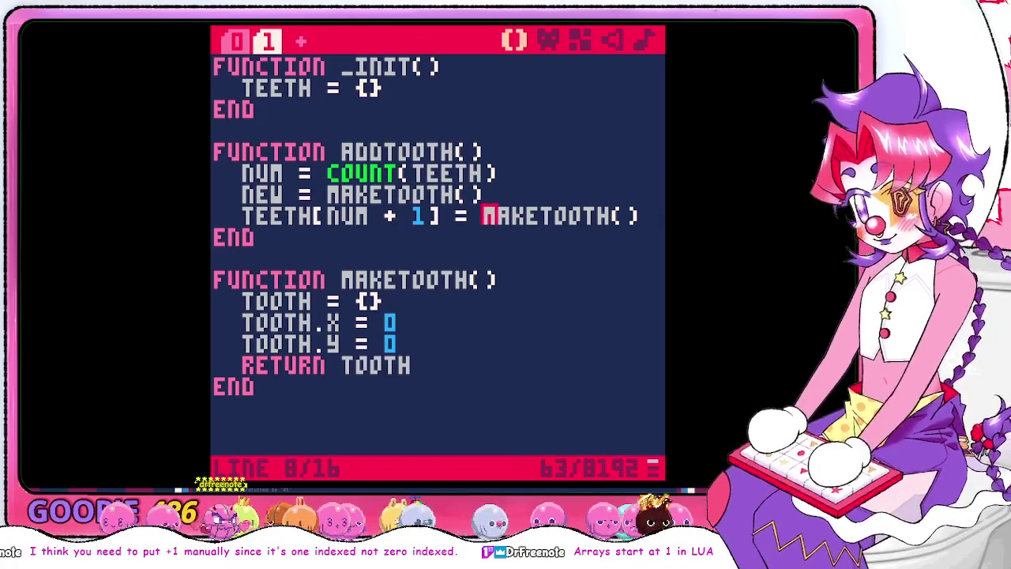
{"action": "key", "text": "Right"}
{"action": "key", "text": "Right"}
{"action": "key", "text": "Right"}
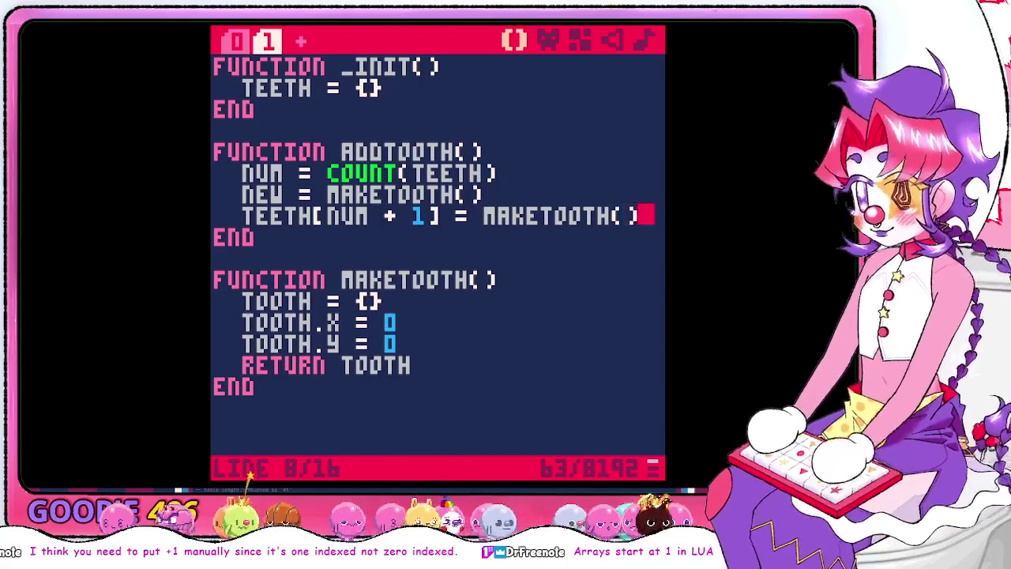
{"action": "key", "text": "BackSpace"}
{"action": "key", "text": "BackSpace"}
{"action": "key", "text": "BackSpace"}
{"action": "key", "text": "BackSpace"}
{"action": "key", "text": "BackSpace"}
{"action": "key", "text": "BackSpace"}
{"action": "type", "text": "new"}
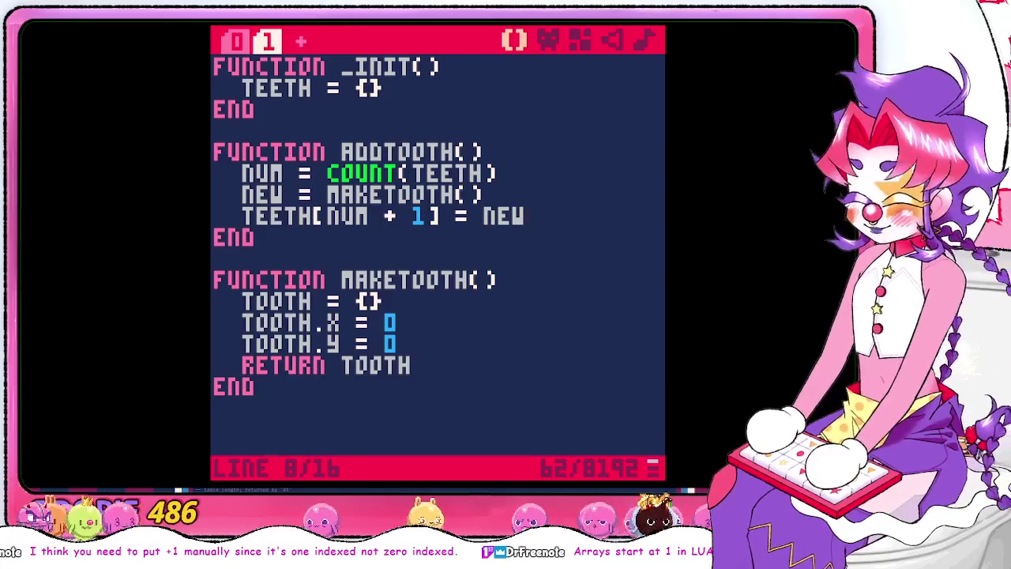
Move the cursor to the end of the code below MAKETOOTH for a new function
{"action": "key", "text": "Down"}
{"action": "key", "text": "Down"}
{"action": "key", "text": "Up"}
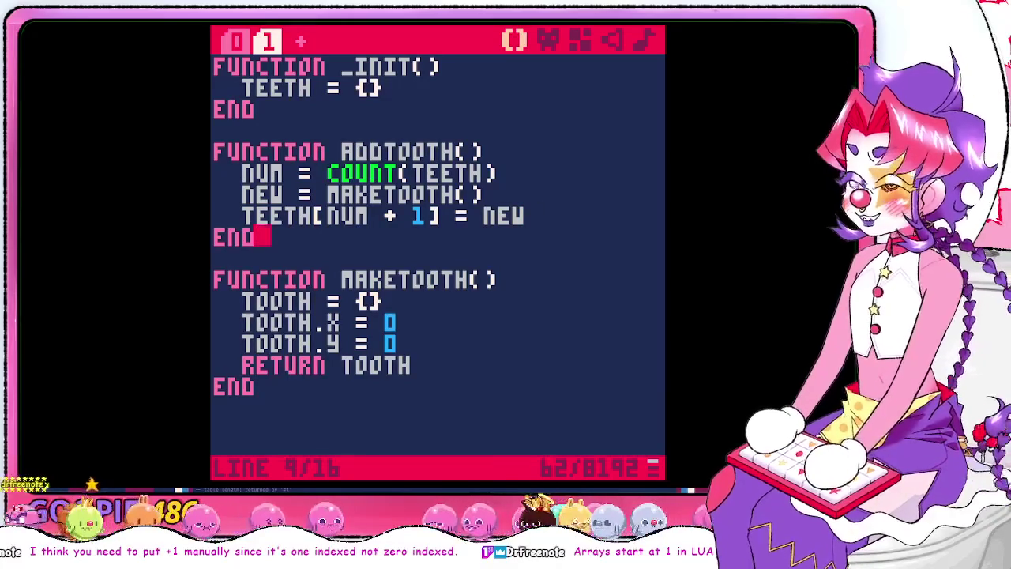
{"action": "key", "text": "Down"}
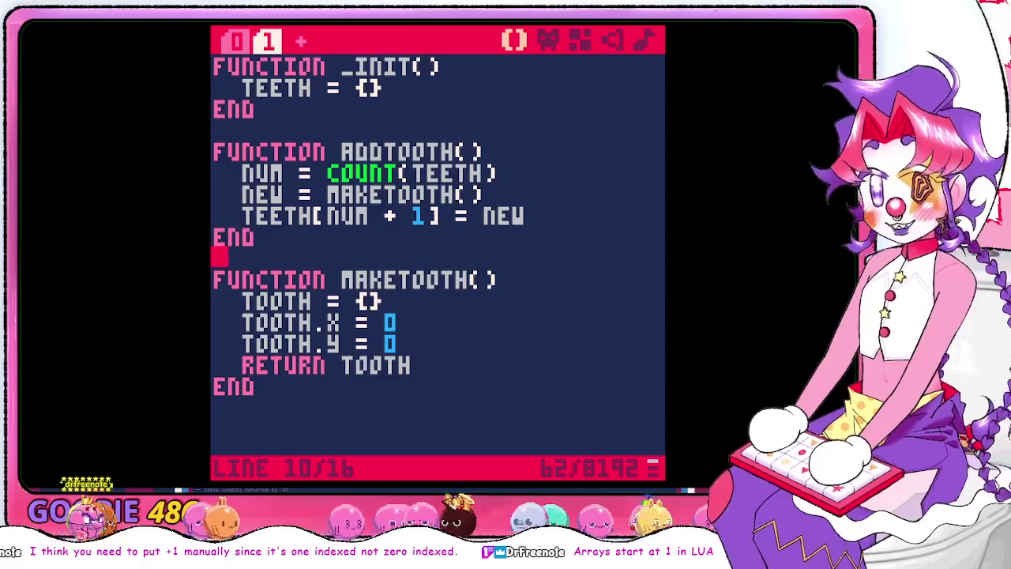
{"action": "left_click", "coordinate": [490, 195]}
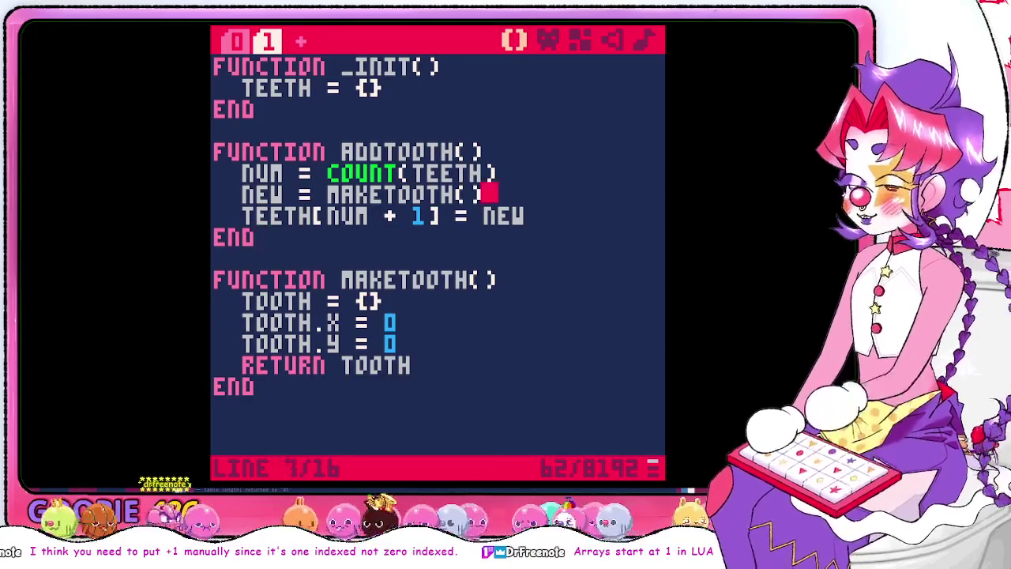
{"action": "left_click", "coordinate": [489, 152]}
{"action": "left_click", "coordinate": [220, 128]}
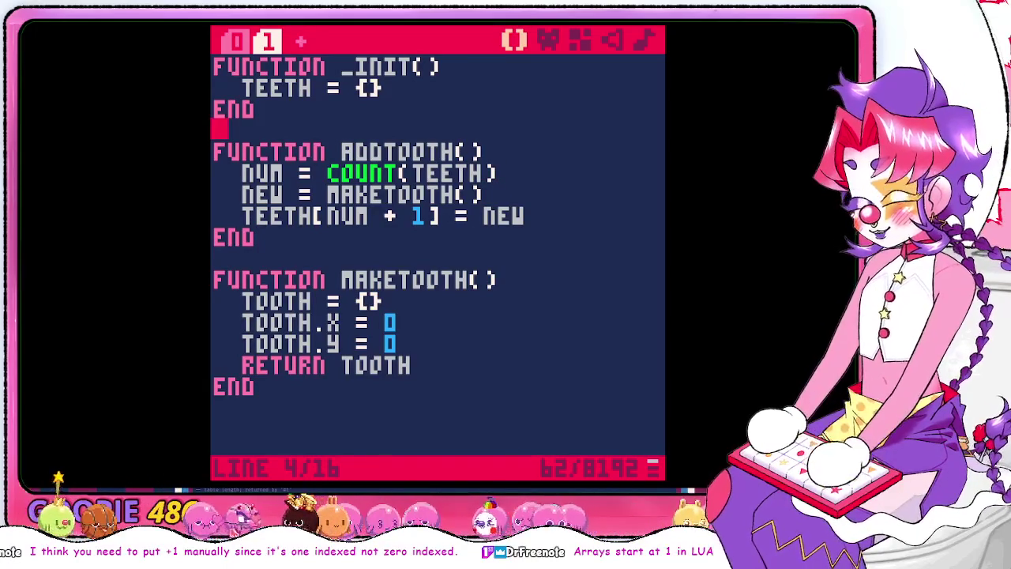
{"action": "left_click", "coordinate": [490, 152]}
{"action": "left_click", "coordinate": [489, 194]}
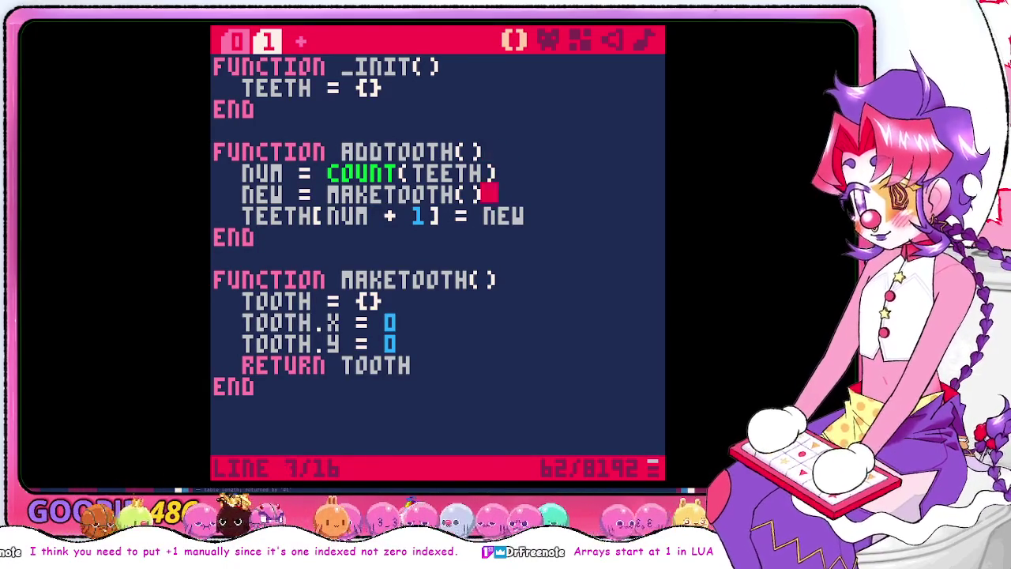
{"action": "left_click", "coordinate": [405, 323]}
{"action": "left_click", "coordinate": [261, 387]}
Write the header FUNCTION GETTOOTH(X,Y) with TEETH on its first body line
{"action": "type", "text": "function destro"}
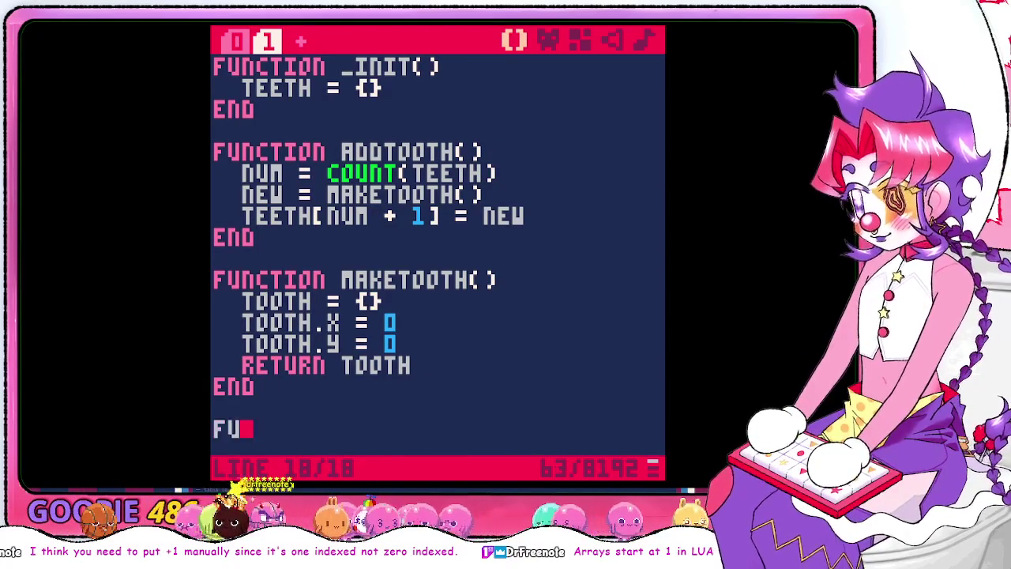
{"action": "type", "text": "ytooth"}
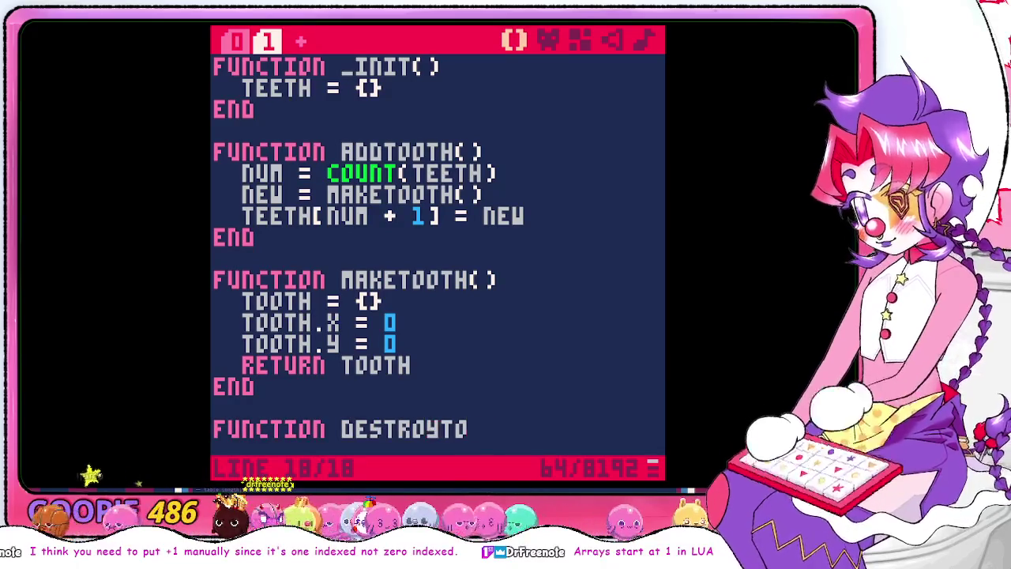
{"action": "key", "text": "BackSpace"}
{"action": "key", "text": "BackSpace"}
{"action": "key", "text": "BackSpace"}
{"action": "key", "text": "BackSpace"}
{"action": "key", "text": "BackSpace"}
{"action": "key", "text": "BackSpace"}
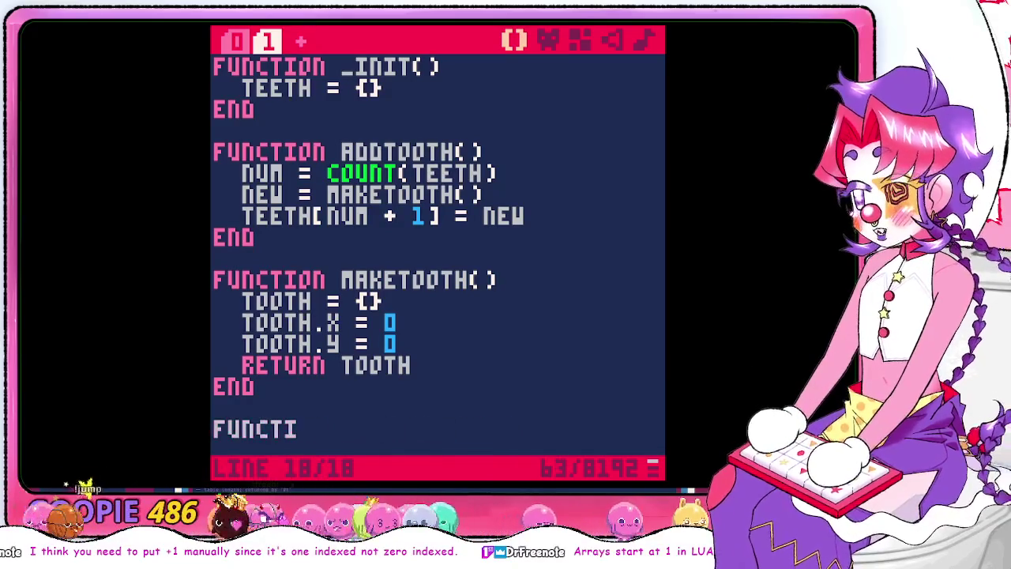
{"action": "type", "text": "ion gettooth("}
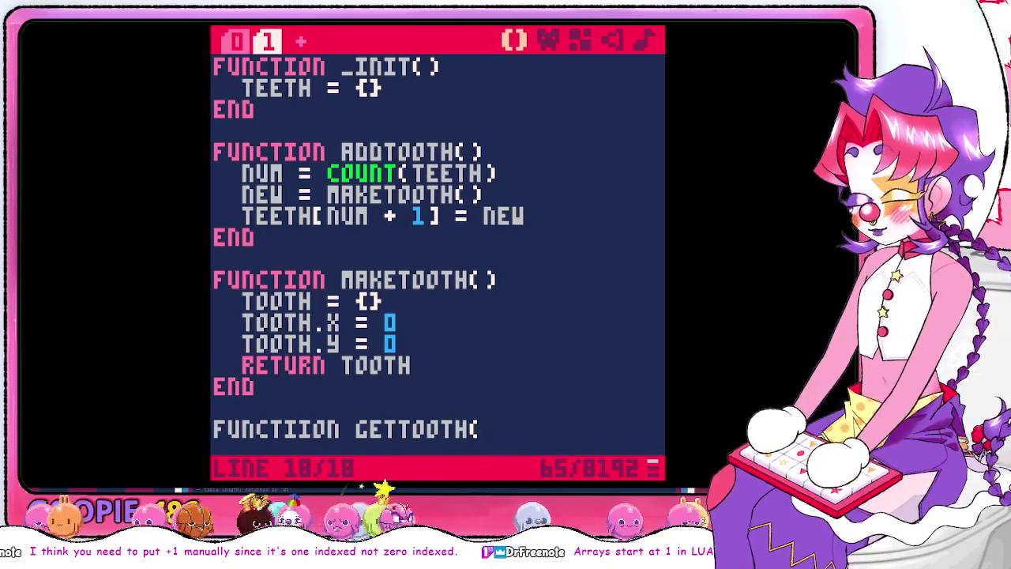
{"action": "type", "text": "x,y"}
{"action": "key", "text": "Return"}
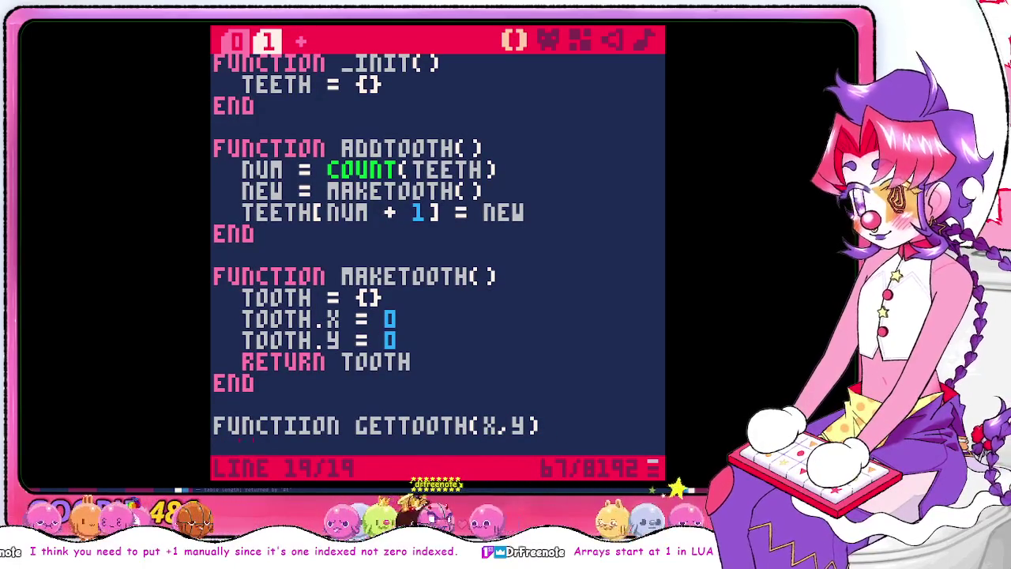
{"action": "type", "text": "teeth"}
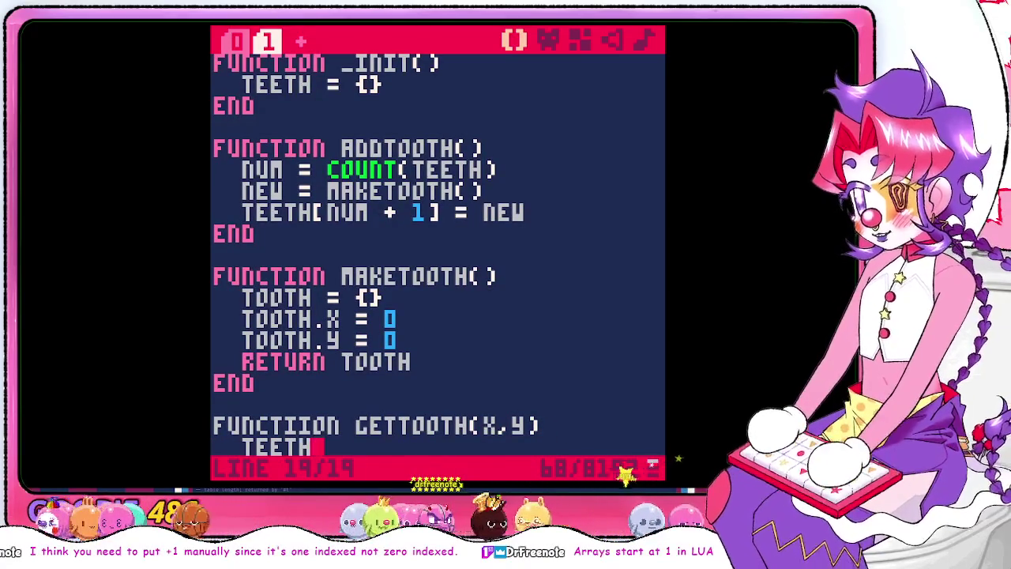
{"action": "key", "text": "alt+Tab"}
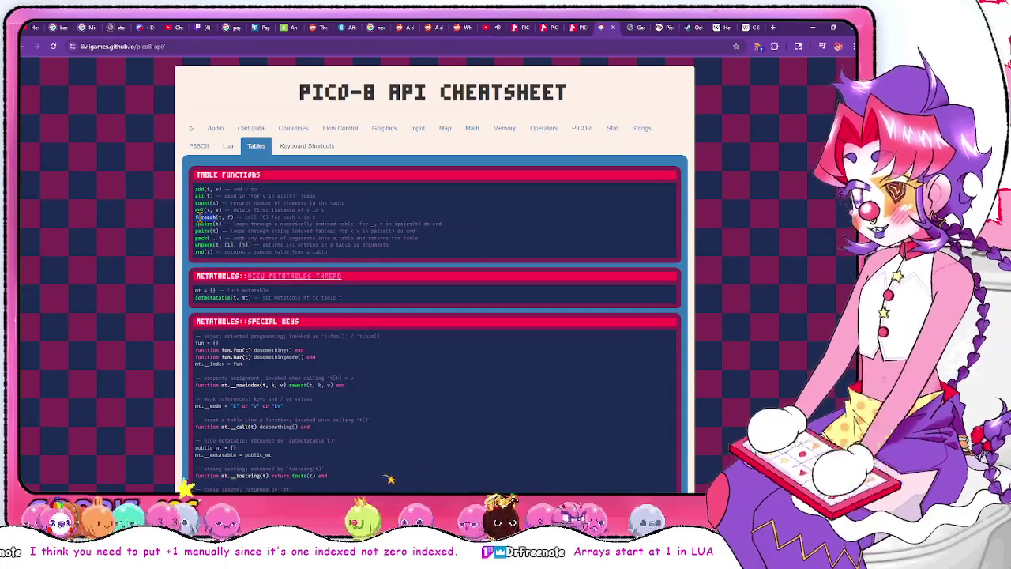
Review the Tables PDF and the API cheatsheet's table functions, then return to the code
{"action": "left_click", "coordinate": [638, 30]}
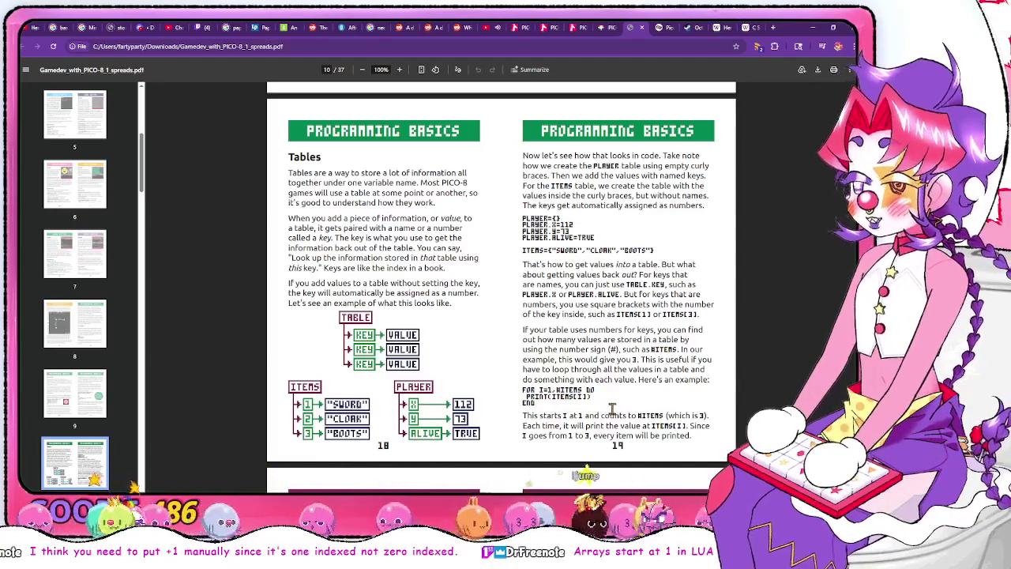
{"action": "left_click", "coordinate": [605, 29]}
{"action": "scroll", "coordinate": [424, 261], "scroll_direction": "down", "scroll_amount": 1}
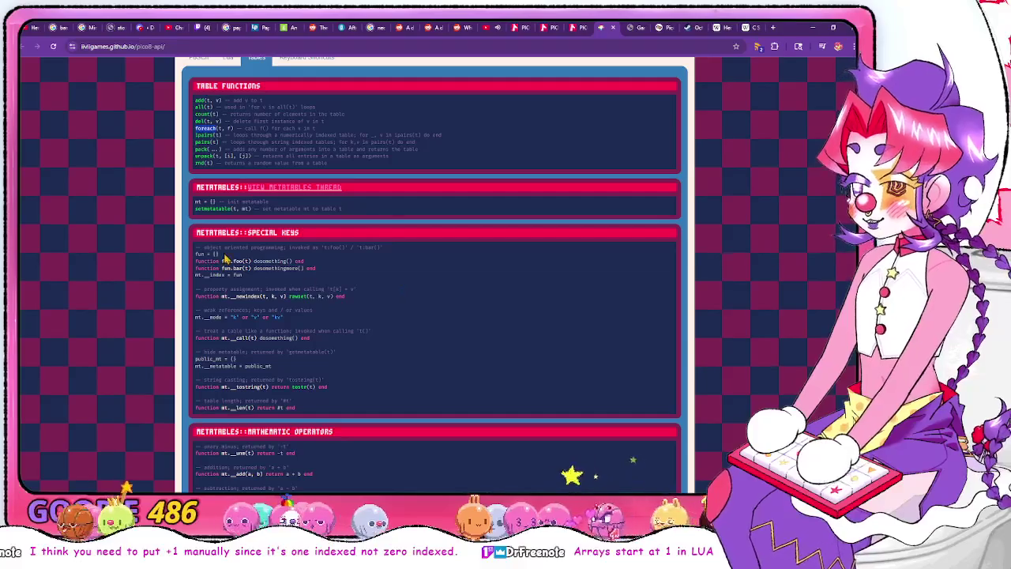
{"action": "scroll", "coordinate": [332, 288], "scroll_direction": "up", "scroll_amount": 1}
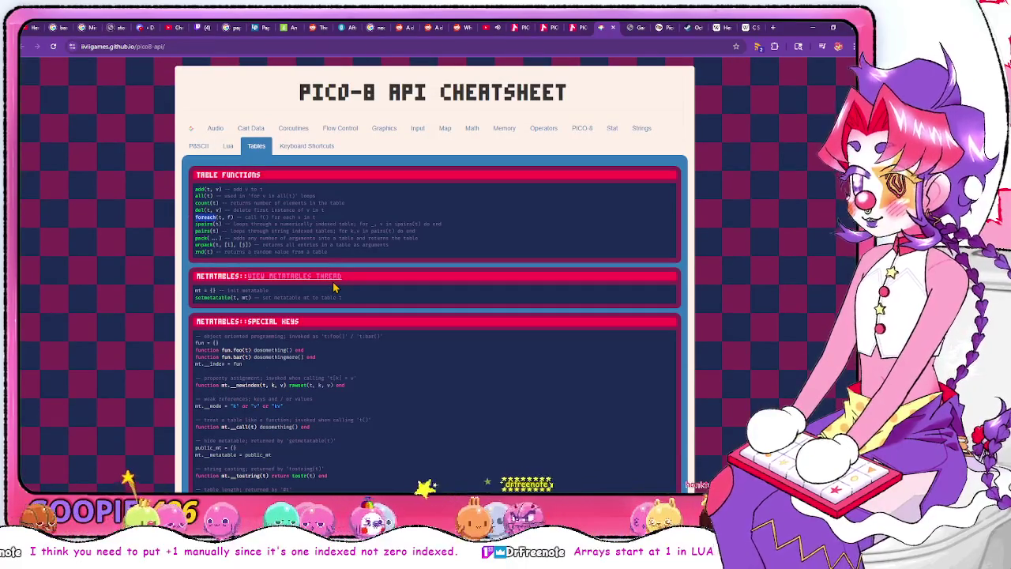
{"action": "scroll", "coordinate": [333, 287], "scroll_direction": "down", "scroll_amount": 2}
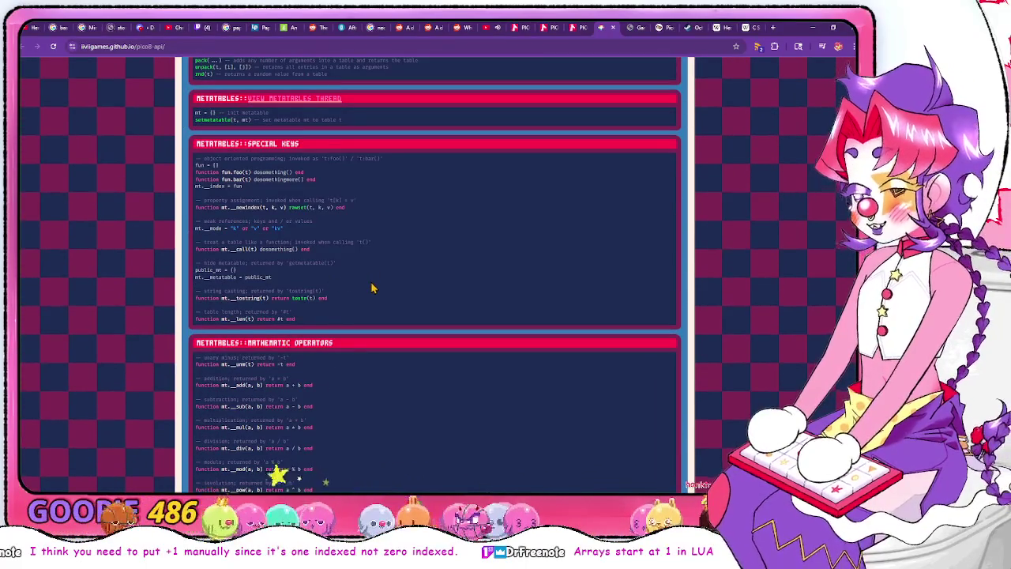
{"action": "scroll", "coordinate": [372, 288], "scroll_direction": "up", "scroll_amount": 1}
{"action": "scroll", "coordinate": [278, 378], "scroll_direction": "down", "scroll_amount": 1}
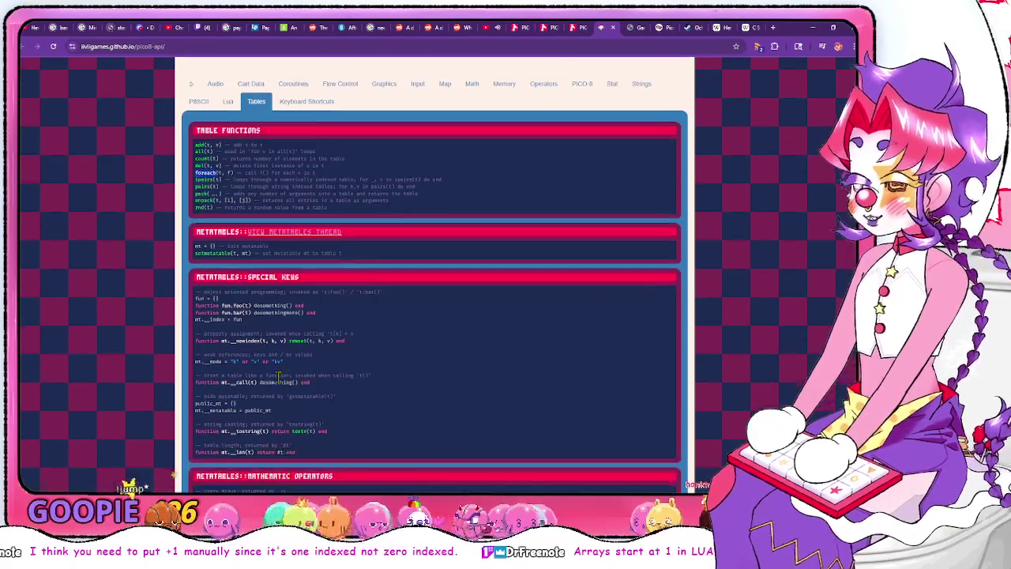
{"action": "key", "text": "alt+Tab"}
{"action": "key", "text": "Tab"}
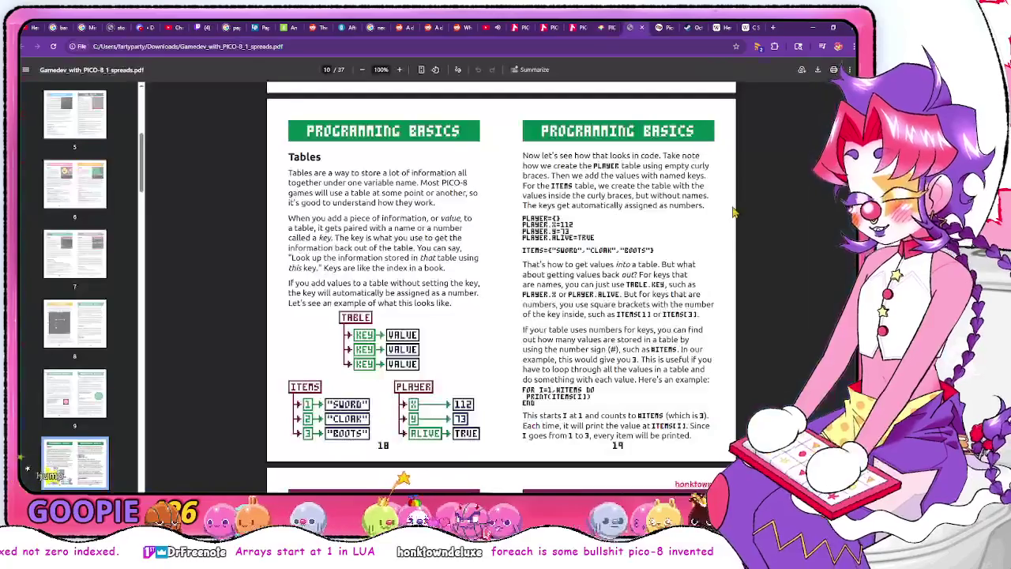
{"action": "scroll", "coordinate": [521, 324], "scroll_direction": "down", "scroll_amount": 4}
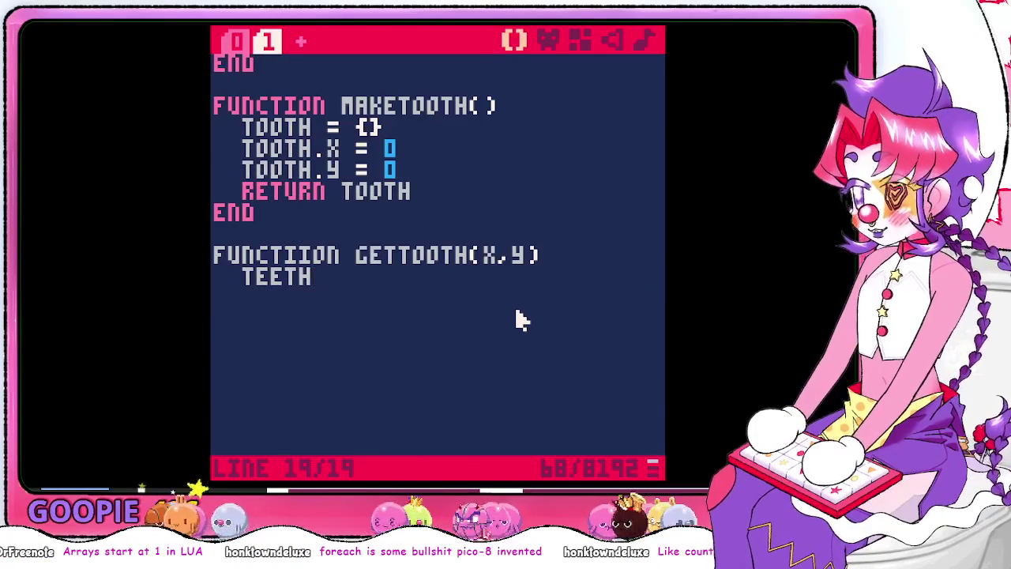
Write the loop FOR I=1,#TEETH DO in GETTOOTH, following the PDF's loop example
{"action": "key", "text": "BackSpace"}
{"action": "key", "text": "BackSpace"}
{"action": "key", "text": "BackSpace"}
{"action": "key", "text": "BackSpace"}
{"action": "key", "text": "BackSpace"}
{"action": "type", "text": "for"}
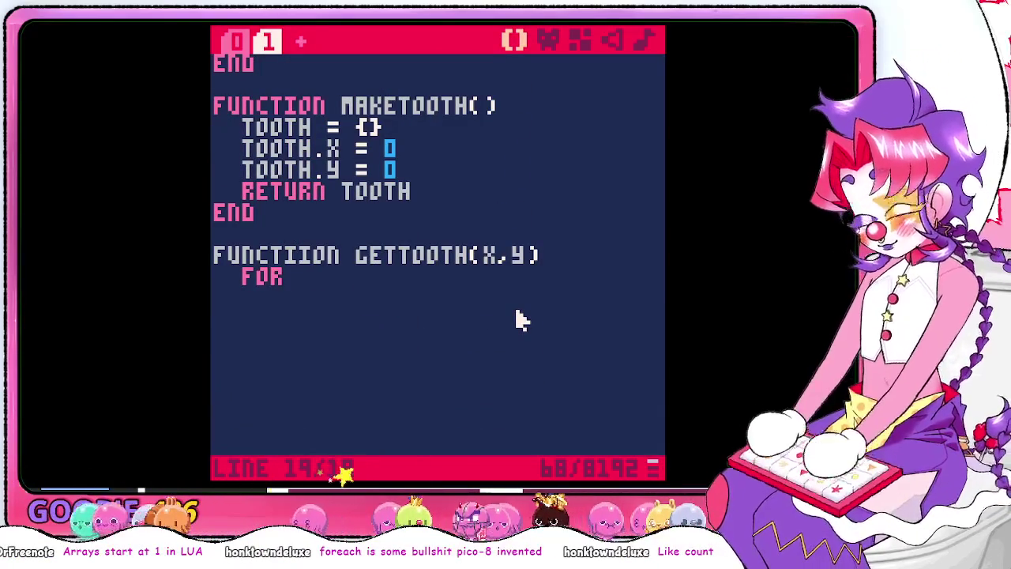
{"action": "type", "text": " i="}
{"action": "key", "text": "alt+Tab"}
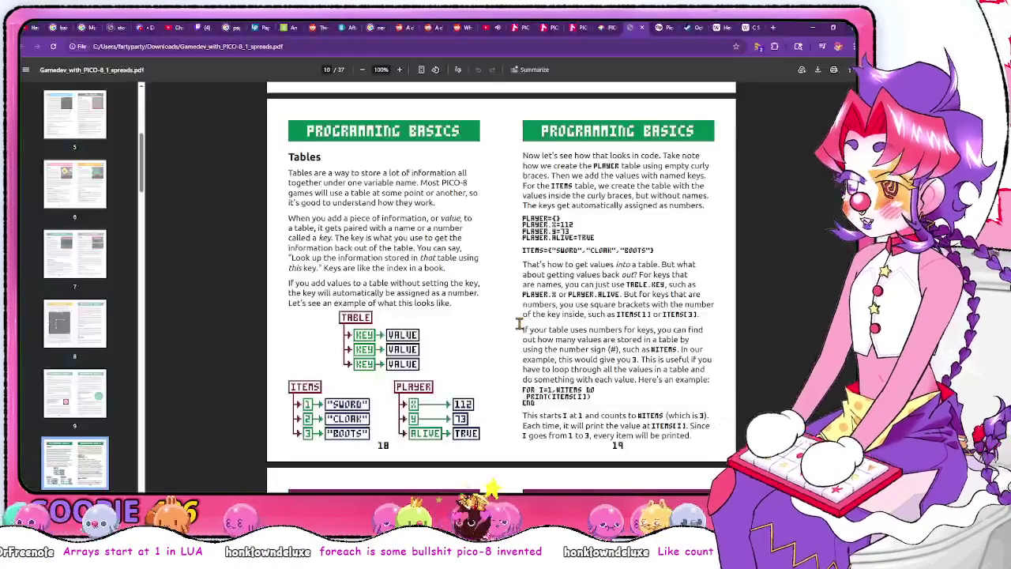
{"action": "key", "text": "alt+Tab"}
{"action": "type", "text": "1"}
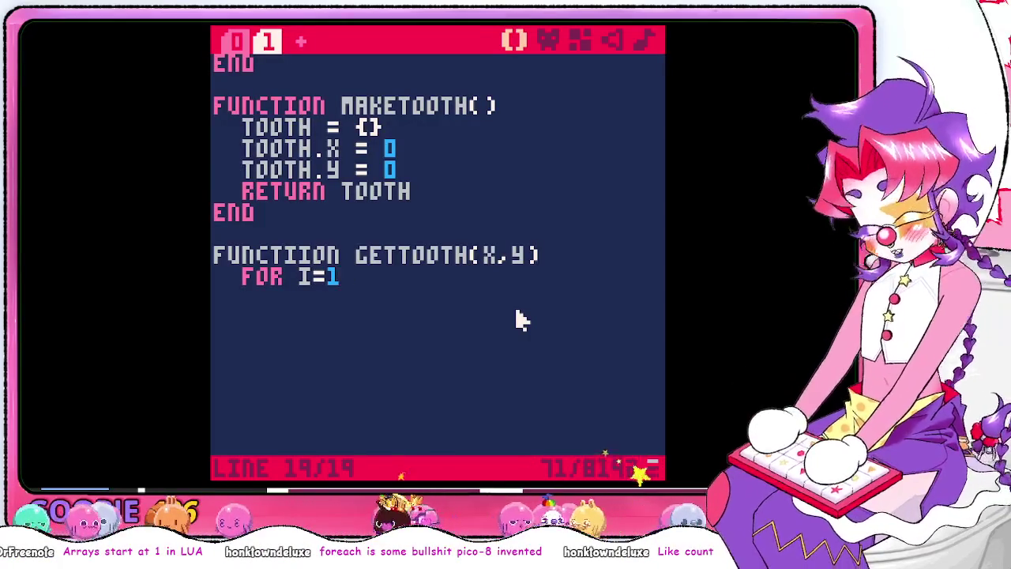
{"action": "key", "text": "alt+Tab"}
{"action": "key", "text": "alt+Tab"}
{"action": "type", "text": ","}
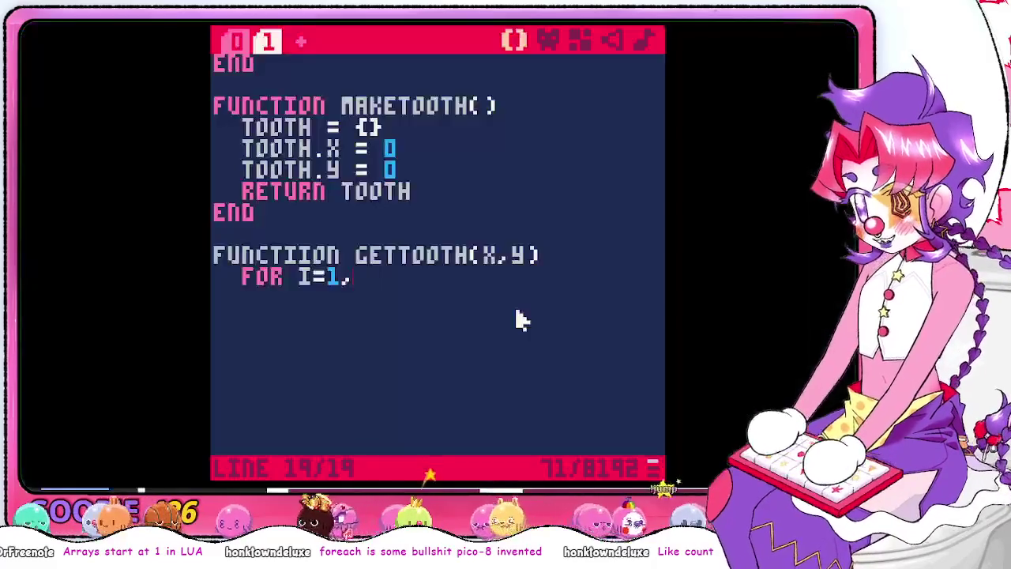
{"action": "type", "text": "#teeth"}
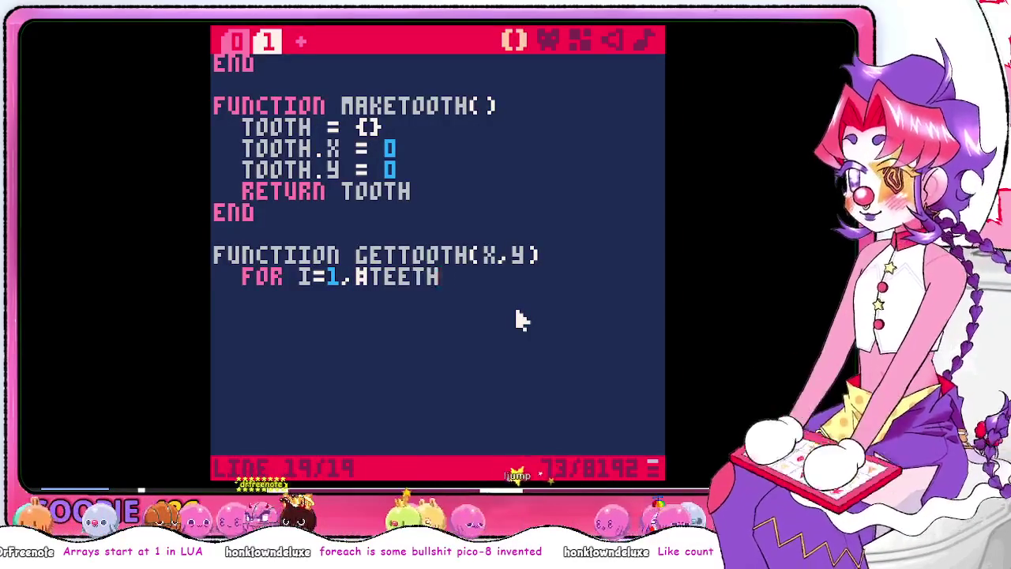
{"action": "key", "text": "alt+Tab"}
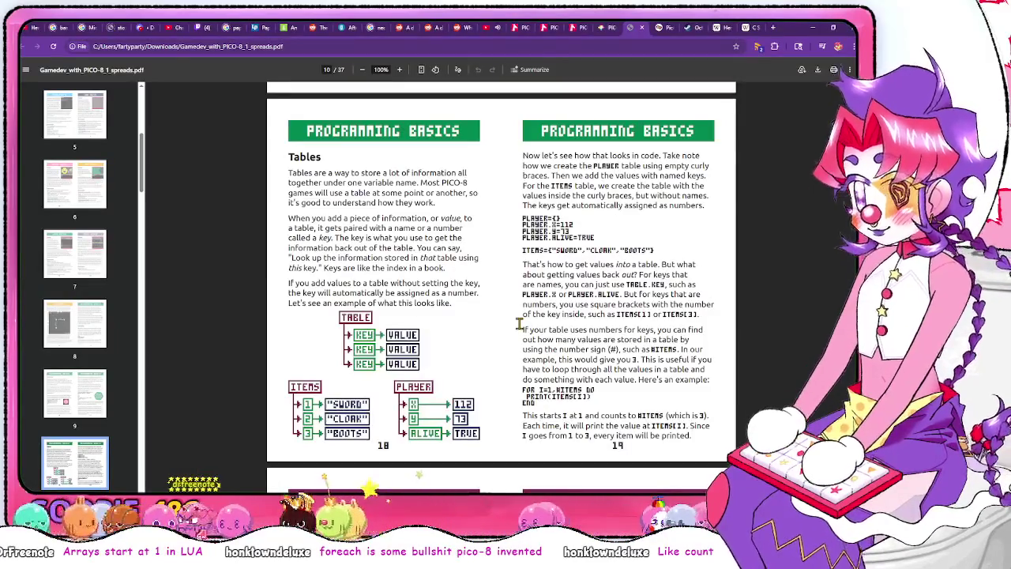
{"action": "key", "text": "alt+Tab"}
{"action": "type", "text": "do"}
{"action": "key", "text": "Return"}
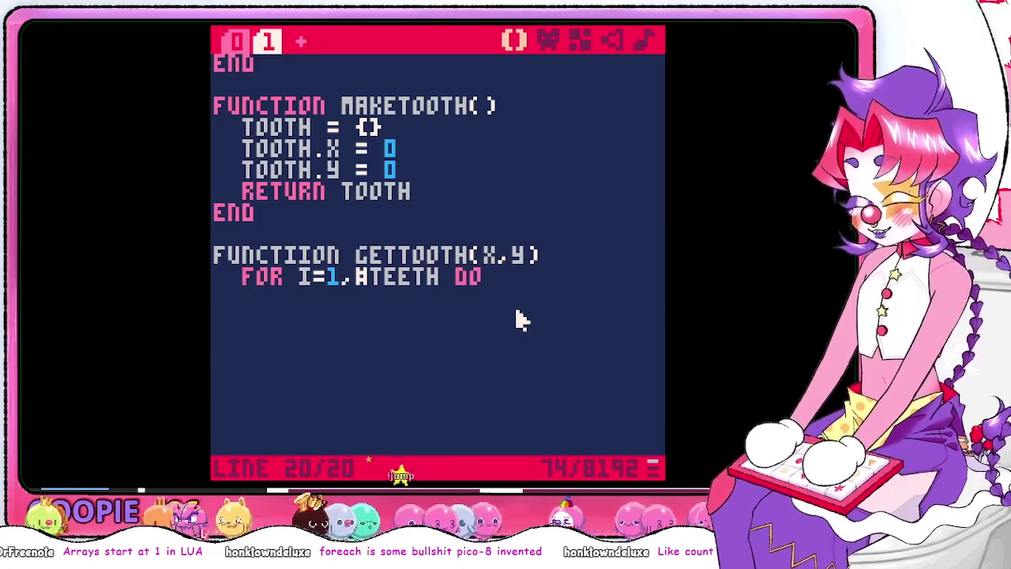
Begin the loop body with IF TEETH[I].X === X, dropping the trailing &&
{"action": "key", "text": "alt+Tab"}
{"action": "key", "text": "alt+Tab"}
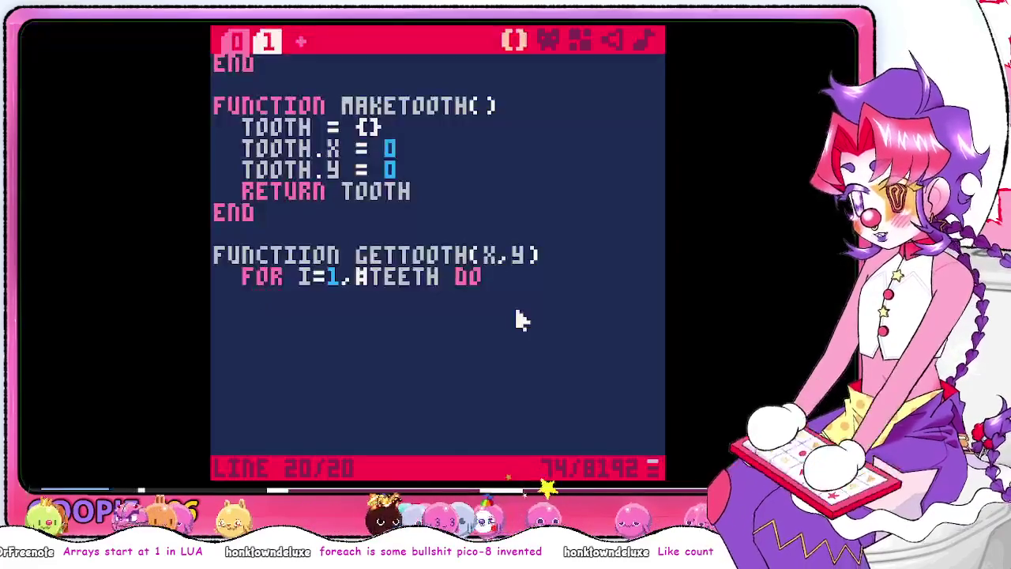
{"action": "key", "text": "alt+Tab"}
{"action": "key", "text": "alt+Tab"}
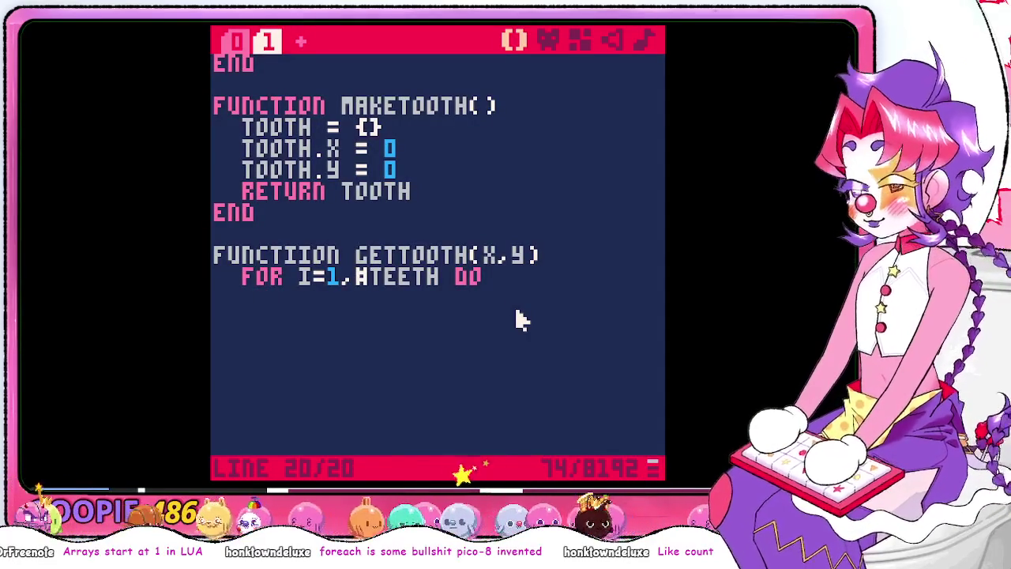
{"action": "type", "text": "if"}
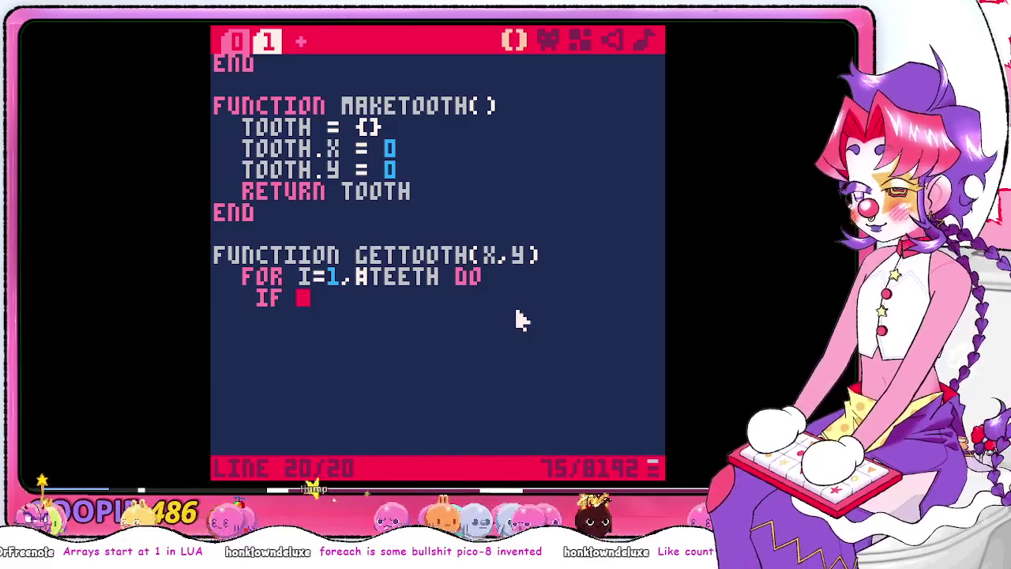
{"action": "key", "text": "alt+Tab"}
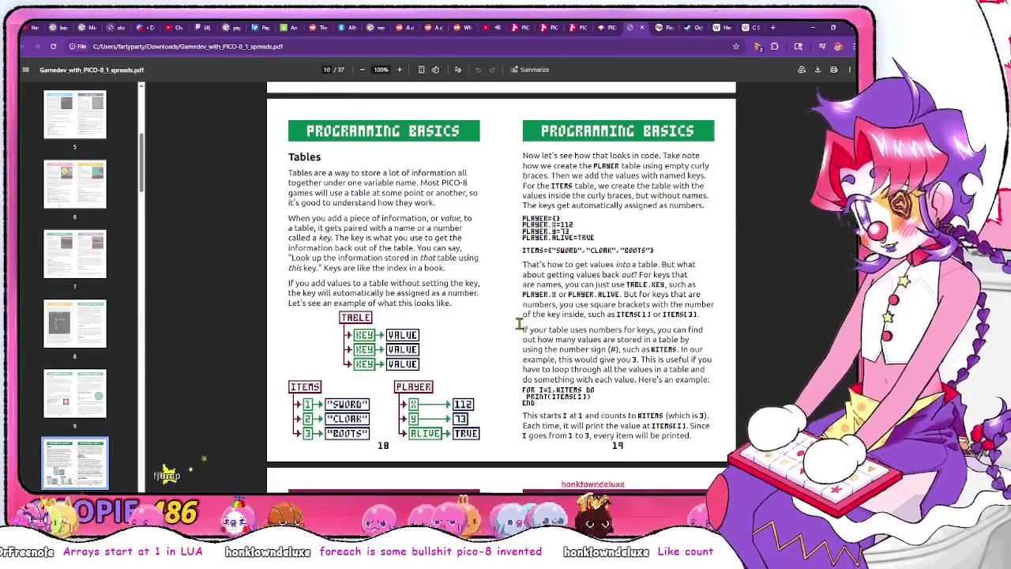
{"action": "key", "text": "alt+Tab"}
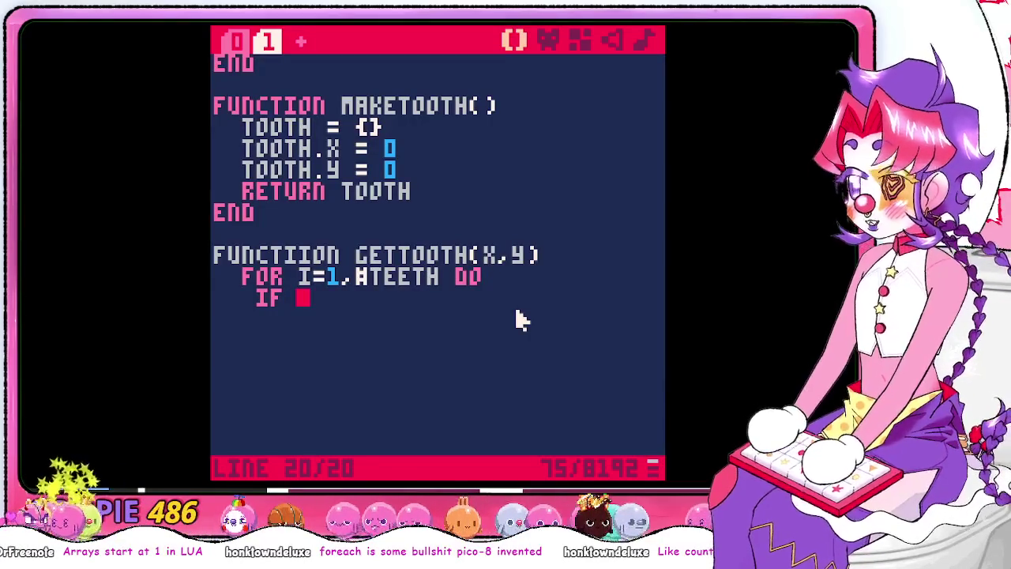
{"action": "type", "text": "te"}
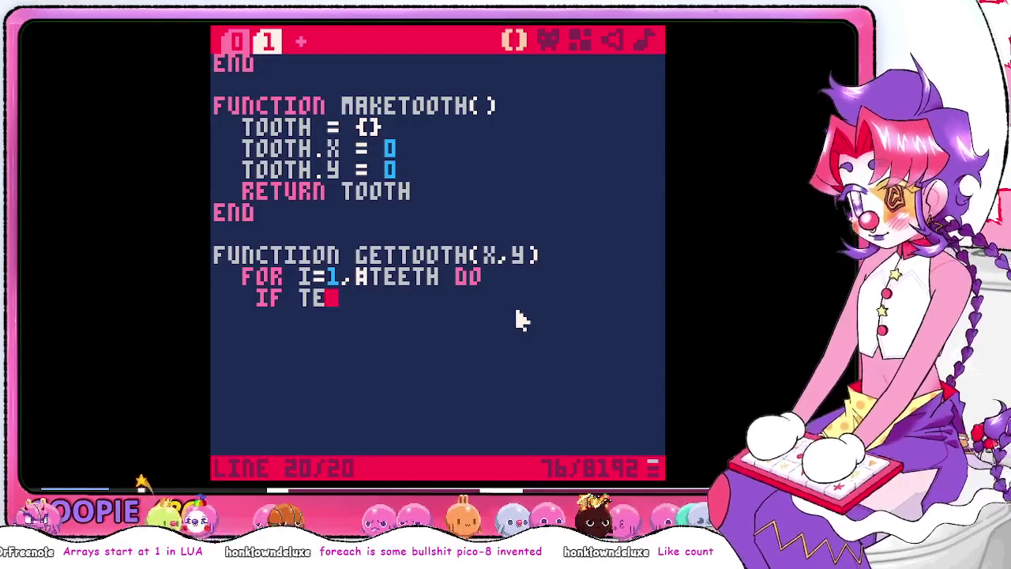
{"action": "type", "text": "eth"}
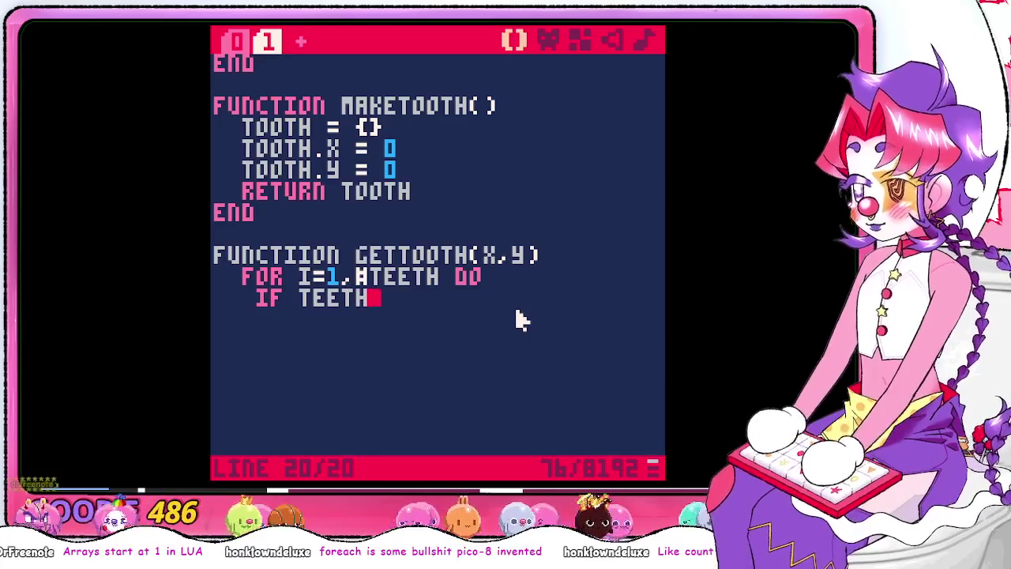
{"action": "type", "text": "[i]"}
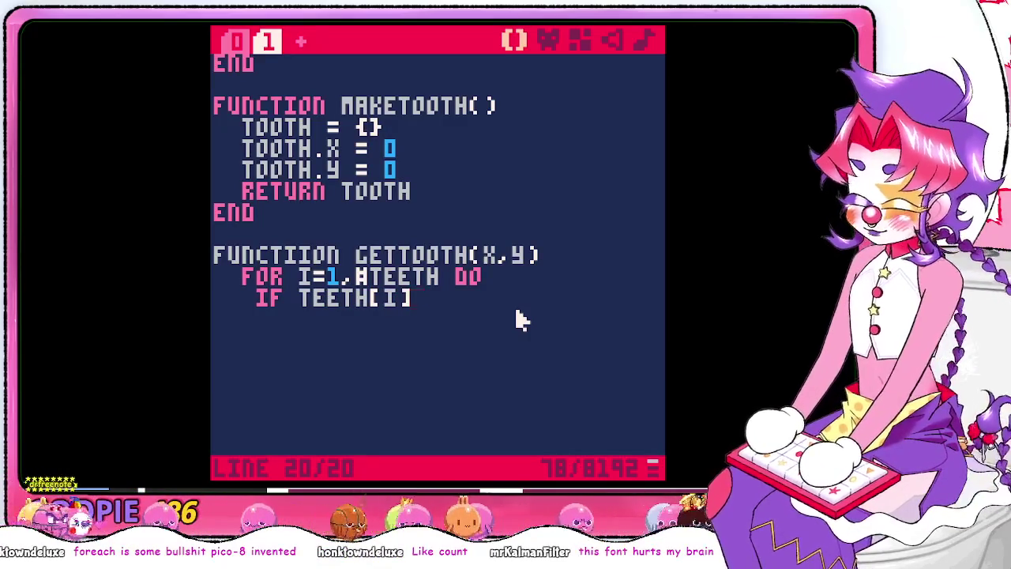
{"action": "type", "text": ".x "}
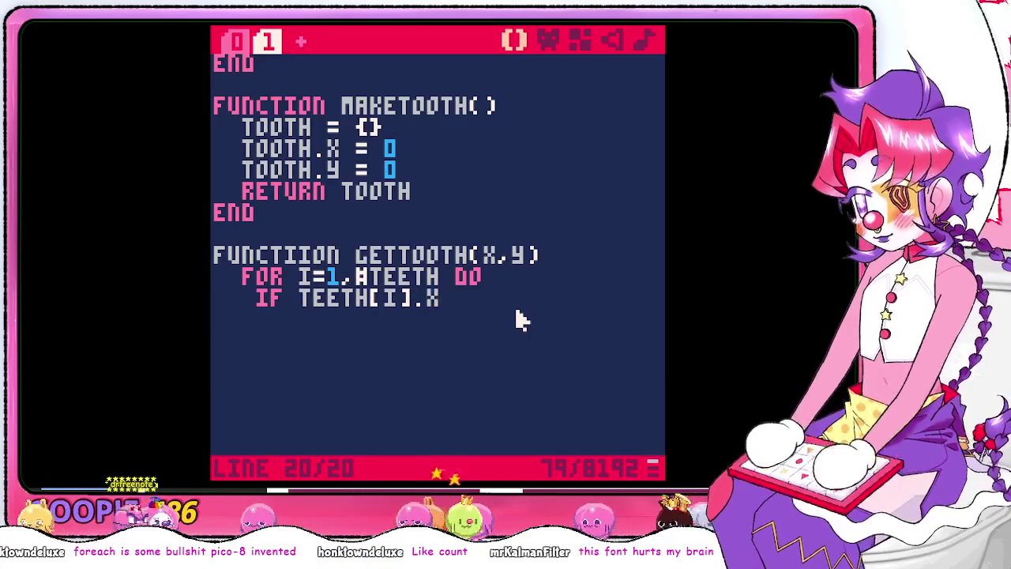
{"action": "type", "text": "=== x"}
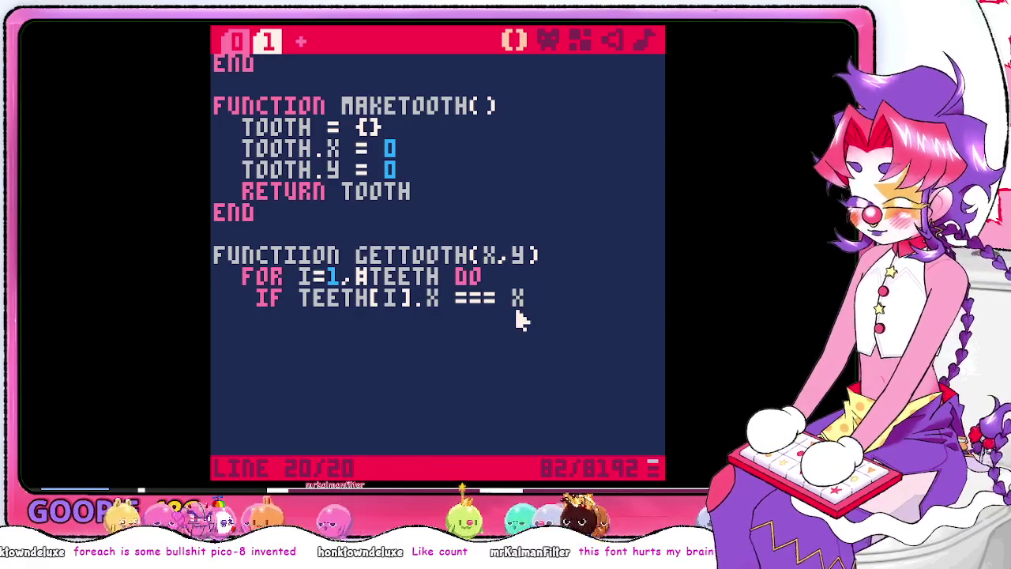
{"action": "type", "text": " &&"}
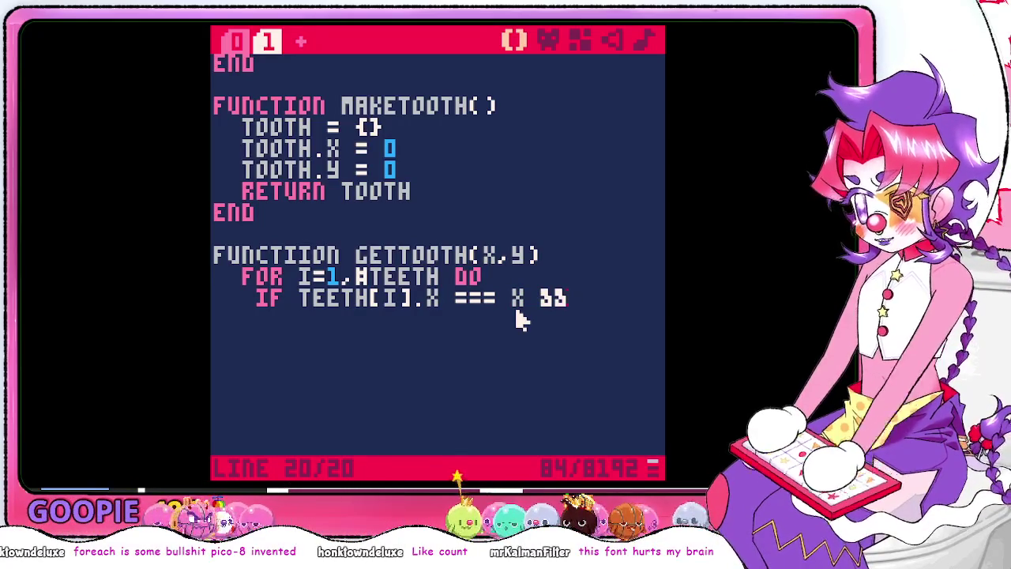
{"action": "key", "text": "BackSpace"}
{"action": "key", "text": "BackSpace"}
Search the zine PDF for 'and' near the tables pages
{"action": "key", "text": "alt+Tab"}
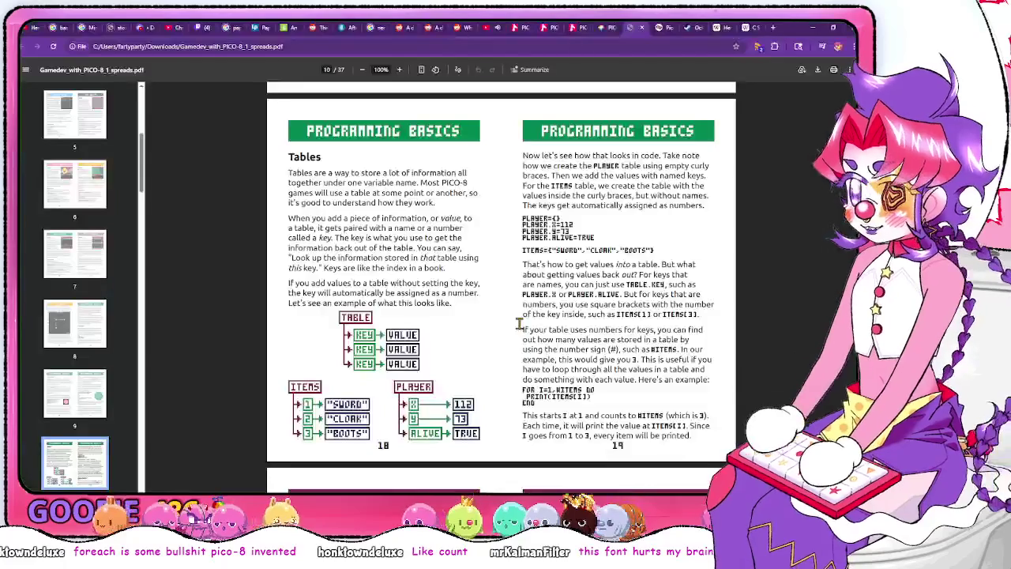
{"action": "scroll", "coordinate": [637, 346], "scroll_direction": "down", "scroll_amount": 7}
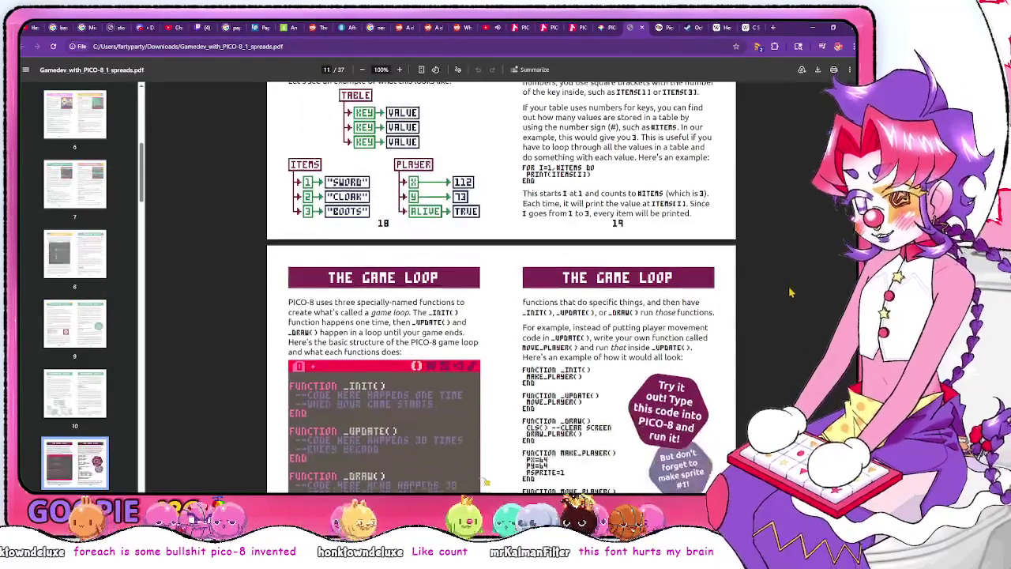
{"action": "scroll", "coordinate": [789, 286], "scroll_direction": "down", "scroll_amount": 6}
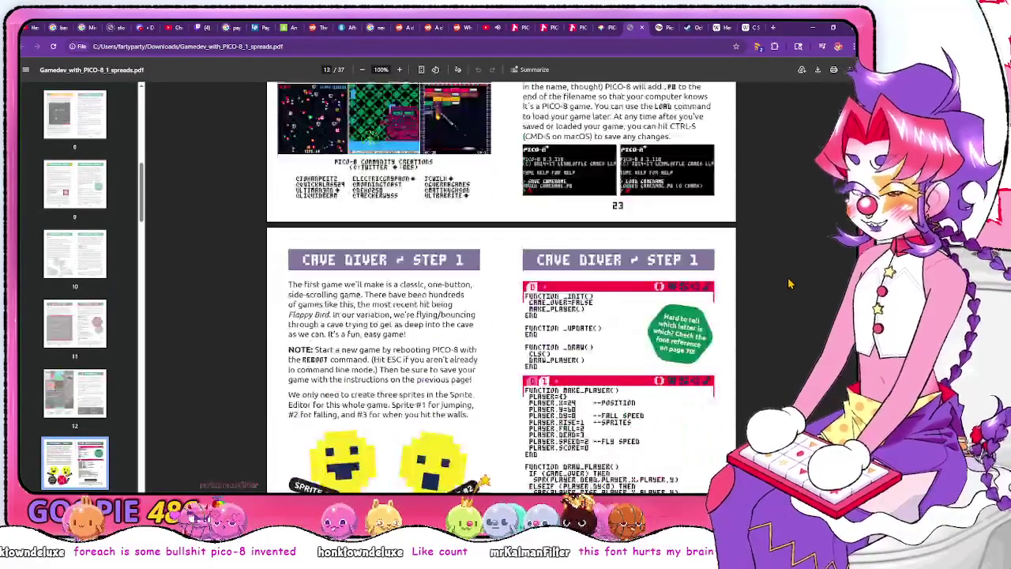
{"action": "key", "text": "ctrl+f"}
{"action": "type", "text": "and"}
{"action": "key", "text": "Return"}
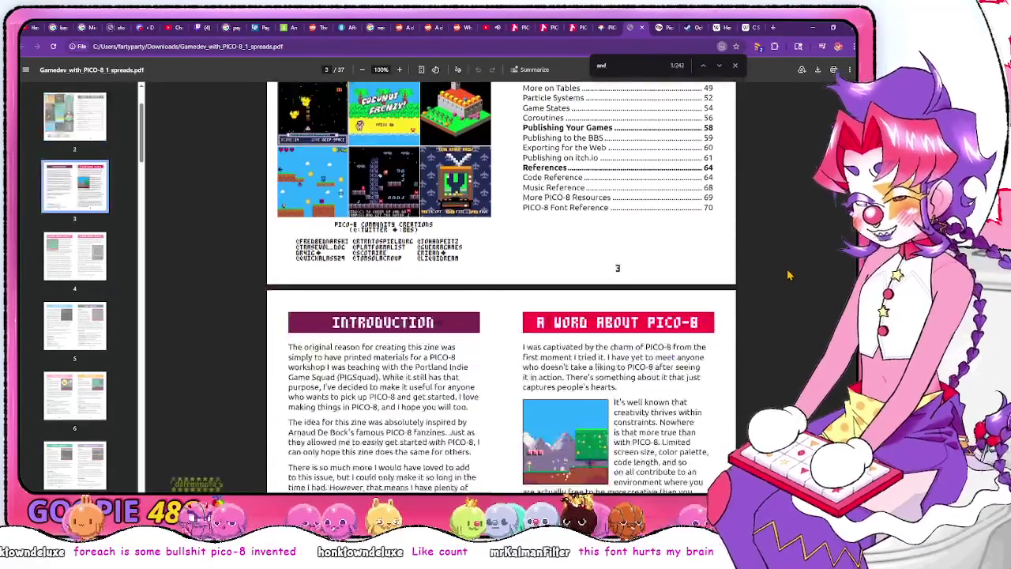
{"action": "scroll", "coordinate": [765, 154], "scroll_direction": "down", "scroll_amount": 4}
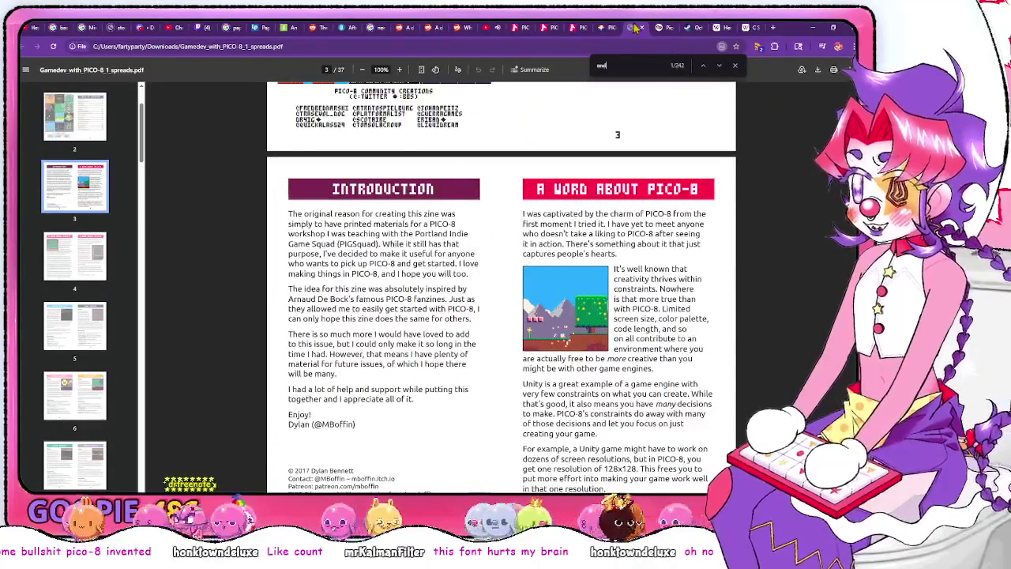
Glance at the cheatsheet's Math functions, then page through the zine's functions pages
{"action": "left_click", "coordinate": [603, 32]}
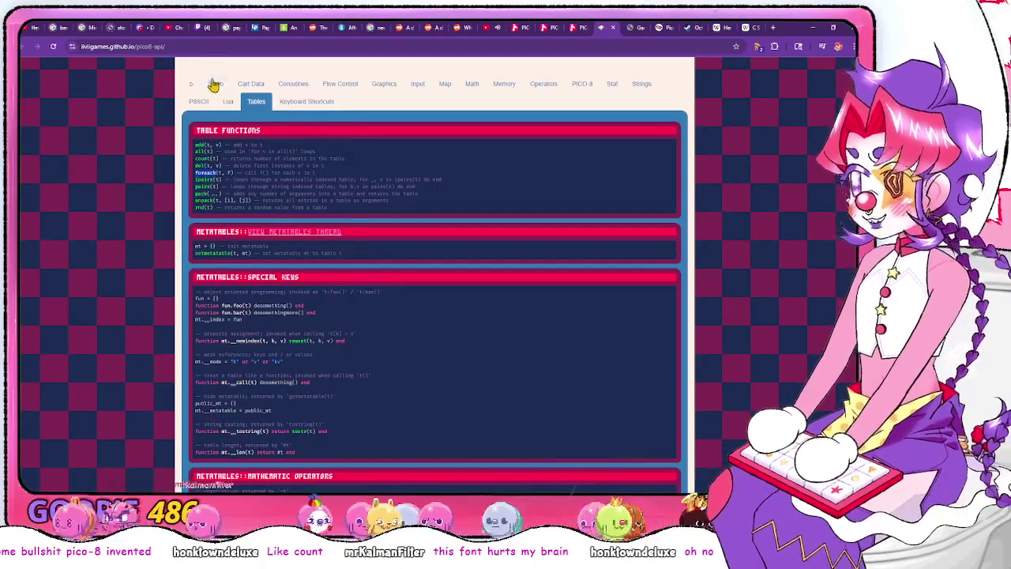
{"action": "left_click", "coordinate": [473, 85]}
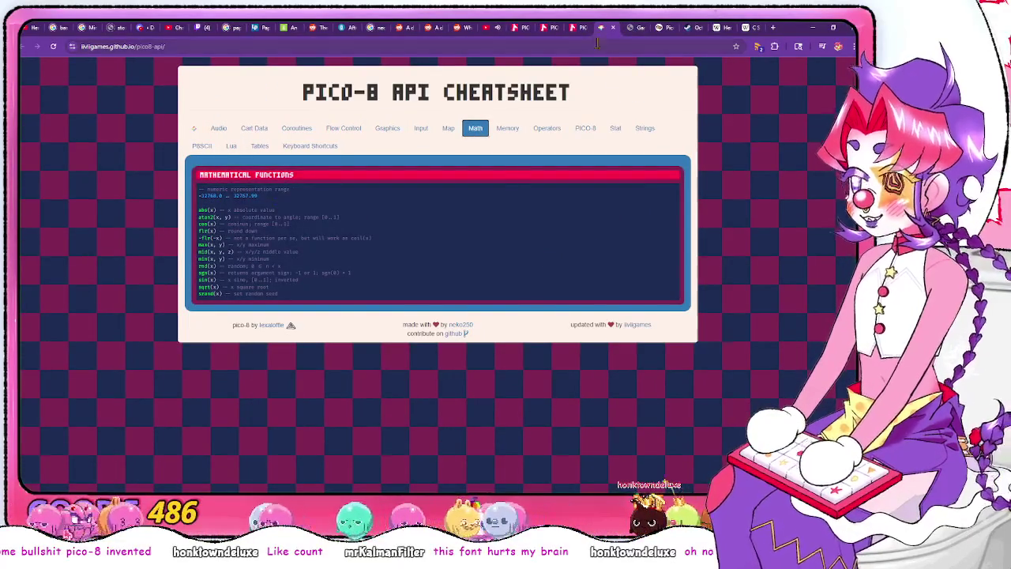
{"action": "left_click", "coordinate": [632, 27]}
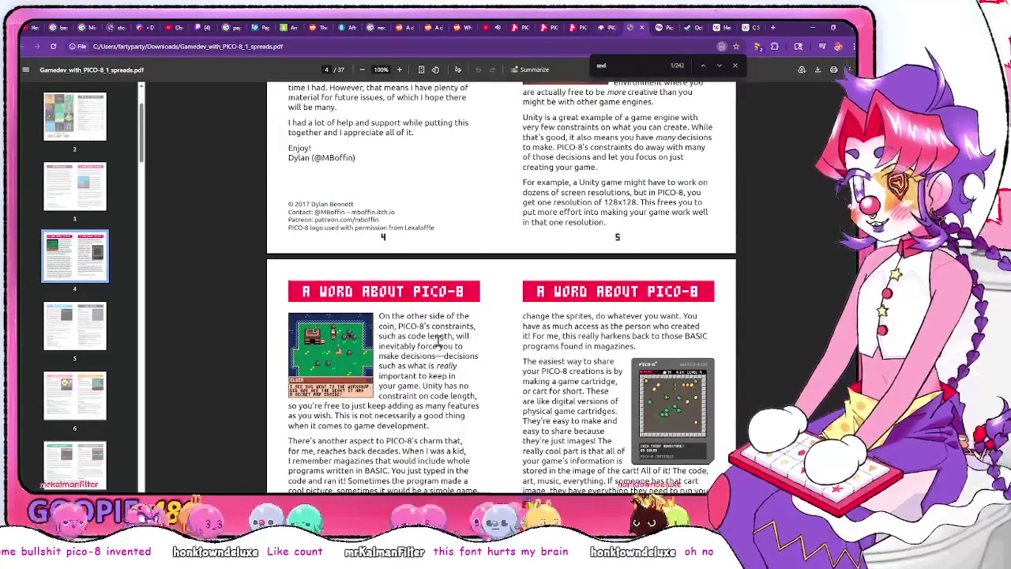
{"action": "scroll", "coordinate": [439, 341], "scroll_direction": "down", "scroll_amount": 4}
{"action": "scroll", "coordinate": [522, 225], "scroll_direction": "up", "scroll_amount": 7}
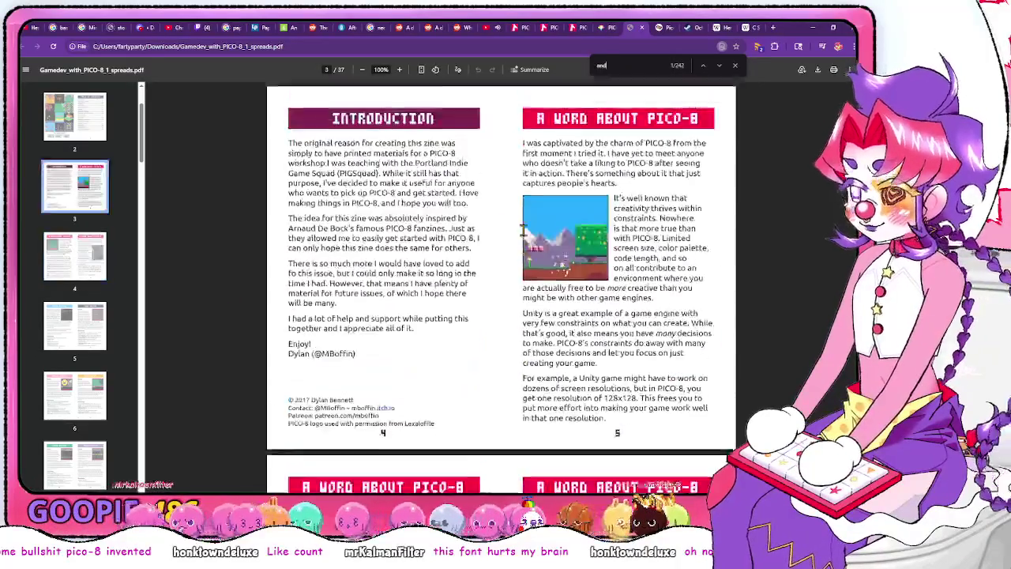
{"action": "scroll", "coordinate": [521, 228], "scroll_direction": "up", "scroll_amount": 5}
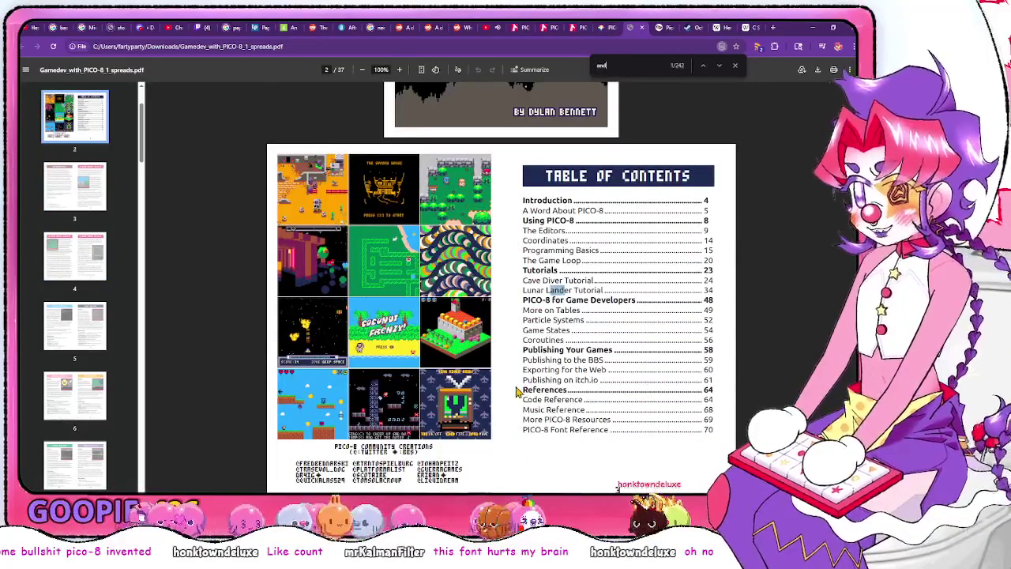
{"action": "scroll", "coordinate": [517, 391], "scroll_direction": "down", "scroll_amount": 20}
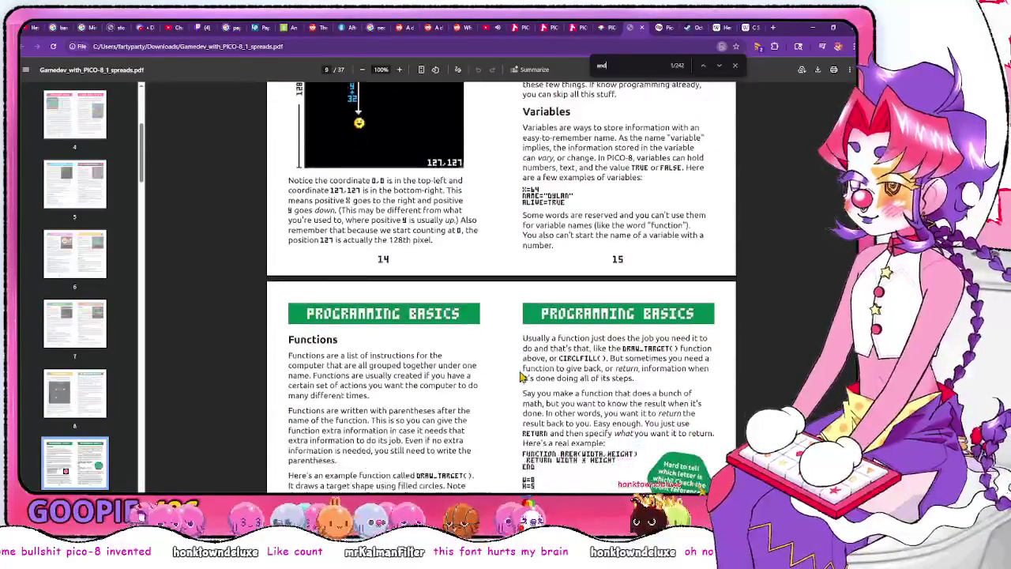
{"action": "scroll", "coordinate": [522, 377], "scroll_direction": "up", "scroll_amount": 9}
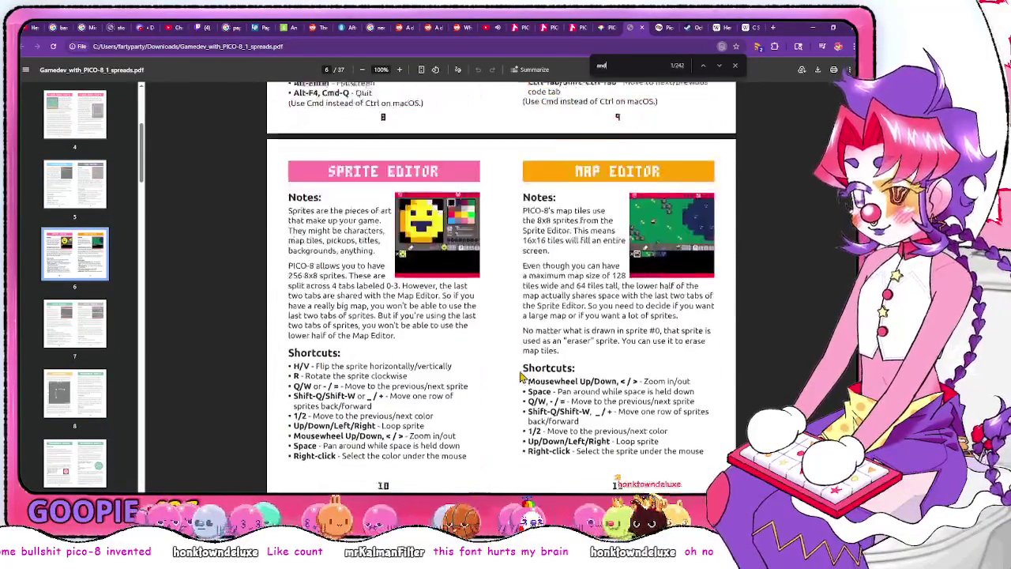
{"action": "scroll", "coordinate": [522, 377], "scroll_direction": "up", "scroll_amount": 6}
{"action": "scroll", "coordinate": [521, 377], "scroll_direction": "down", "scroll_amount": 9}
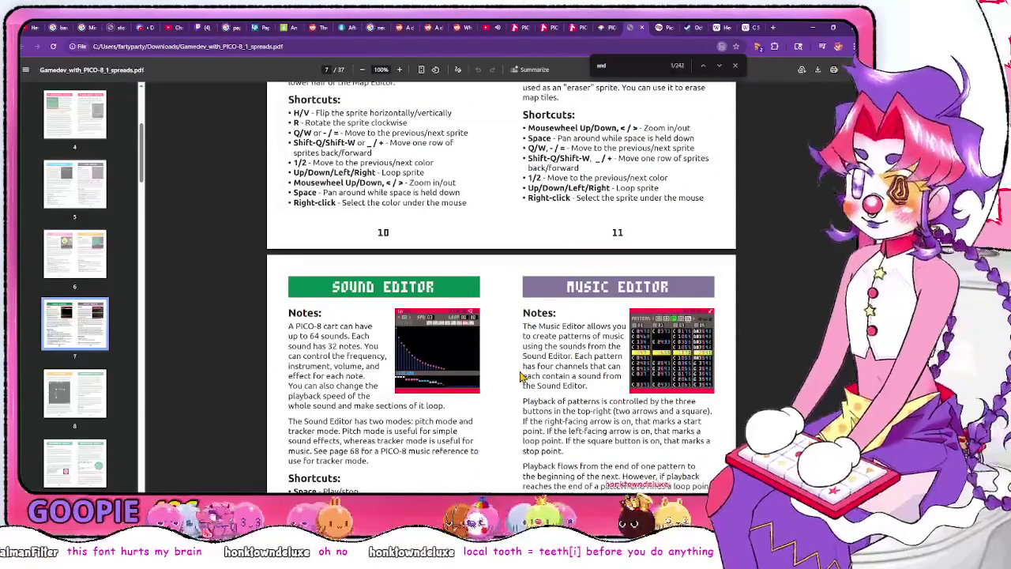
{"action": "scroll", "coordinate": [521, 377], "scroll_direction": "down", "scroll_amount": 10}
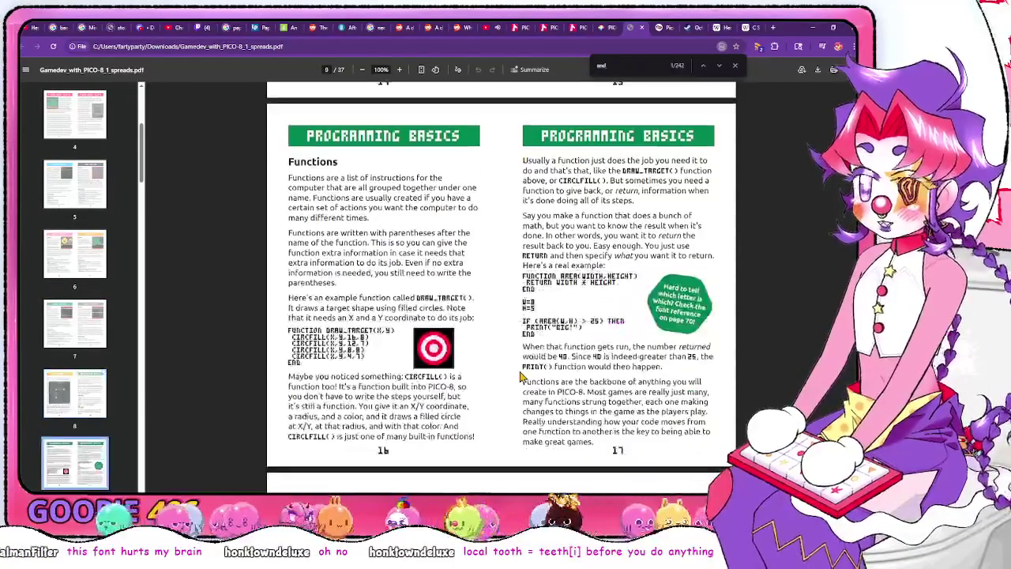
{"action": "key", "text": "alt+Tab"}
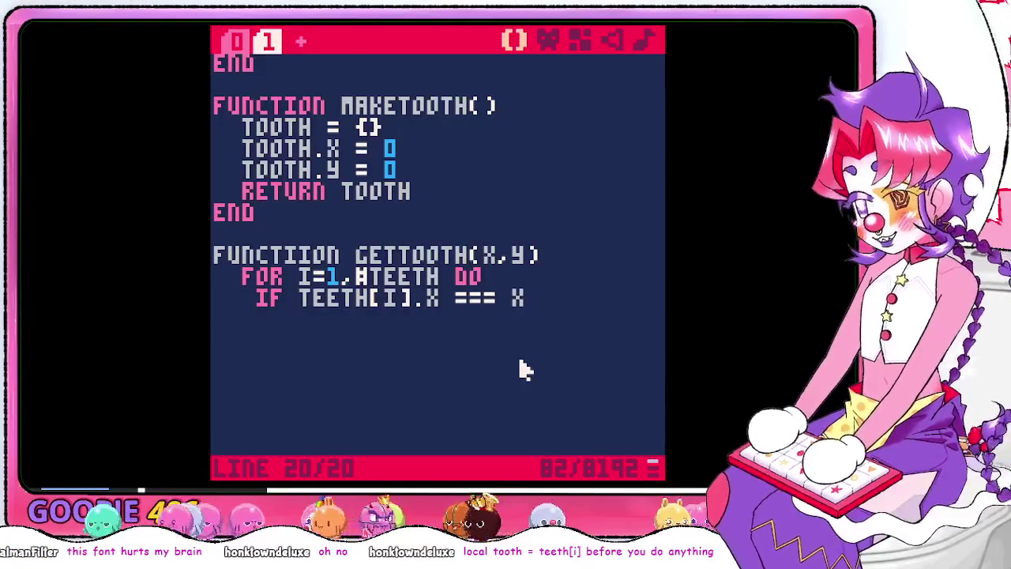
Add a blank line after the FOR line and find 'local' examples in the zine
{"action": "key", "text": "Up"}
{"action": "key", "text": "Return"}
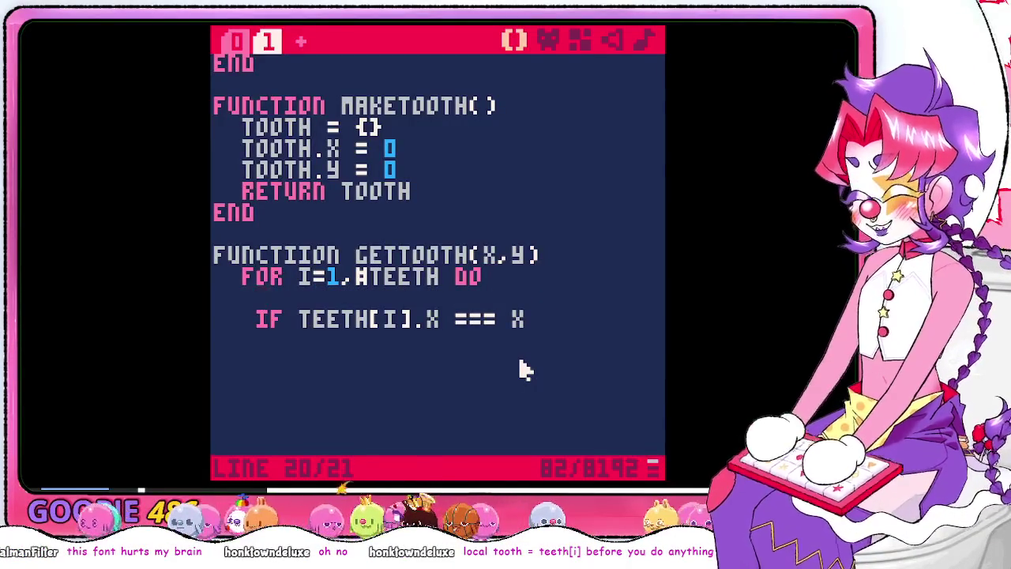
{"action": "key", "text": "alt+Tab"}
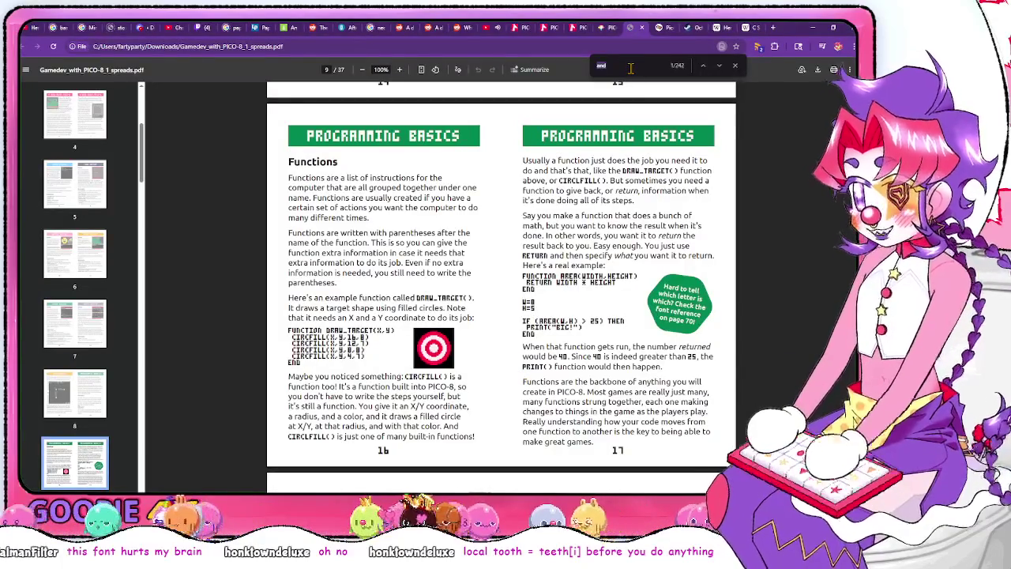
{"action": "type", "text": "ocal"}
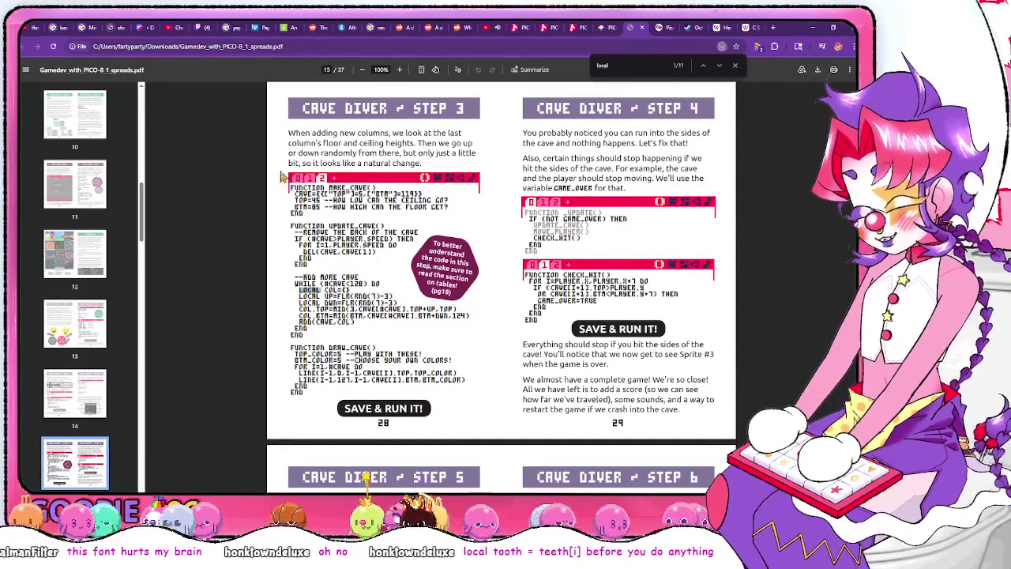
{"action": "left_click", "coordinate": [716, 66]}
{"action": "left_click", "coordinate": [718, 66]}
{"action": "left_click", "coordinate": [718, 67]}
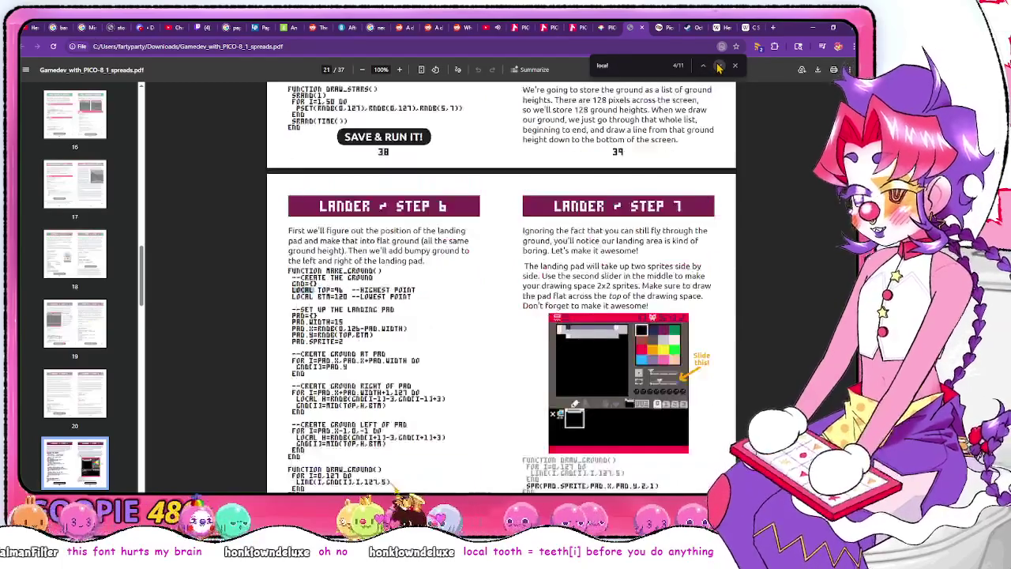
{"action": "left_click", "coordinate": [703, 66]}
{"action": "left_click", "coordinate": [703, 67]}
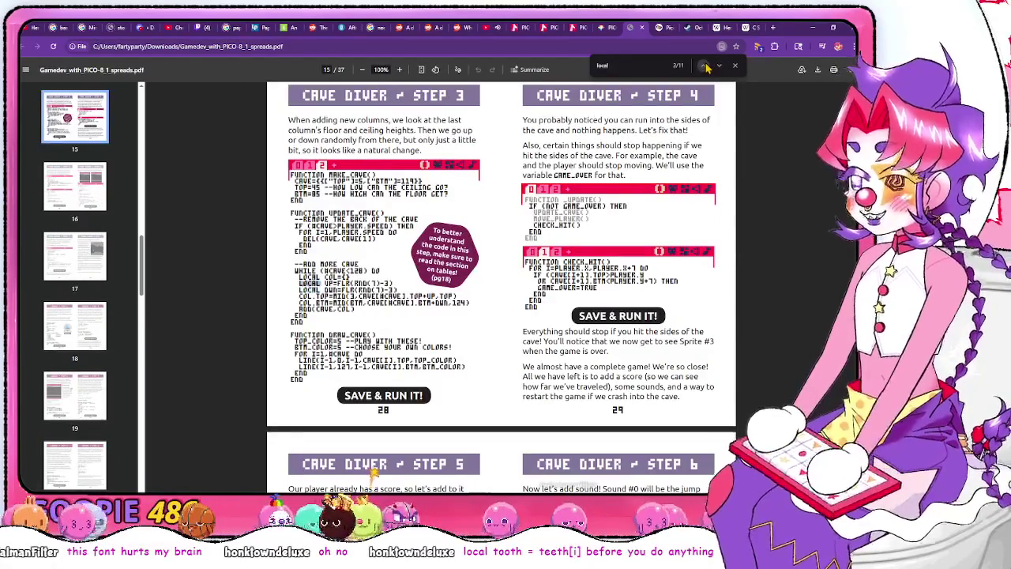
{"action": "key", "text": "alt+Tab"}
Add LOCAL BEEP = TEETH[I] in the loop and change the test to IF BEEP.X
{"action": "type", "text": "LO"}
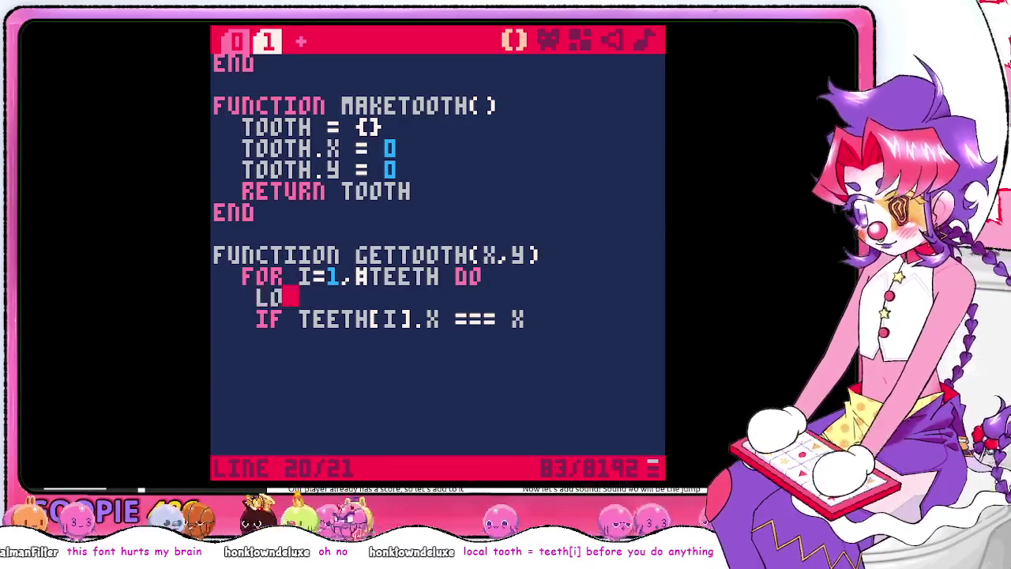
{"action": "type", "text": "CAL T"}
{"action": "key", "text": "BackSpace"}
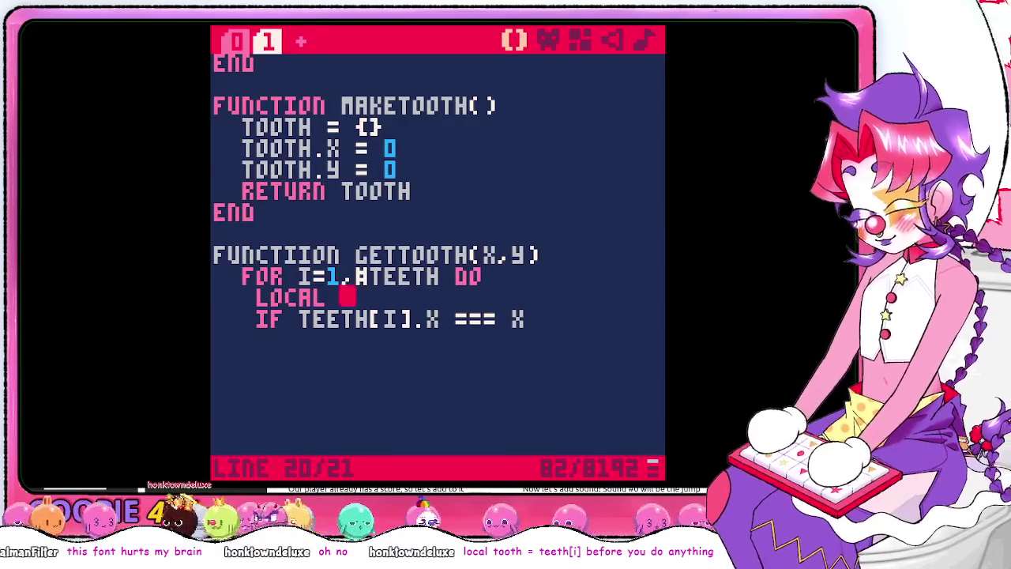
{"action": "type", "text": "BEEP = "}
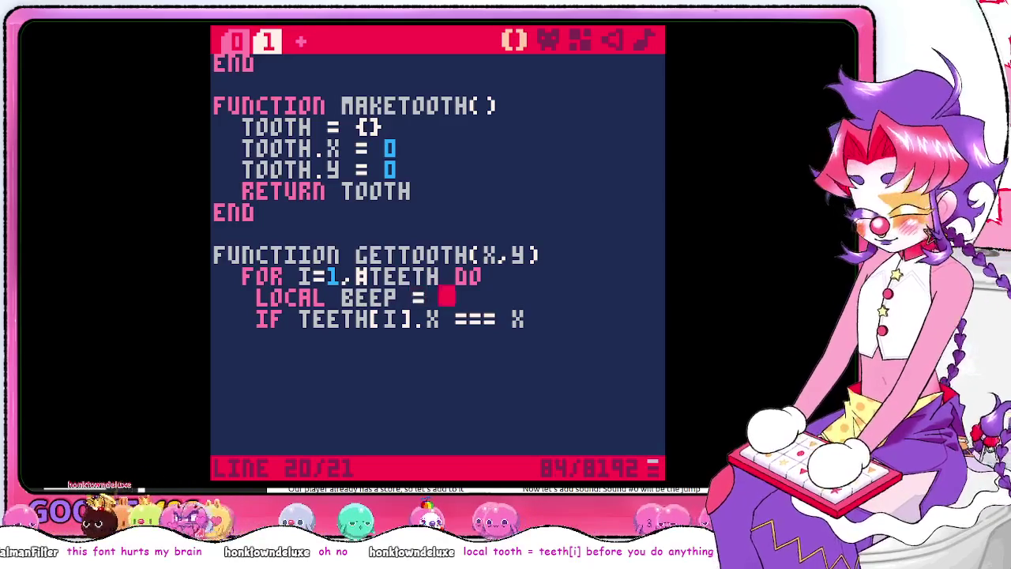
{"action": "type", "text": "TEEHT["}
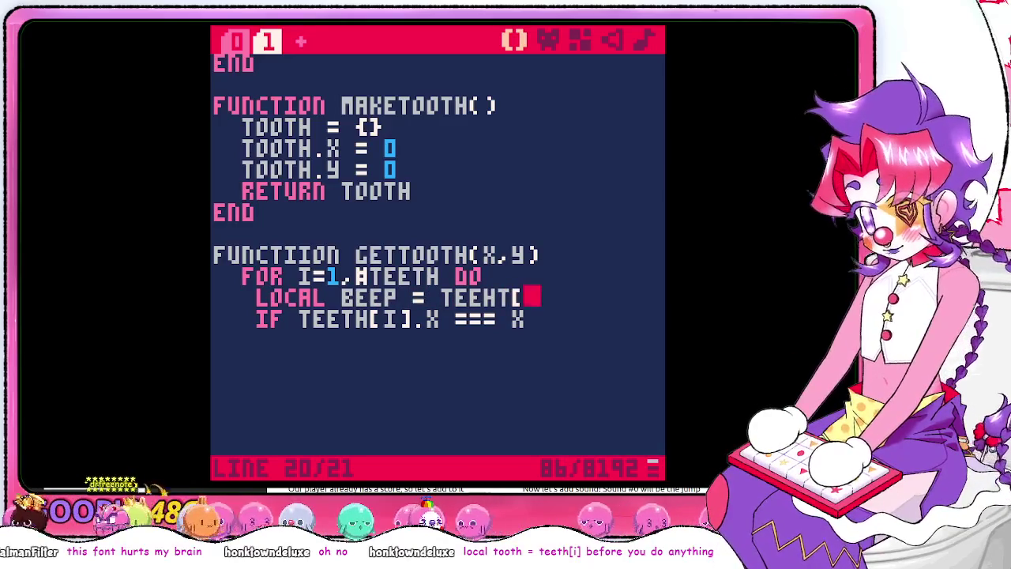
{"action": "key", "text": "BackSpace"}
{"action": "key", "text": "BackSpace"}
{"action": "key", "text": "BackSpace"}
{"action": "type", "text": "TH[I"}
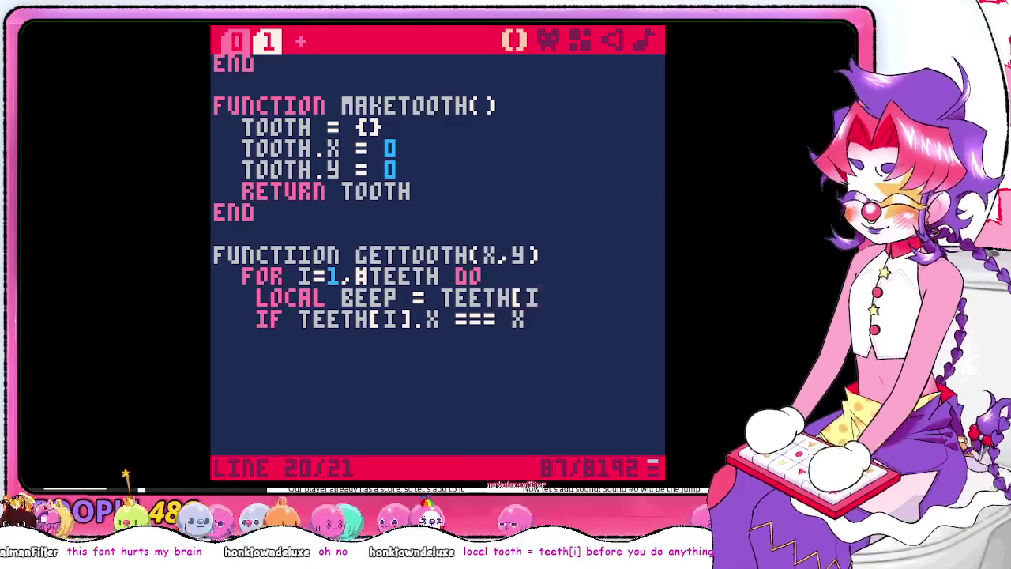
{"action": "type", "text": "]"}
{"action": "key", "text": "Down"}
{"action": "key", "text": "BackSpace"}
{"action": "key", "text": "BackSpace"}
{"action": "key", "text": "BackSpace"}
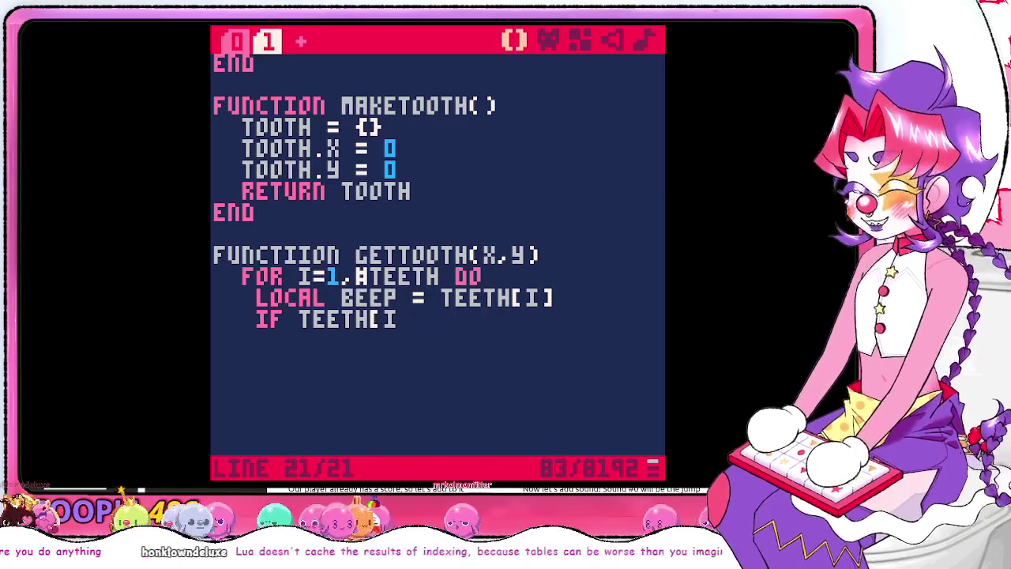
{"action": "type", "text": "BEE."}
{"action": "key", "text": "BackSpace"}
{"action": "type", "text": "P.X"}
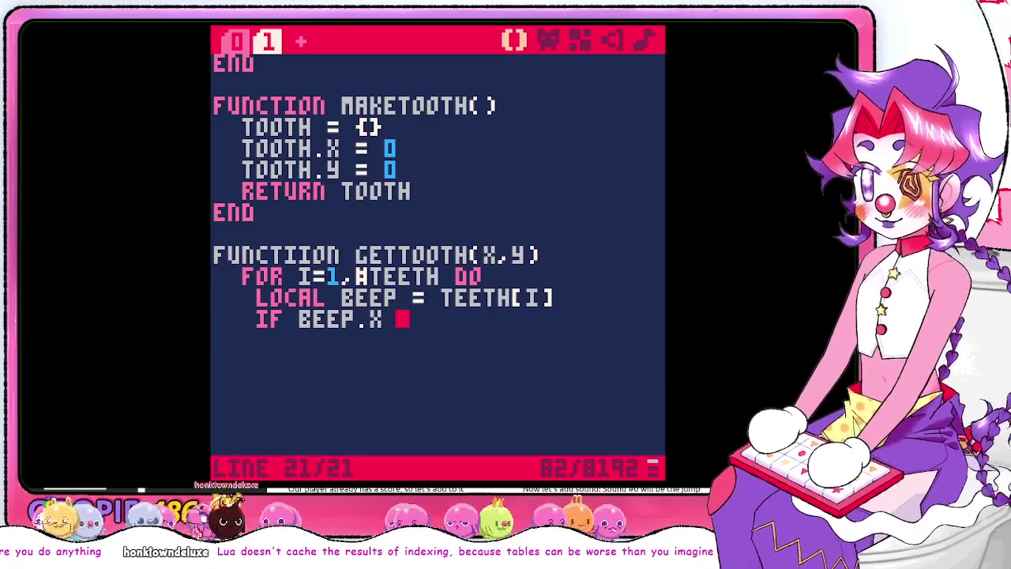
{"action": "key", "text": "alt+Tab"}
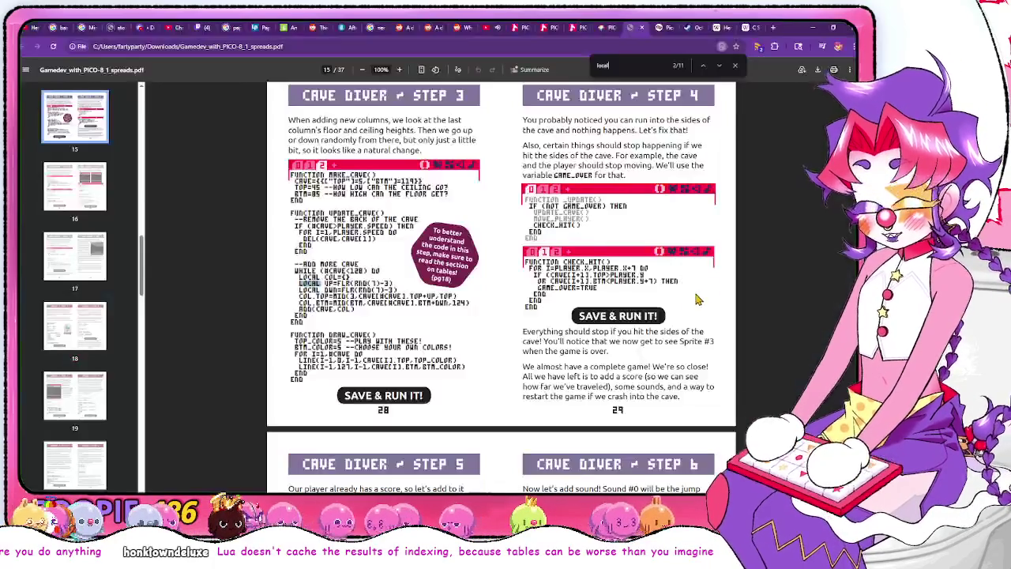
Look at the Tutorials category on the PICO-8 wiki
{"action": "left_click", "coordinate": [662, 29]}
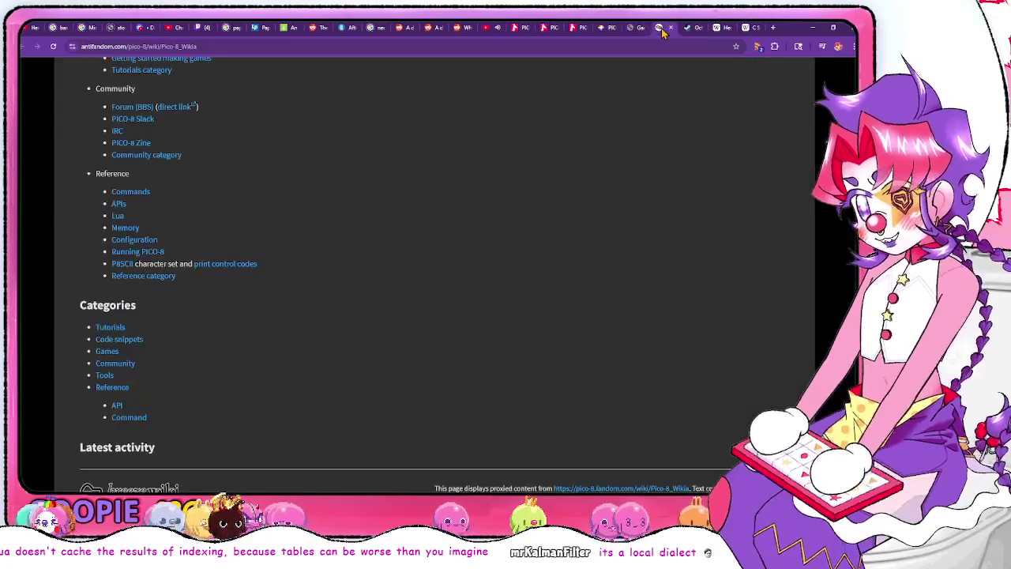
{"action": "left_click", "coordinate": [113, 327]}
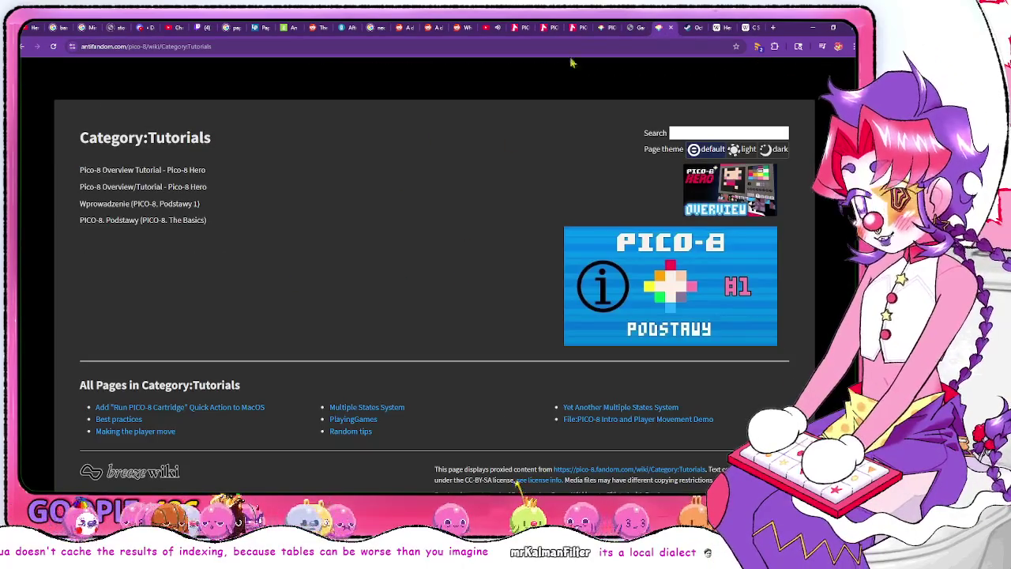
{"action": "left_click", "coordinate": [626, 28]}
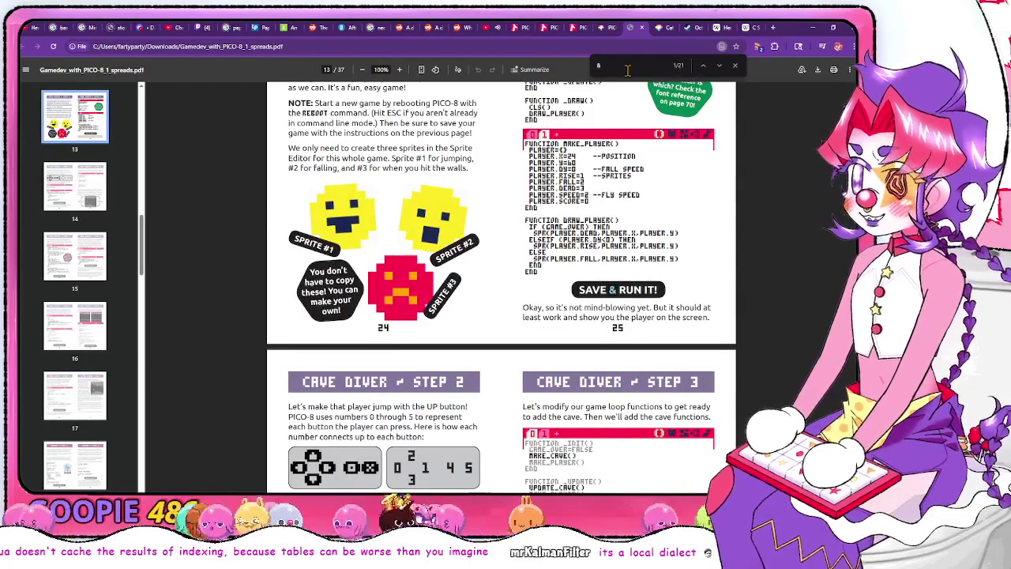
Step through the remaining 'local' matches, close the search, and view Cave Diver Step 3 (page 15)
{"action": "left_click", "coordinate": [716, 66]}
{"action": "left_click", "coordinate": [717, 66]}
{"action": "type", "text": "and"}
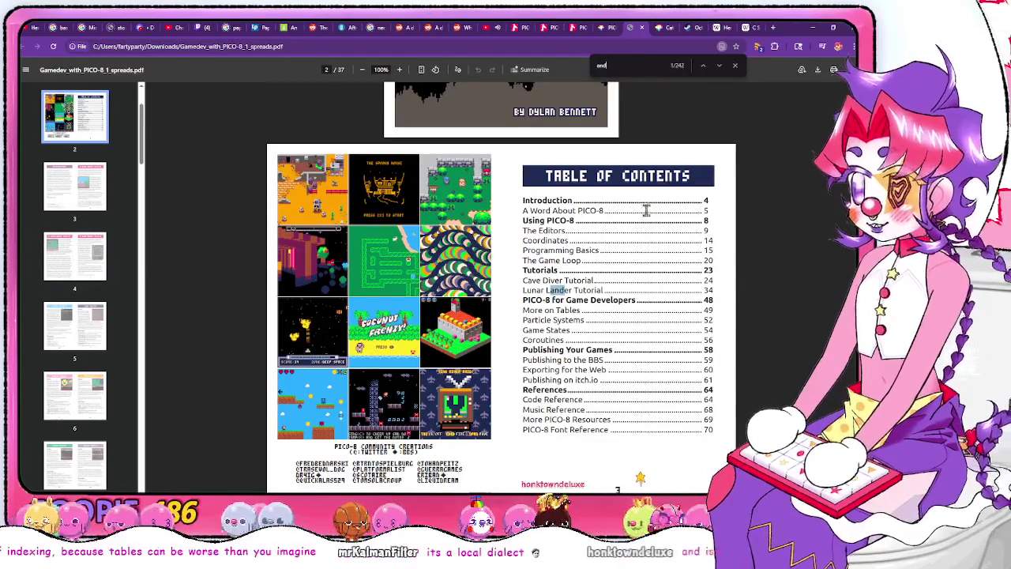
{"action": "left_click", "coordinate": [735, 68]}
{"action": "scroll", "coordinate": [501, 285], "scroll_direction": "down", "scroll_amount": 5}
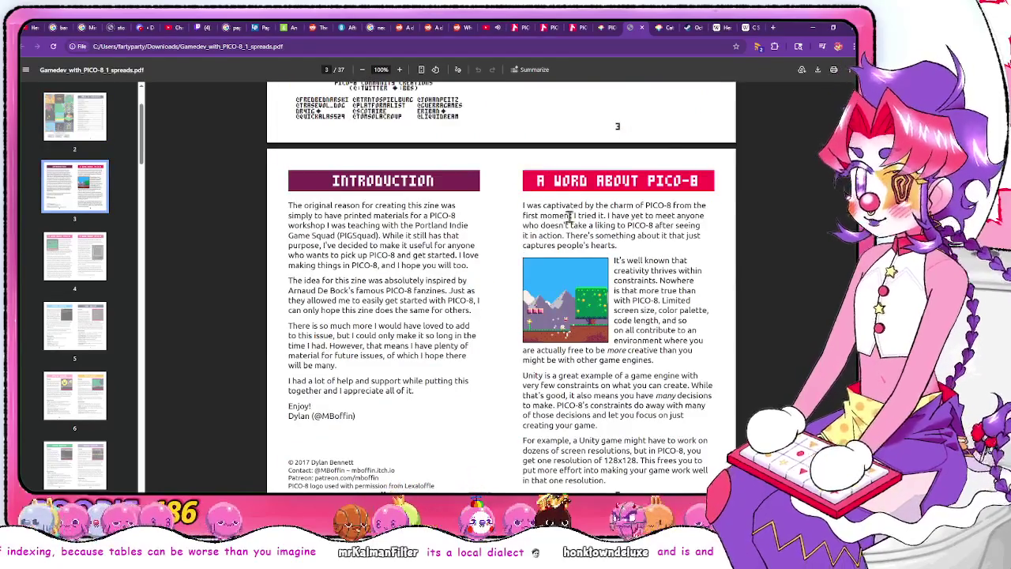
{"action": "scroll", "coordinate": [569, 217], "scroll_direction": "down", "scroll_amount": 20}
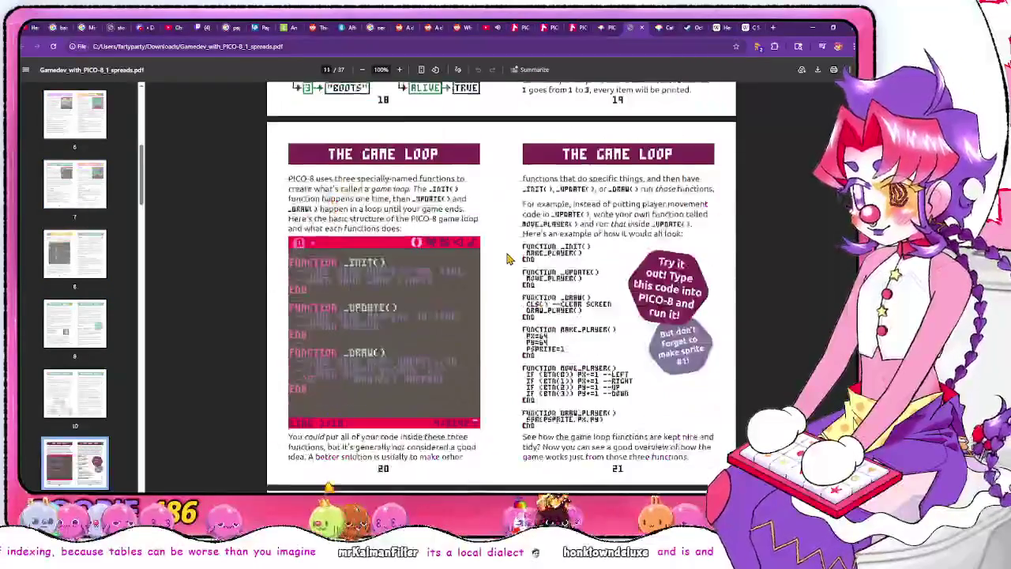
{"action": "scroll", "coordinate": [507, 258], "scroll_direction": "down", "scroll_amount": 15}
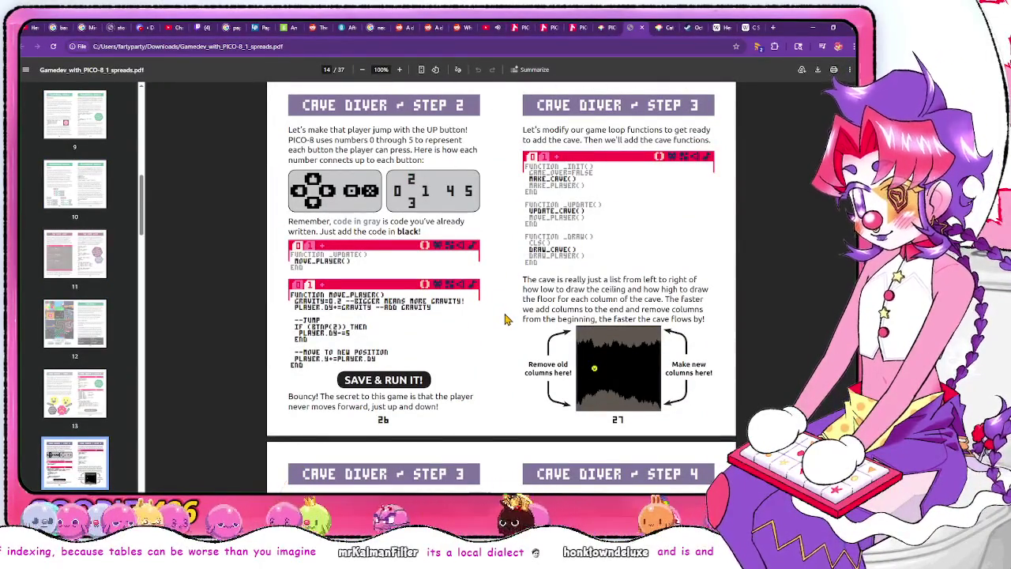
{"action": "scroll", "coordinate": [363, 205], "scroll_direction": "down", "scroll_amount": 6}
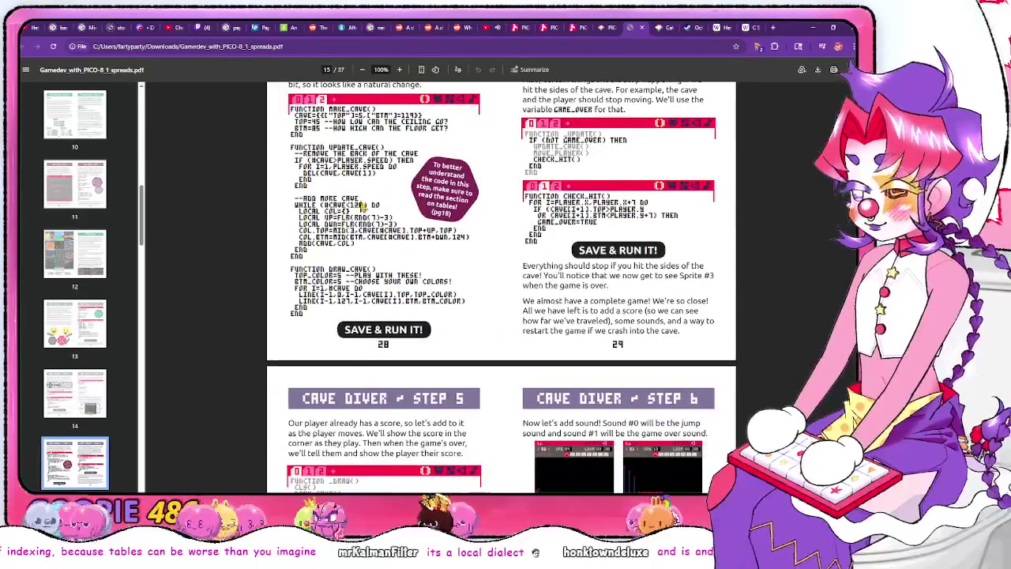
{"action": "scroll", "coordinate": [478, 259], "scroll_direction": "up", "scroll_amount": 2}
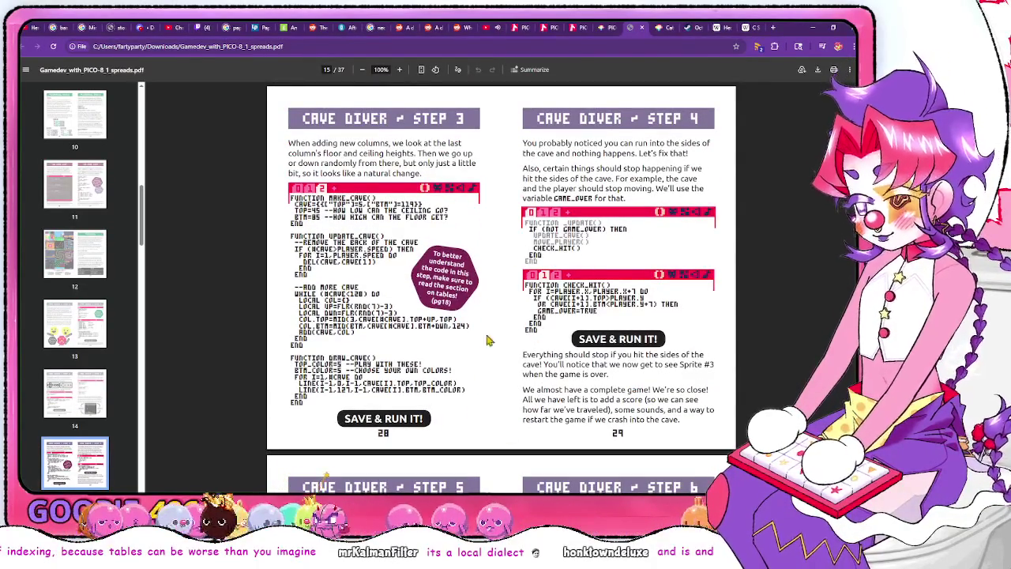
Complete the condition as BEEP.X === X AND BEEP.Y === Y
{"action": "key", "text": "alt+Tab"}
{"action": "type", "text": "and"}
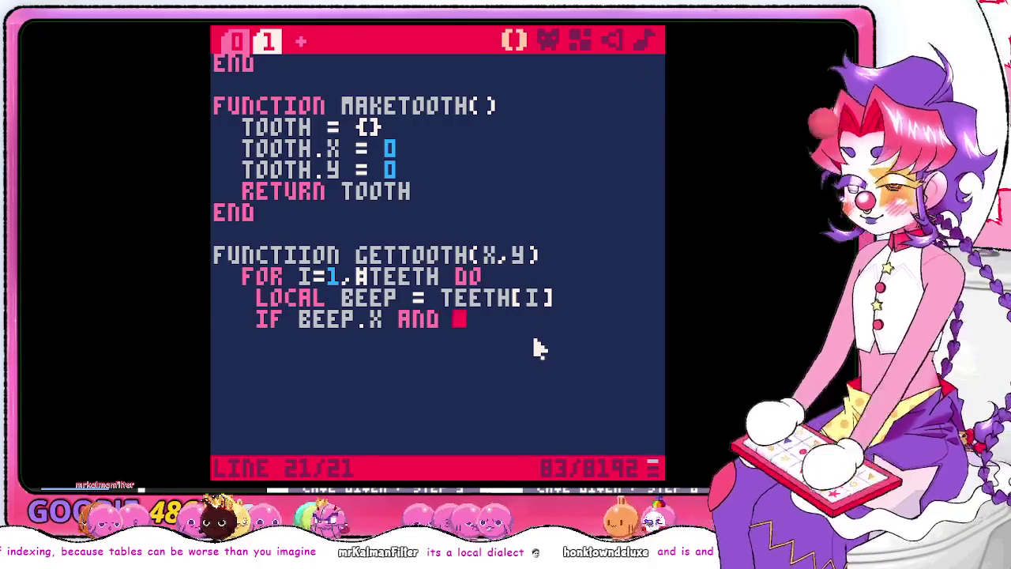
{"action": "key", "text": "BackSpace"}
{"action": "key", "text": "BackSpace"}
{"action": "key", "text": "BackSpace"}
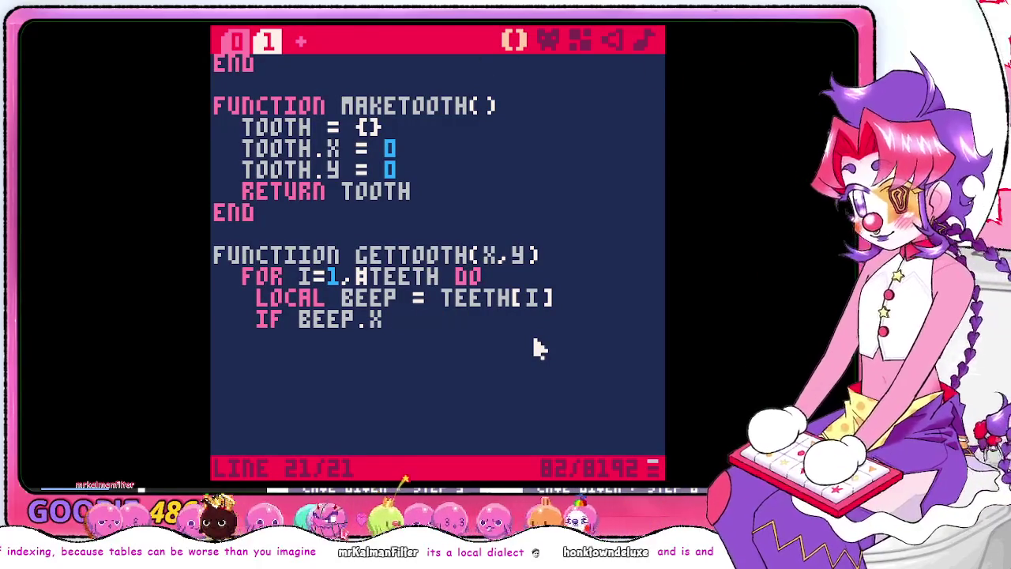
{"action": "type", "text": " ==="}
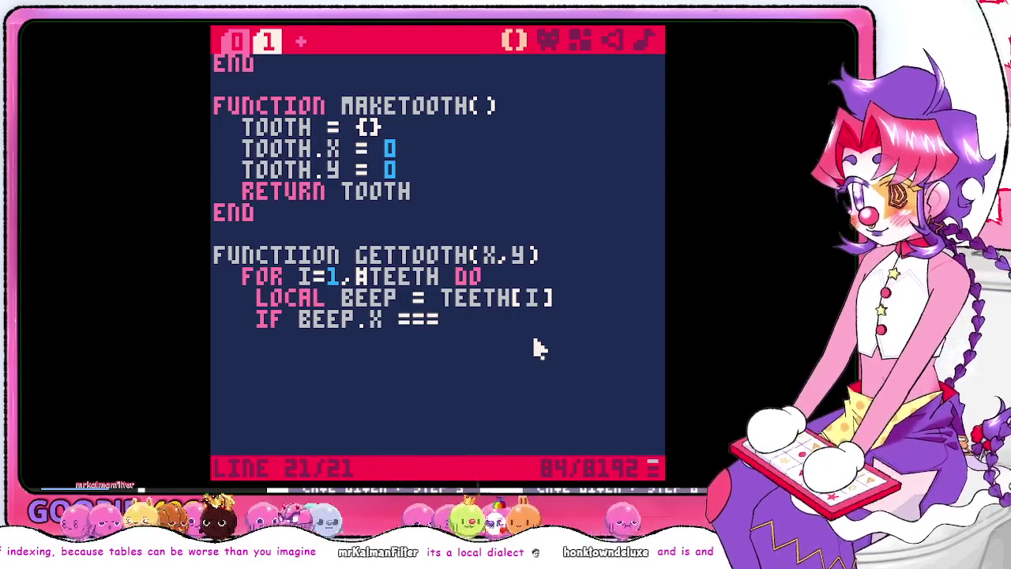
{"action": "type", "text": " x"}
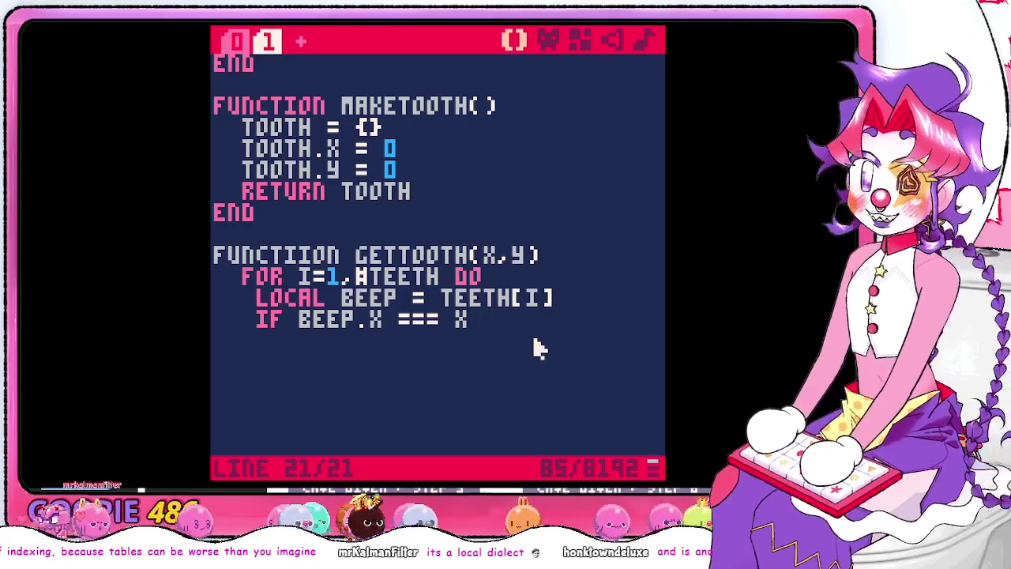
{"action": "type", "text": "and "}
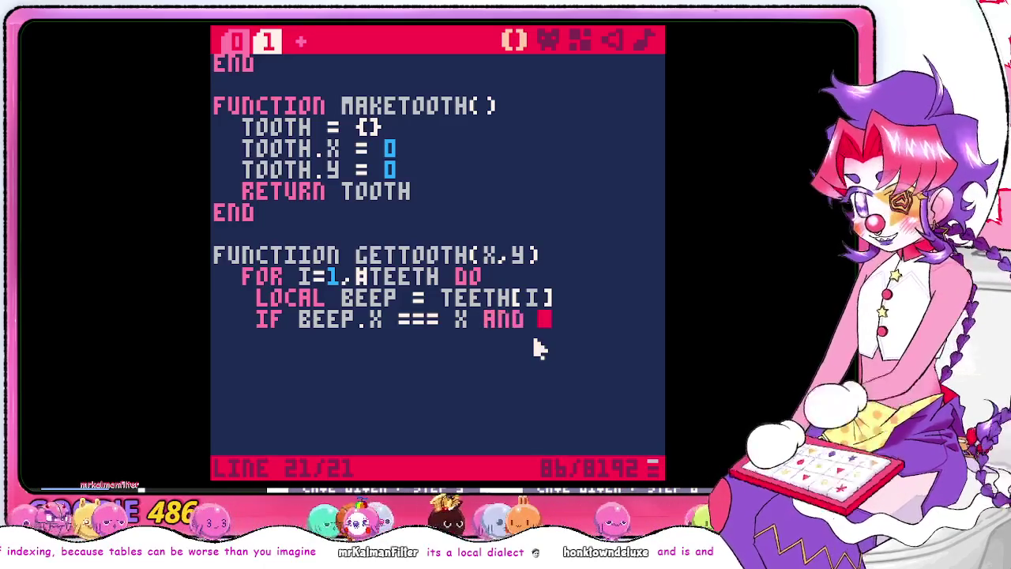
{"action": "type", "text": "beep.y === y"}
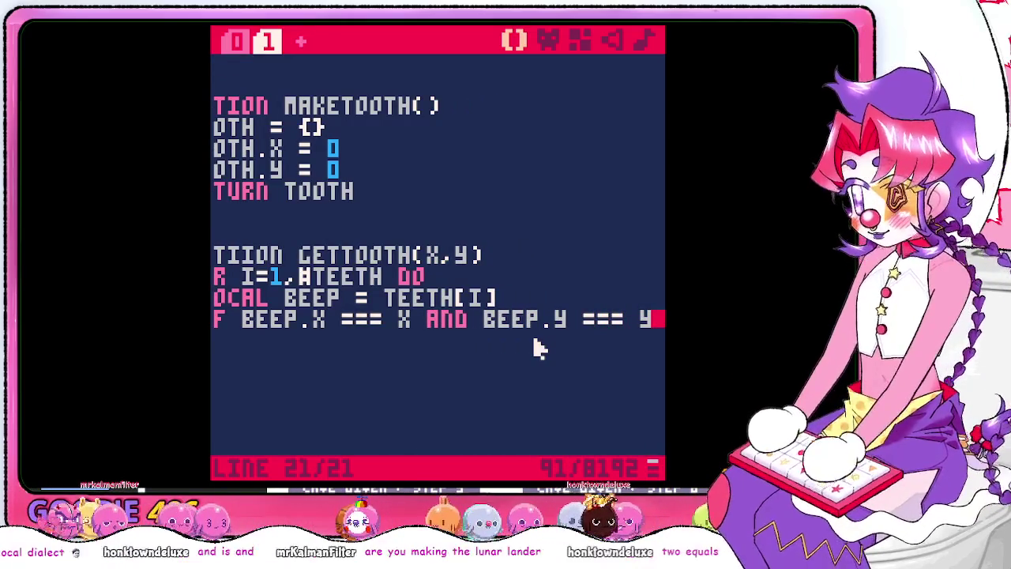
Add RETURN BEEP inside the if block, then close it with two END lines
{"action": "key", "text": "Return"}
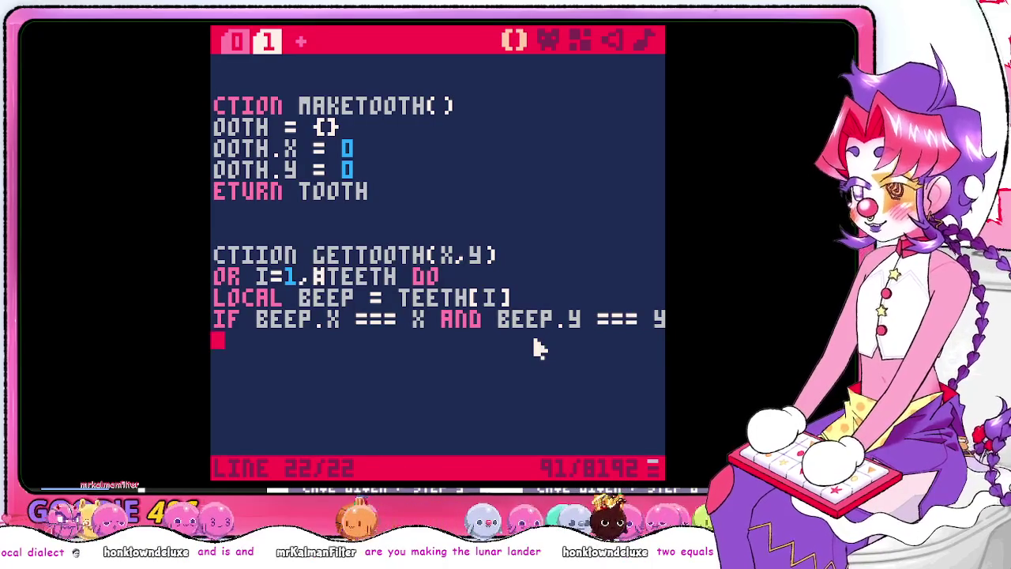
{"action": "type", "text": "return "}
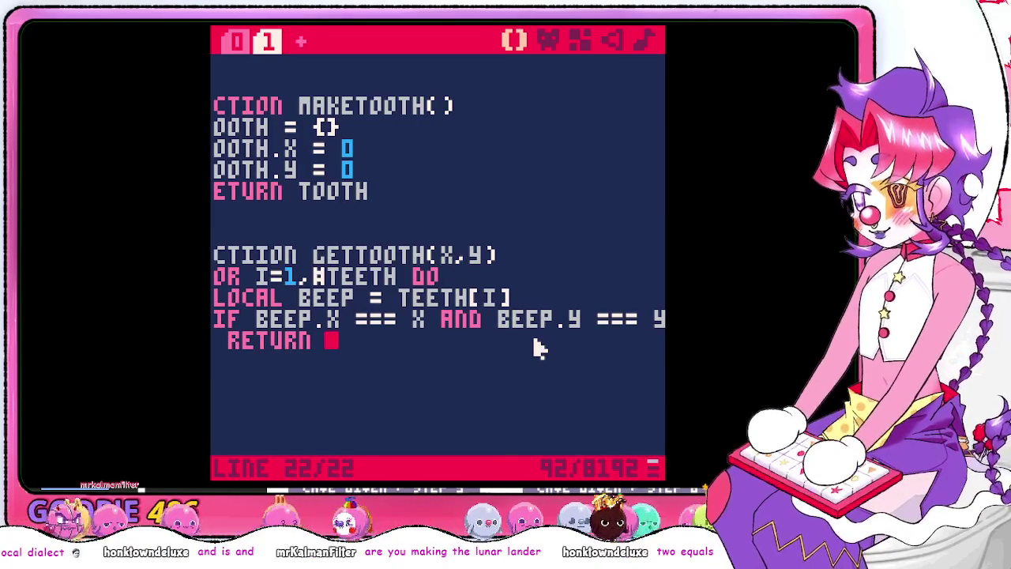
{"action": "type", "text": "beep"}
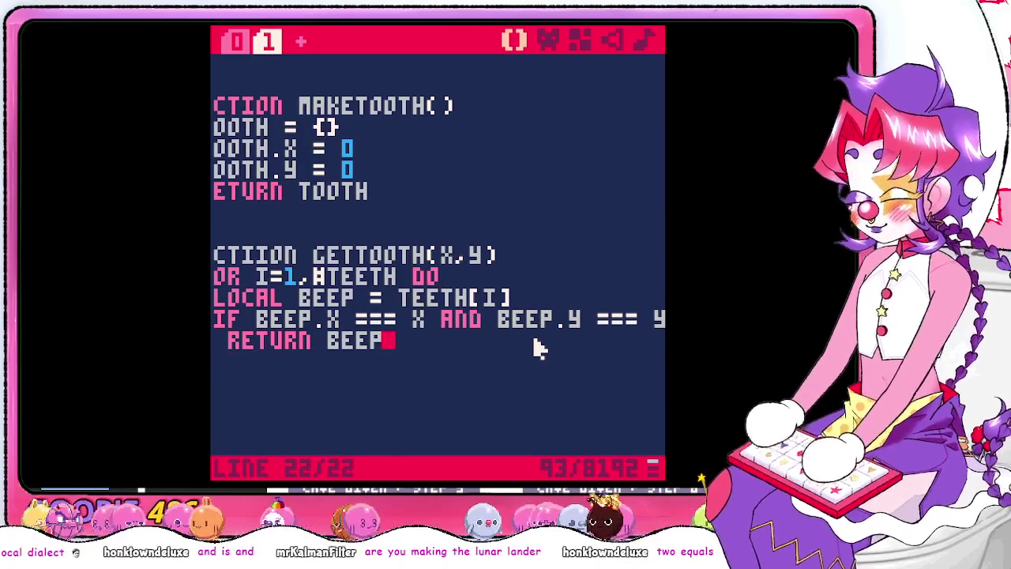
{"action": "key", "text": "Return"}
{"action": "key", "text": "BackSpace"}
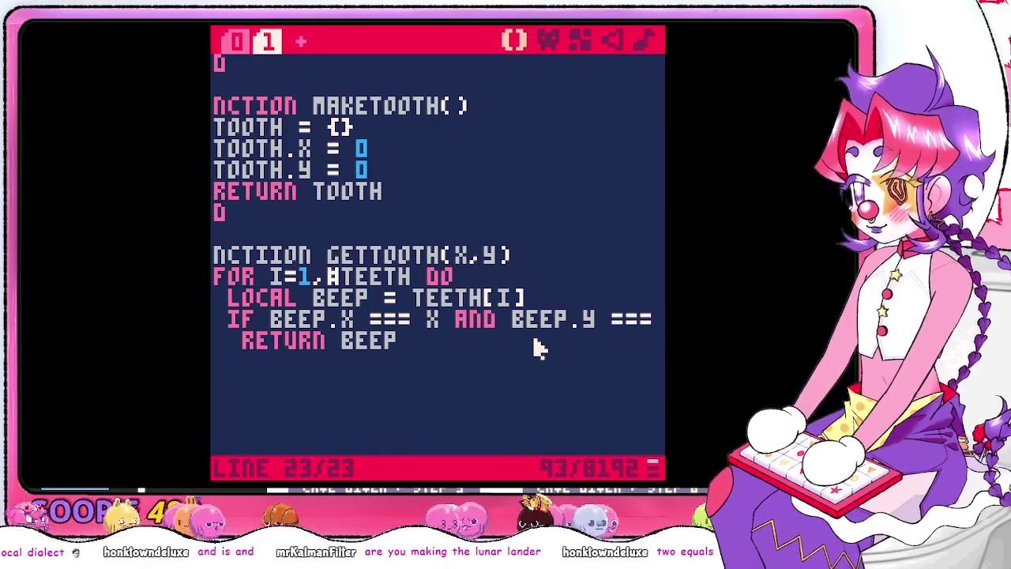
{"action": "key", "text": "BackSpace"}
{"action": "type", "text": "end"}
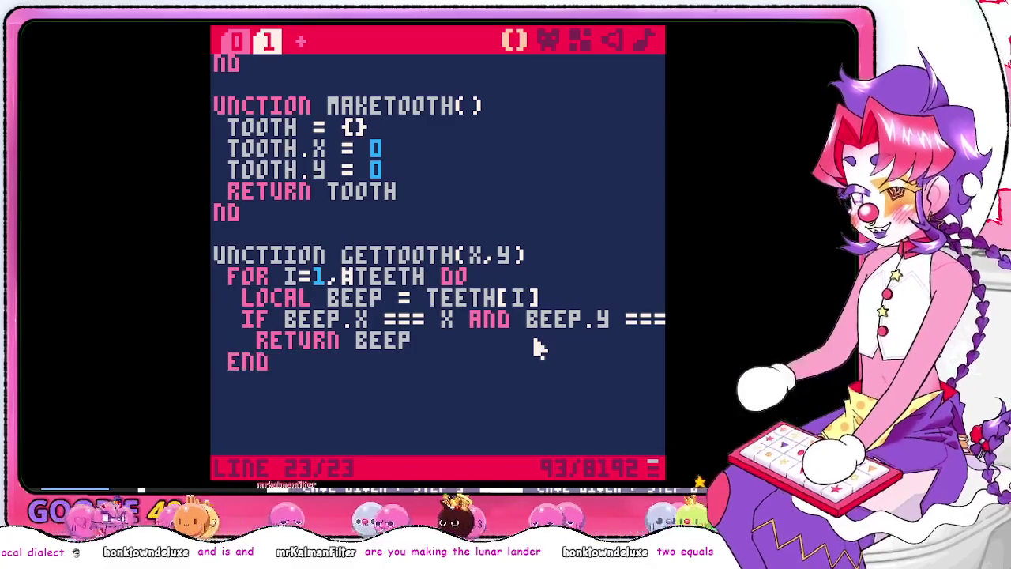
{"action": "key", "text": "Return"}
{"action": "key", "text": "BackSpace"}
{"action": "type", "text": "end"}
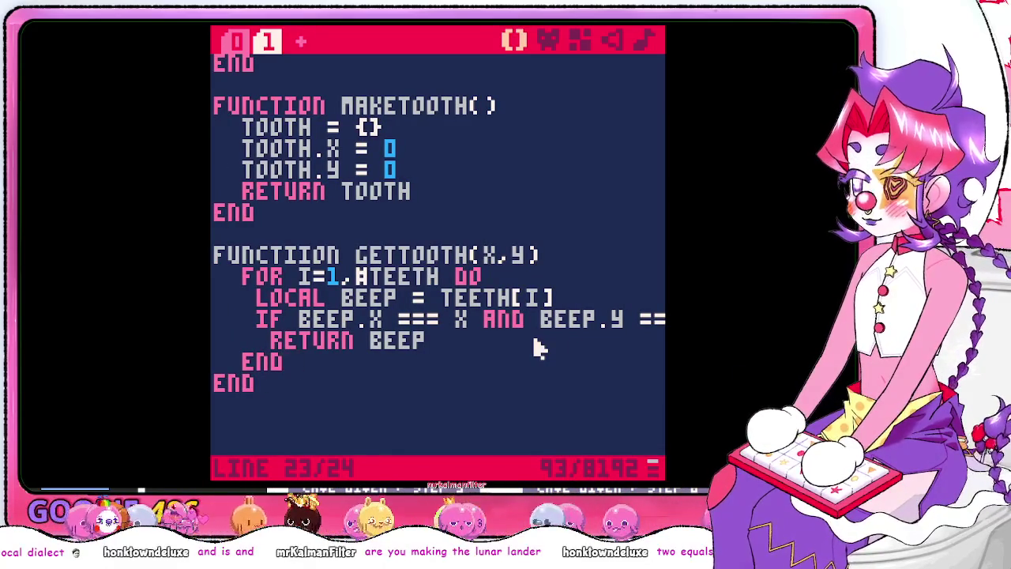
Change the '===' in the x and y comparisons of the if condition to '=='
{"action": "key", "text": "Up"}
{"action": "key", "text": "Up"}
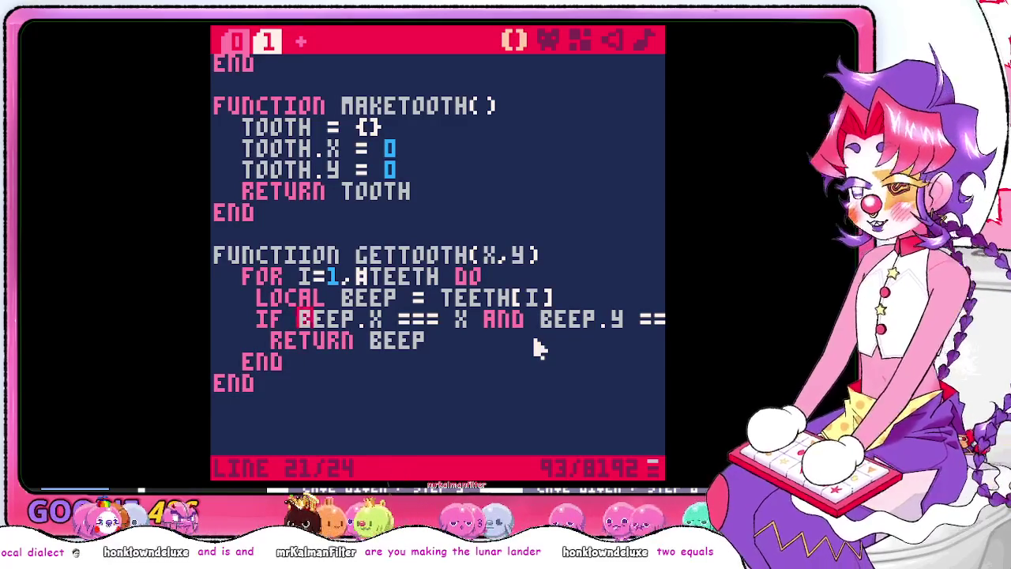
{"action": "key", "text": "Right"}
{"action": "key", "text": "Right"}
{"action": "key", "text": "Right"}
{"action": "key", "text": "BackSpace"}
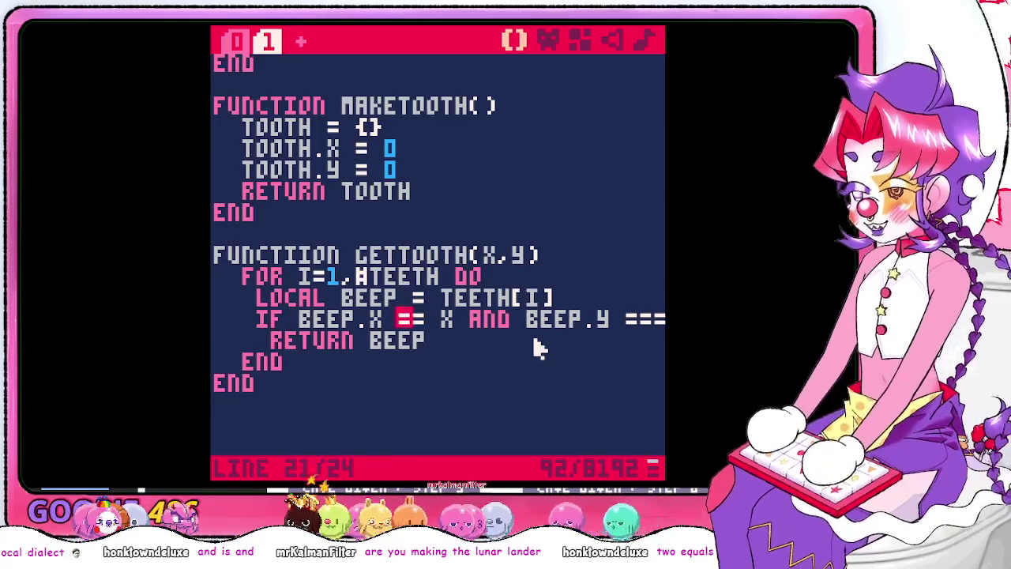
{"action": "key", "text": "Right"}
{"action": "key", "text": "Right"}
{"action": "key", "text": "Right"}
{"action": "key", "text": "Right"}
{"action": "key", "text": "Right"}
{"action": "key", "text": "Right"}
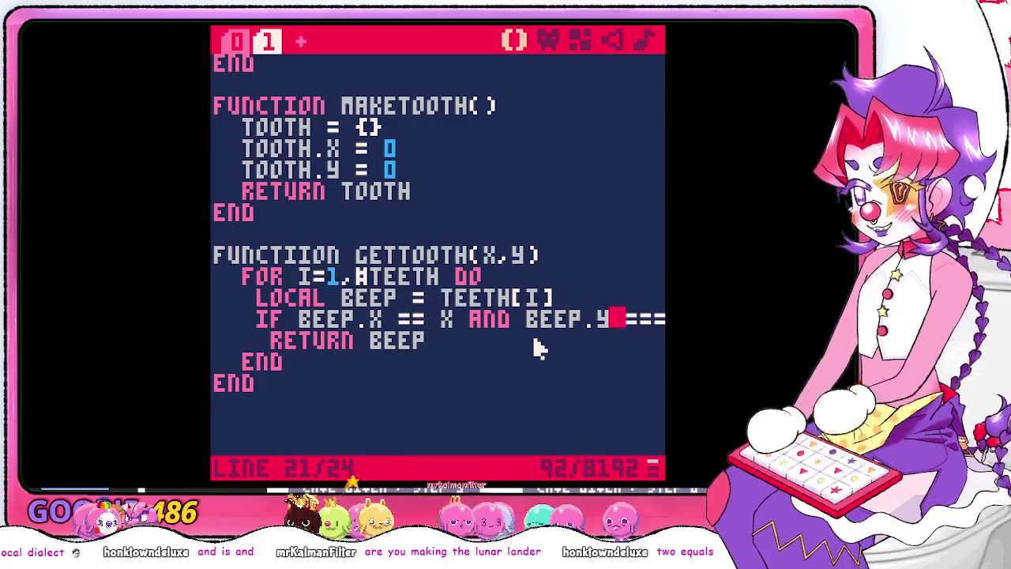
{"action": "key", "text": "BackSpace"}
{"action": "key", "text": "Right"}
{"action": "key", "text": "Right"}
{"action": "key", "text": "Right"}
{"action": "key", "text": "Right"}
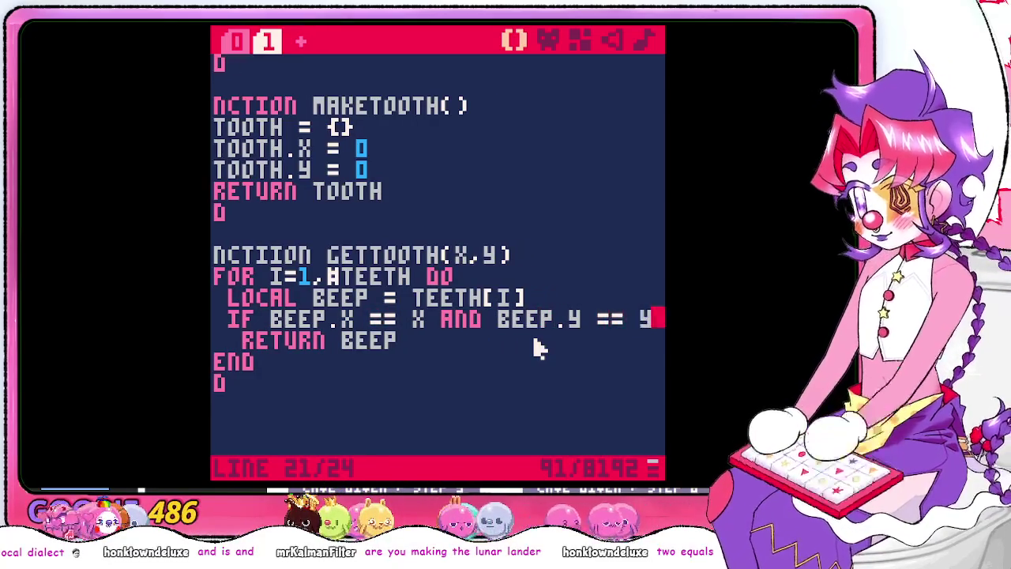
{"action": "key", "text": "Right"}
{"action": "key", "text": "Left"}
{"action": "key", "text": "Right"}
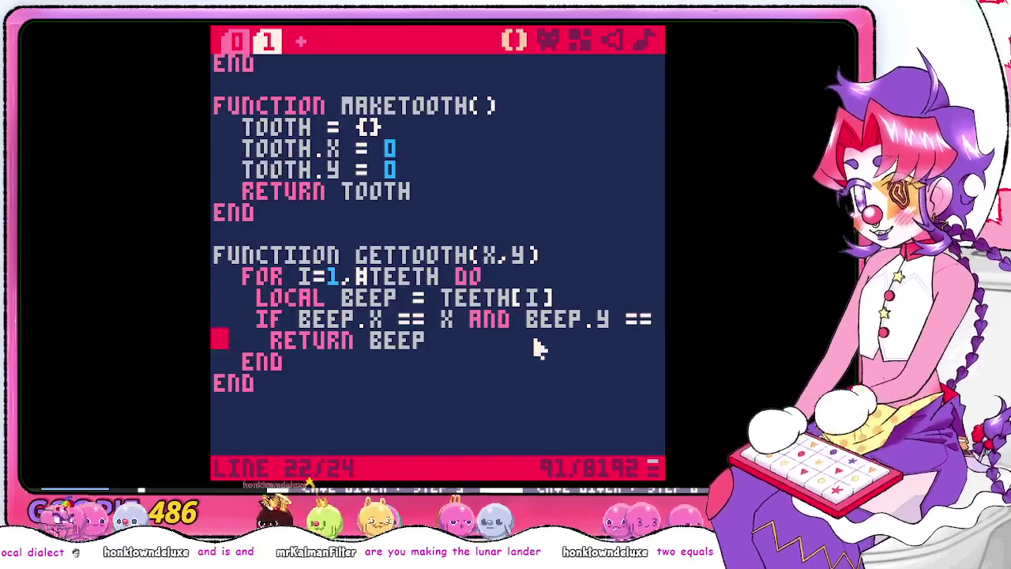
{"action": "key", "text": "Right"}
{"action": "key", "text": "Left"}
{"action": "key", "text": "Left"}
{"action": "key", "text": "Right"}
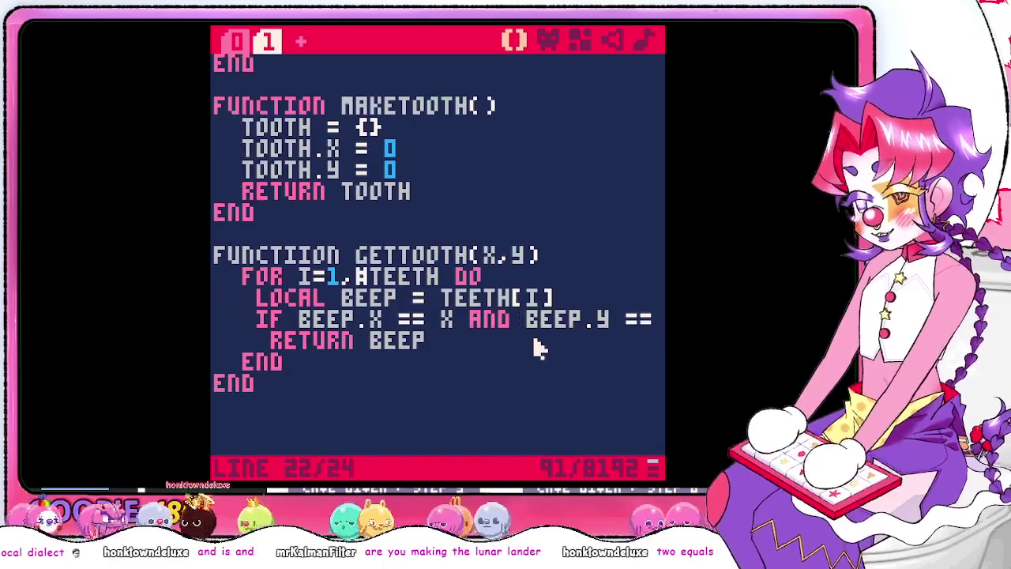
{"action": "key", "text": "Left"}
{"action": "key", "text": "Right"}
Rename BEEP to T on the local line, in the condition, and on the return line
{"action": "key", "text": "Up"}
{"action": "key", "text": "Up"}
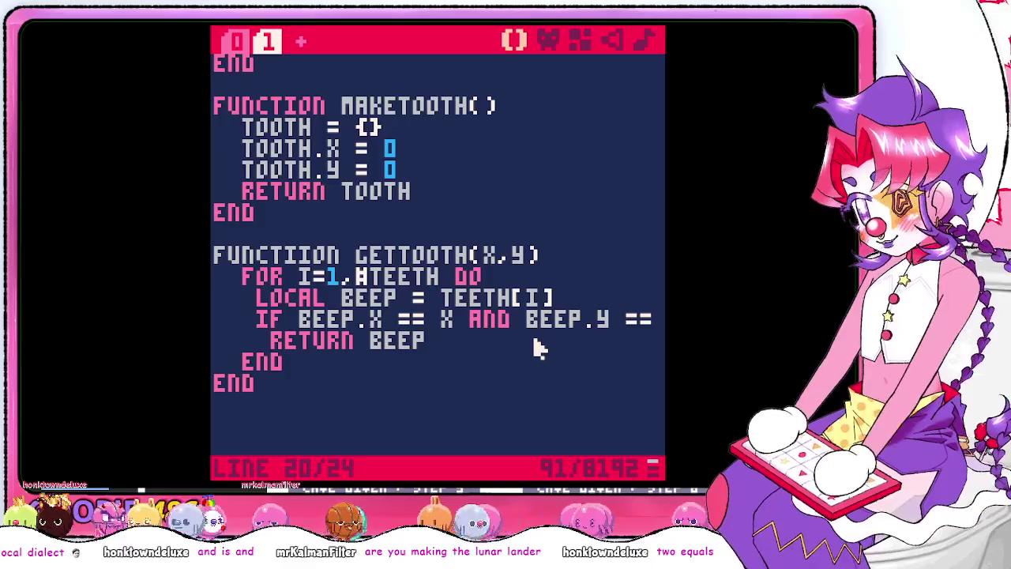
{"action": "key", "text": "BackSpace"}
{"action": "key", "text": "BackSpace"}
{"action": "key", "text": "BackSpace"}
{"action": "type", "text": "T"}
{"action": "key", "text": "Down"}
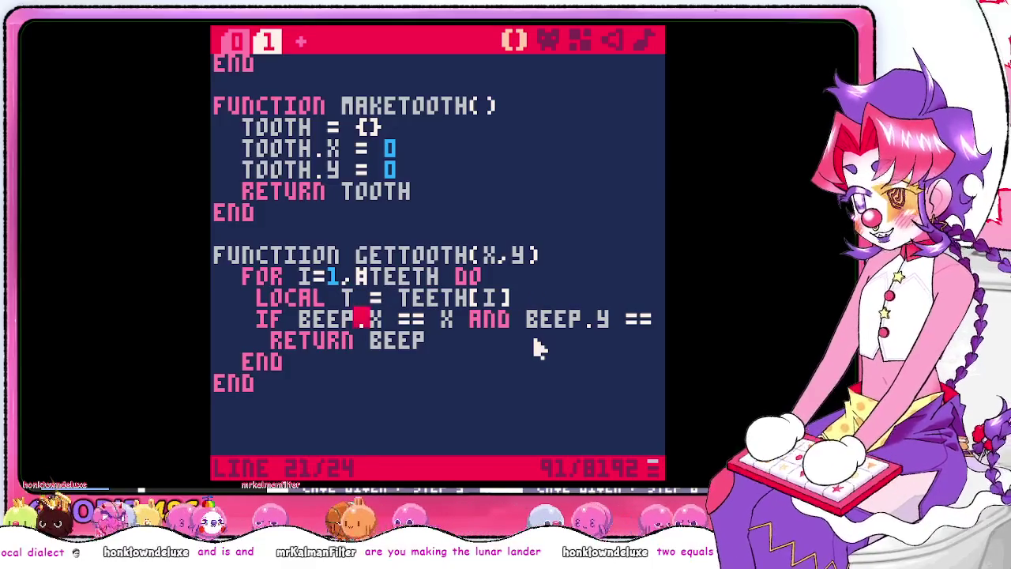
{"action": "key", "text": "BackSpace"}
{"action": "key", "text": "BackSpace"}
{"action": "key", "text": "BackSpace"}
{"action": "key", "text": "BackSpace"}
{"action": "type", "text": "T"}
{"action": "key", "text": "Right"}
{"action": "key", "text": "Right"}
{"action": "key", "text": "Right"}
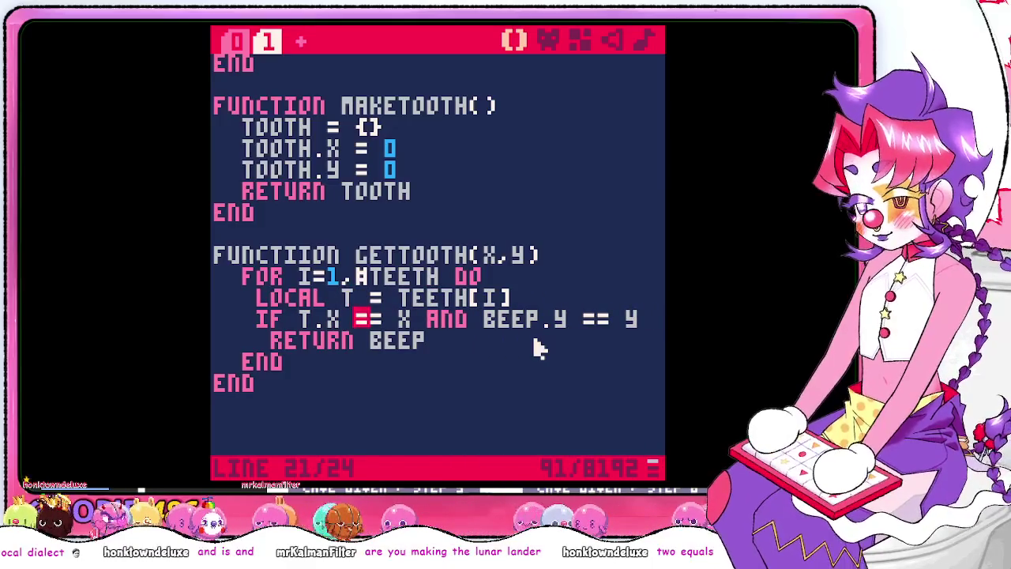
{"action": "key", "text": "BackSpace"}
{"action": "key", "text": "BackSpace"}
{"action": "key", "text": "BackSpace"}
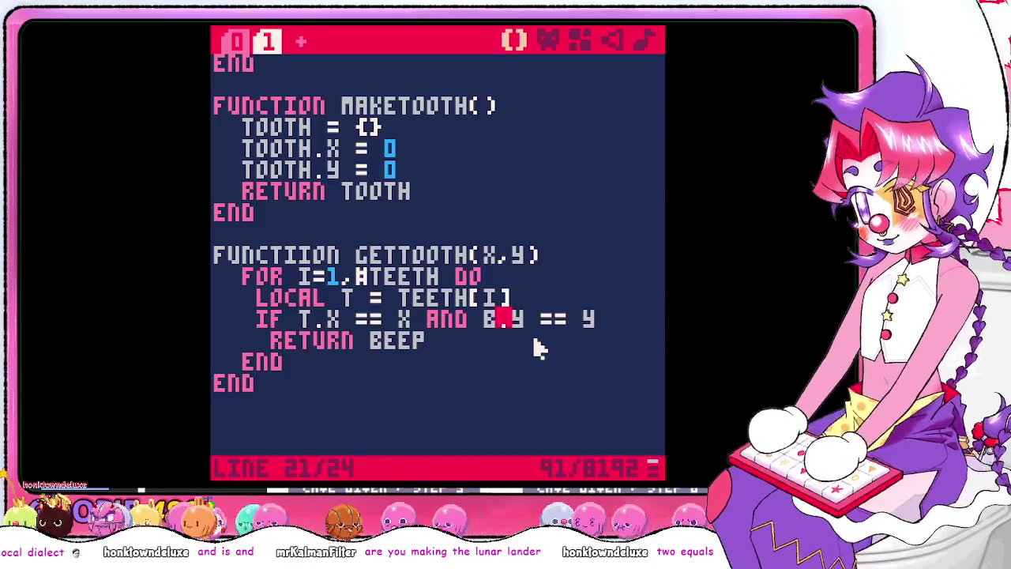
{"action": "key", "text": "BackSpace"}
{"action": "type", "text": "T"}
{"action": "key", "text": "Down"}
{"action": "key", "text": "BackSpace"}
{"action": "key", "text": "BackSpace"}
{"action": "key", "text": "BackSpace"}
{"action": "type", "text": "T"}
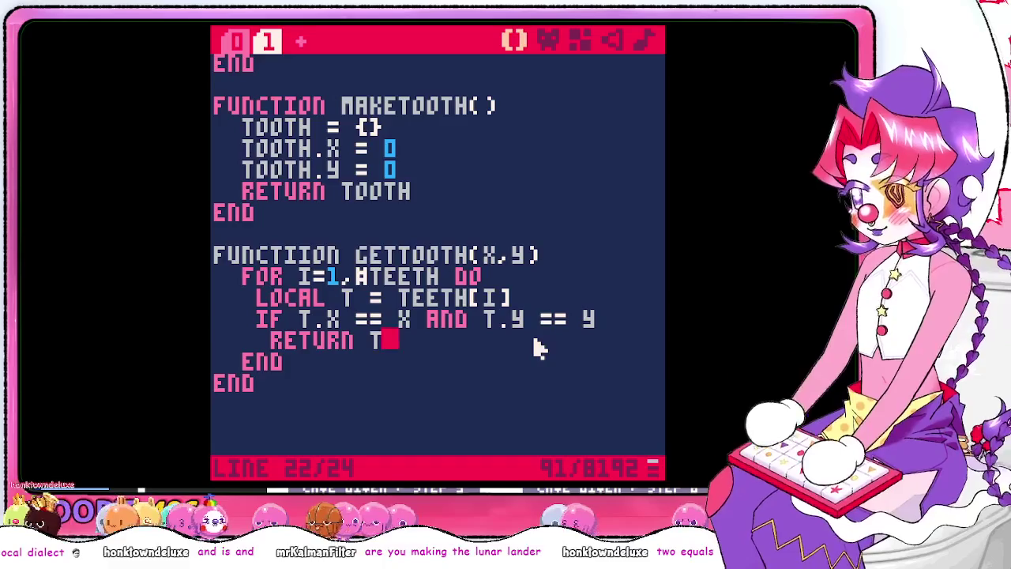
Add a fallback 'RETURN UNDEFINED' after the loop, then switch to the PICO-8 zine PDF
{"action": "key", "text": "Down"}
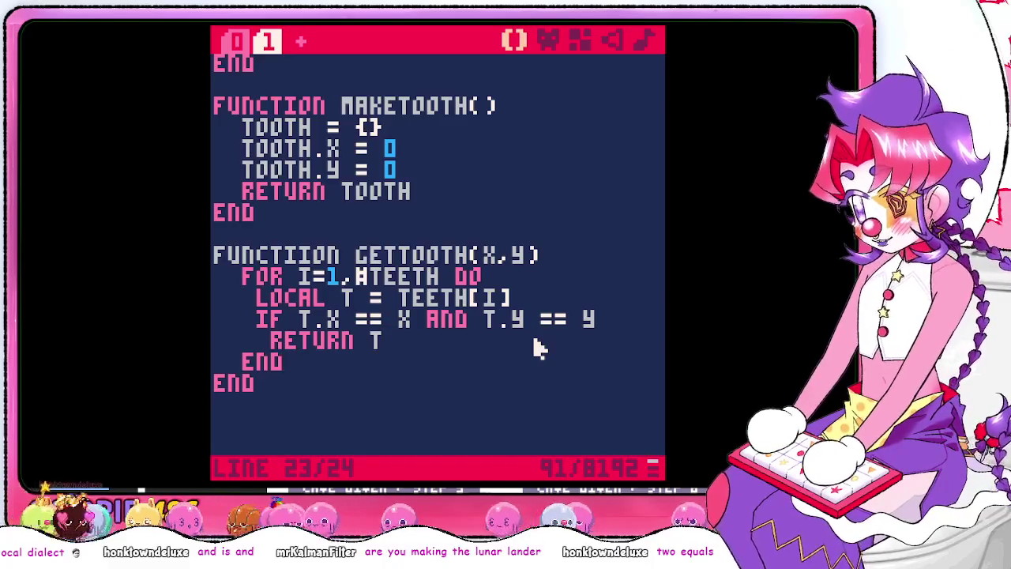
{"action": "key", "text": "Return"}
{"action": "type", "text": "RETURN UNDEFINED"}
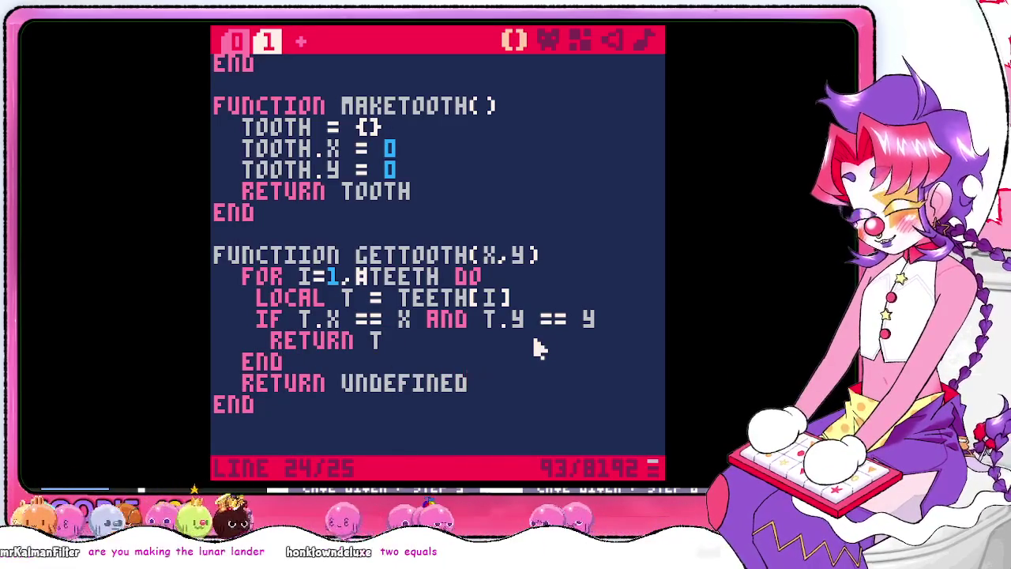
{"action": "key", "text": "alt+Tab"}
Search the zine PDF for 'undefined', find 0 matches, and go back to PICO-8
{"action": "key", "text": "ctrl+f"}
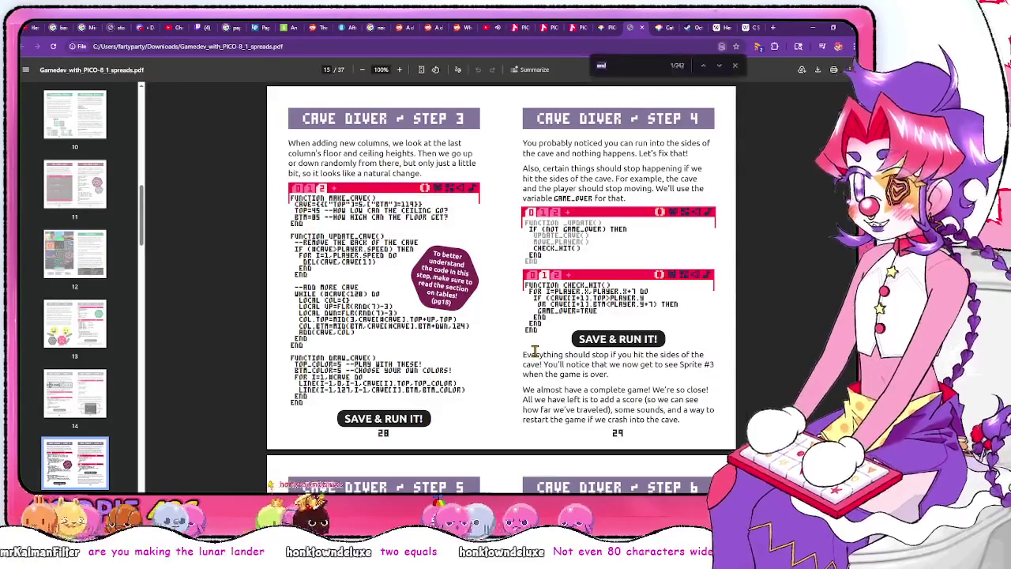
{"action": "type", "text": "efined"}
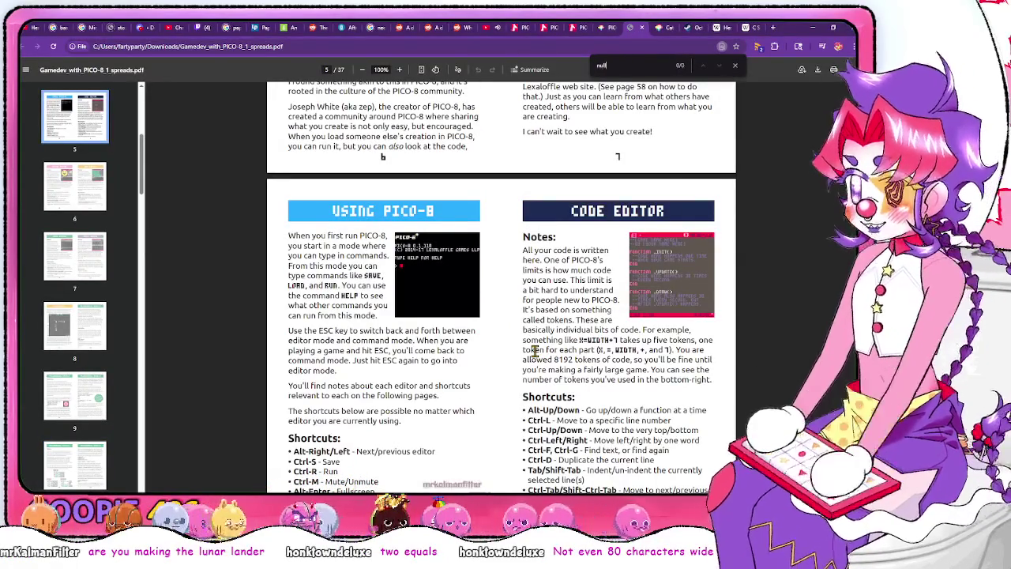
{"action": "key", "text": "alt+Tab"}
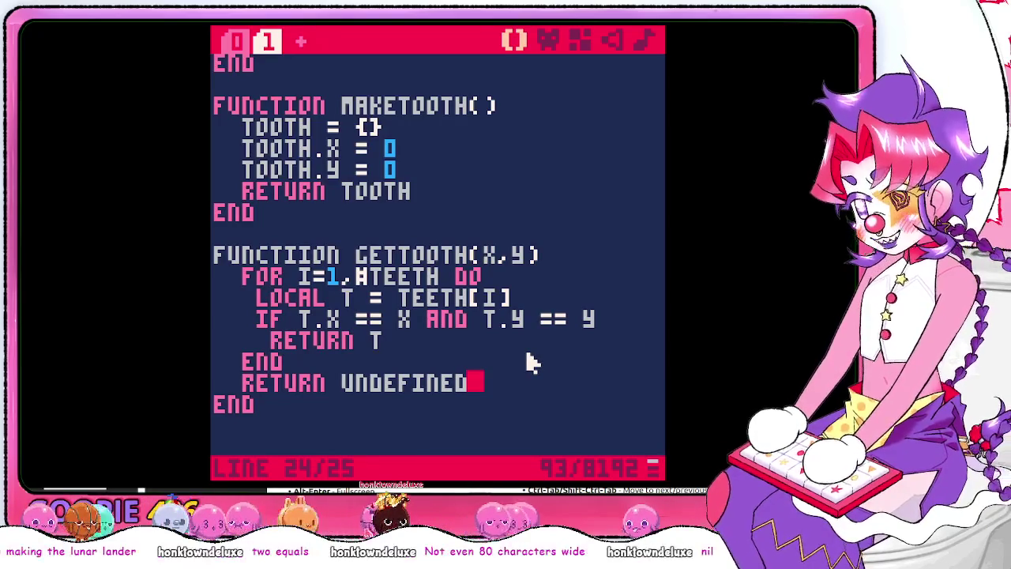
Change GETTOOTH's fallback from RETURN UNDEFINED to RETURN NIL
{"action": "key", "text": "Down"}
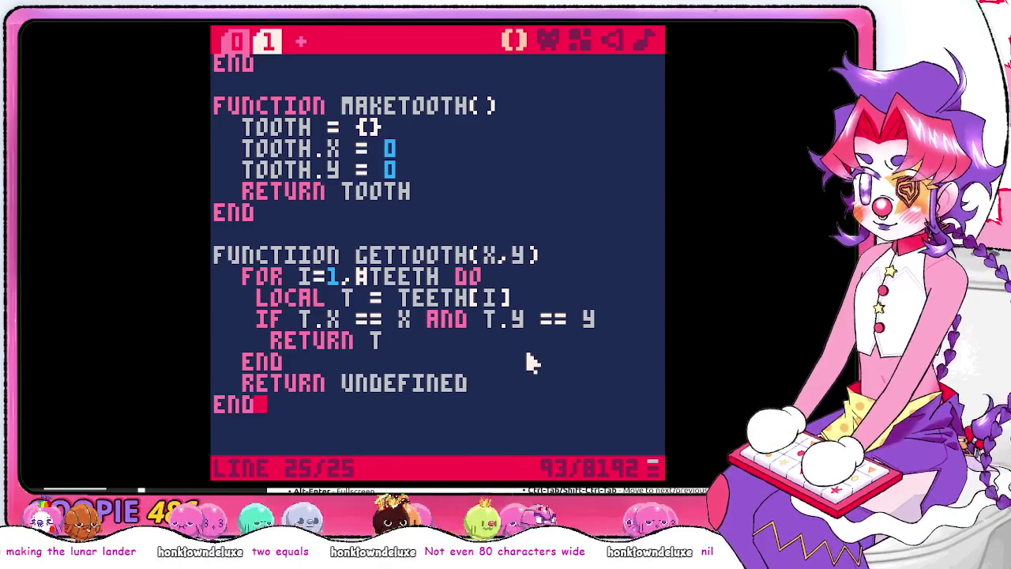
{"action": "key", "text": "Up"}
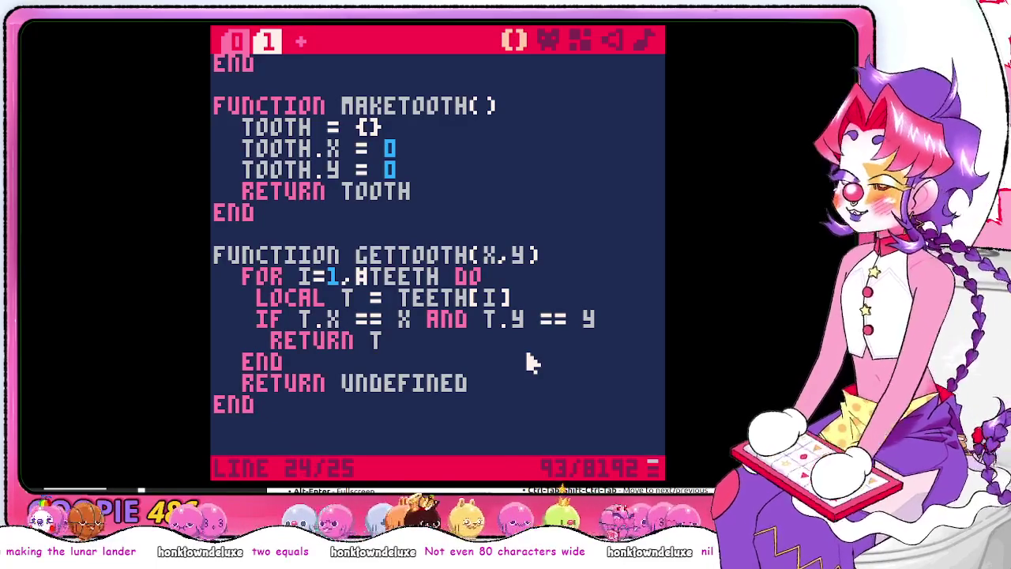
{"action": "key", "text": "Down"}
{"action": "key", "text": "BackSpace"}
{"action": "key", "text": "BackSpace"}
{"action": "key", "text": "BackSpace"}
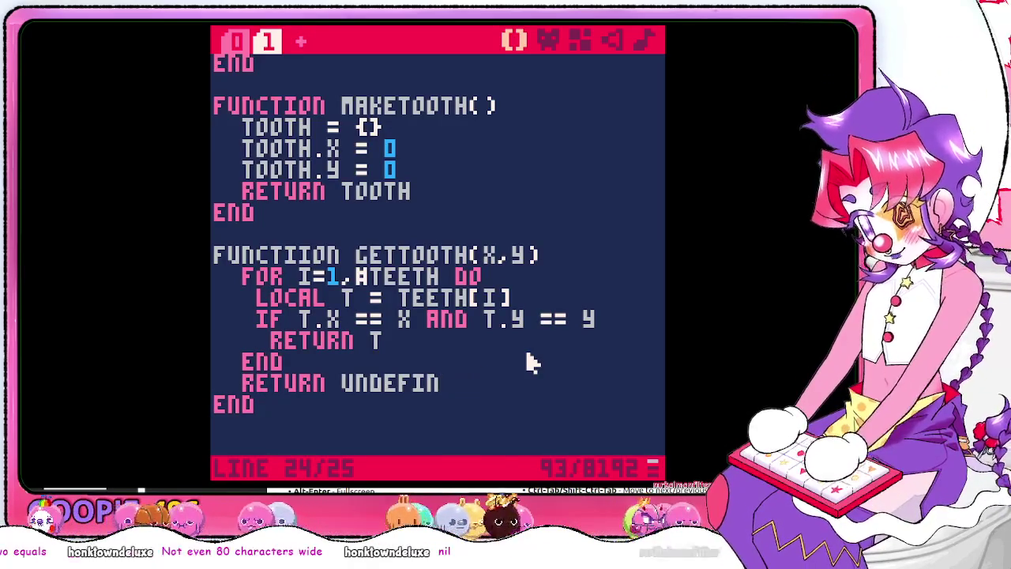
{"action": "type", "text": "NIL"}
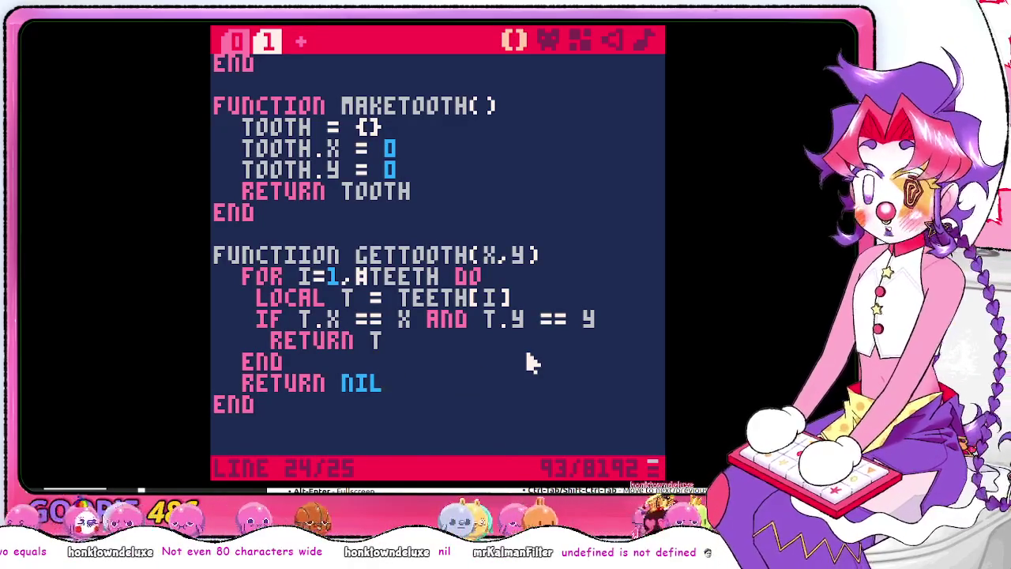
Add blank lines after the final END and fix 'FUNCTTION' to 'FUNCTION' on GETTOOTH
{"action": "key", "text": "Down"}
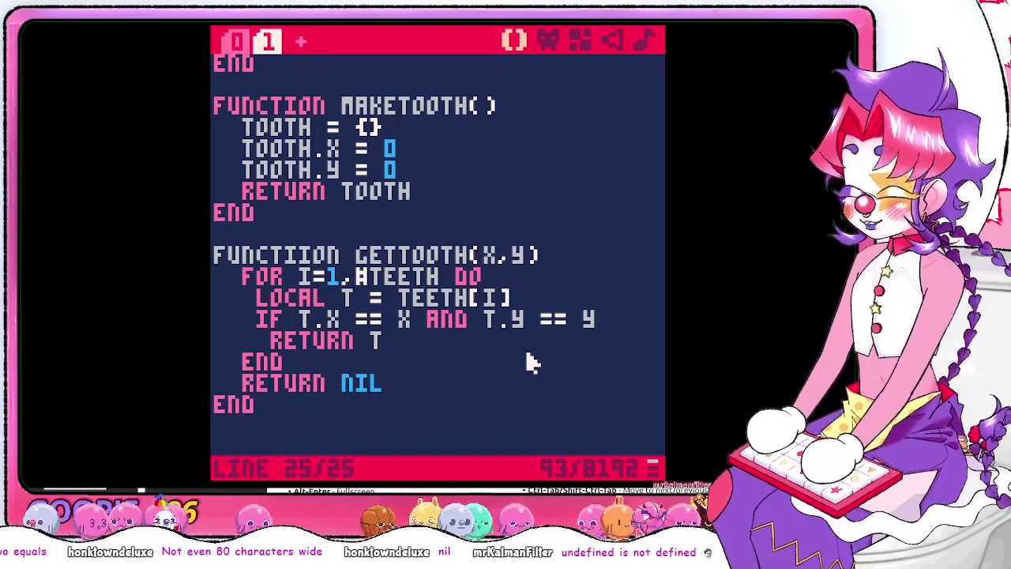
{"action": "key", "text": "Return"}
{"action": "key", "text": "Return"}
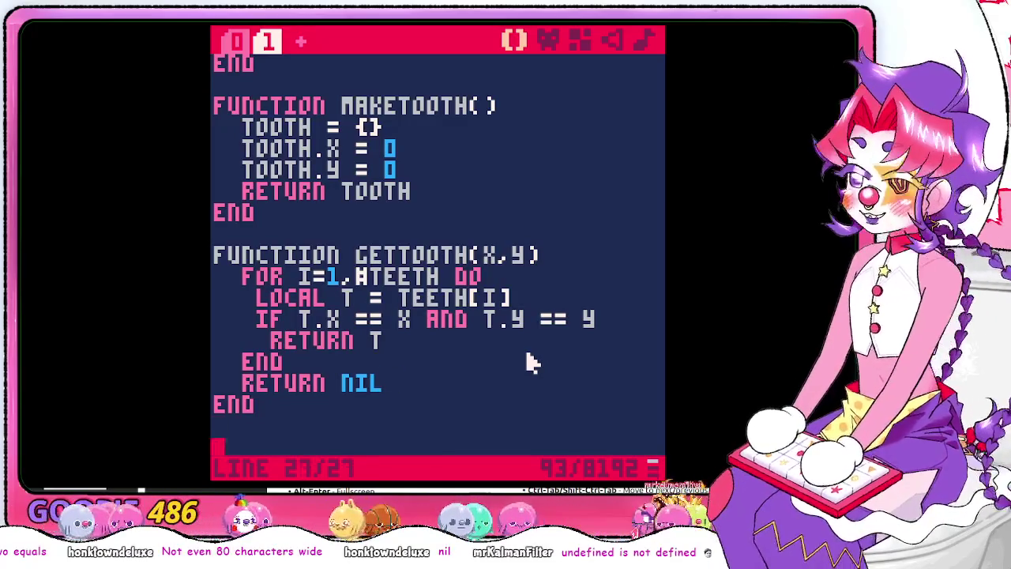
{"action": "key", "text": "Up"}
{"action": "key", "text": "Up"}
{"action": "key", "text": "Up"}
{"action": "key", "text": "Up"}
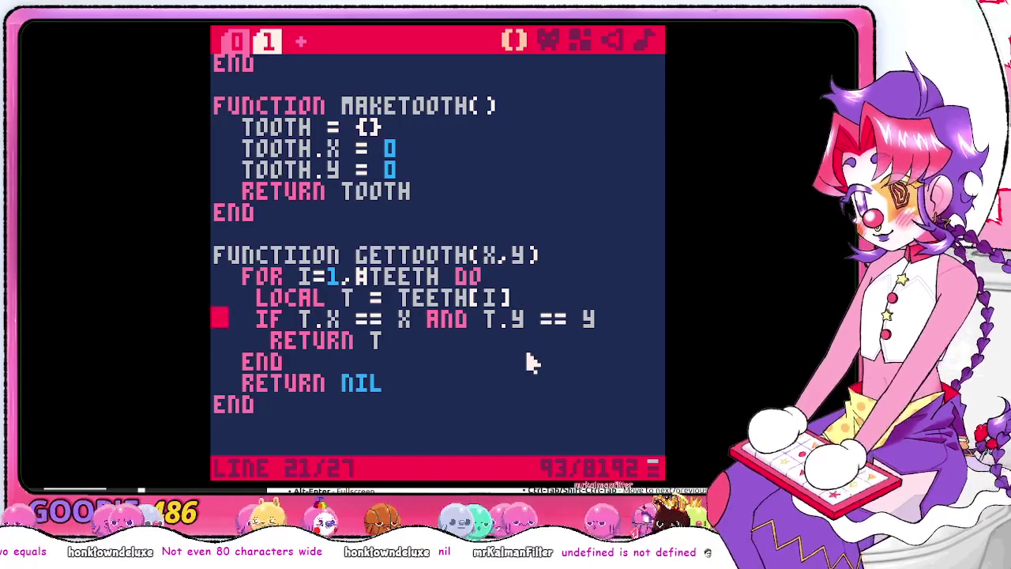
{"action": "key", "text": "Right"}
{"action": "key", "text": "Right"}
{"action": "key", "text": "Right"}
{"action": "key", "text": "Right"}
{"action": "key", "text": "Right"}
{"action": "key", "text": "Right"}
{"action": "key", "text": "BackSpace"}
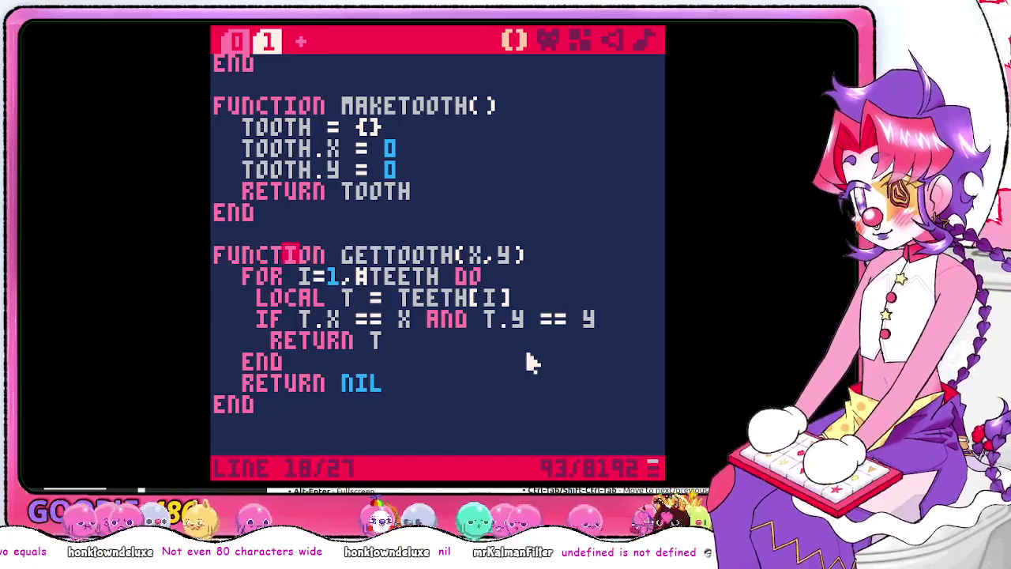
{"action": "key", "text": "Down"}
{"action": "key", "text": "Down"}
{"action": "key", "text": "Down"}
{"action": "key", "text": "Down"}
{"action": "key", "text": "Down"}
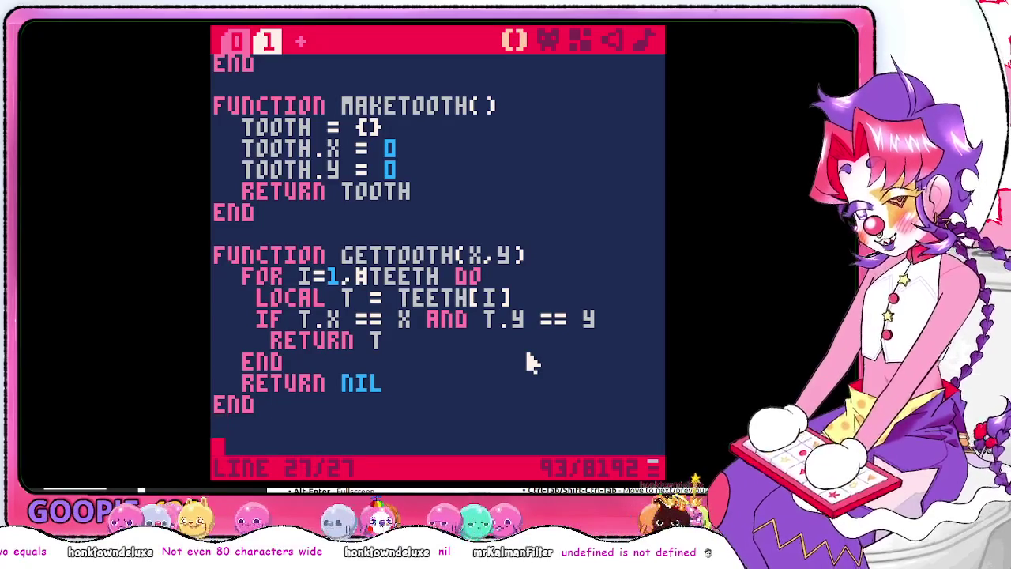
Write a 'FUNCTION DESTROYTOOTH(tooth)' header below GETTOOTH, then bring up the zine PDF
{"action": "type", "text": "FU"}
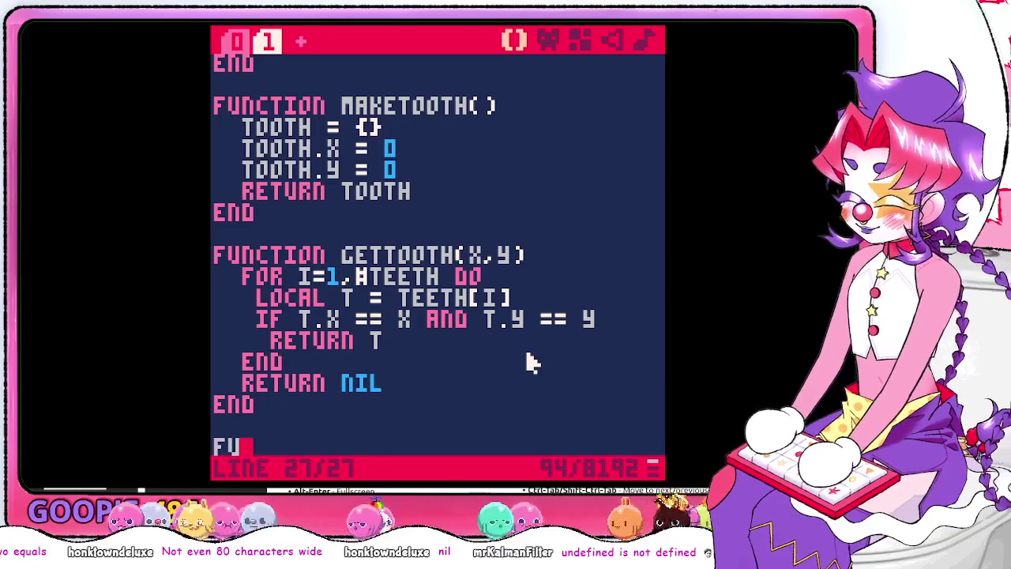
{"action": "type", "text": "NCTION EAT"}
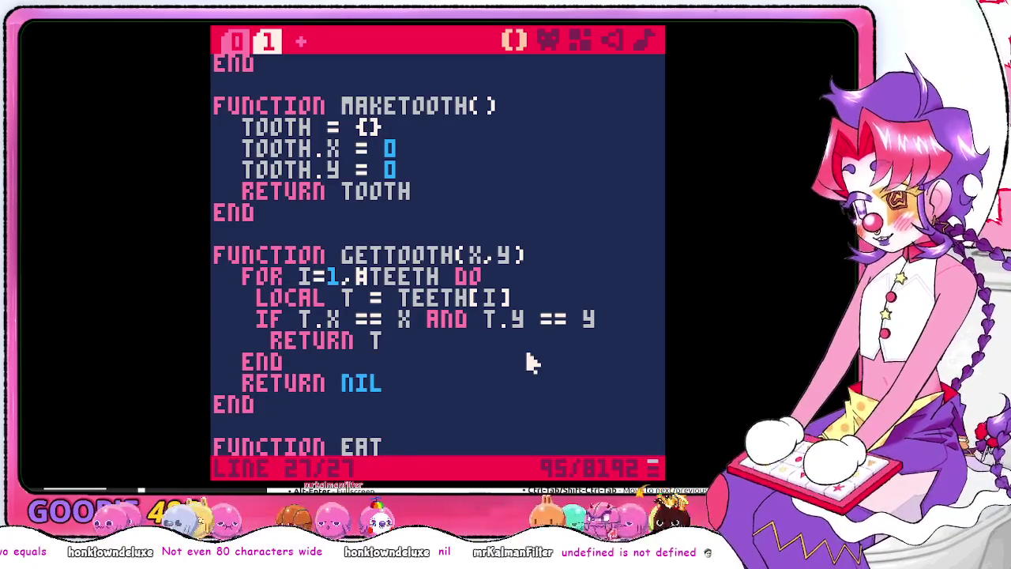
{"action": "type", "text": "TOOTH("}
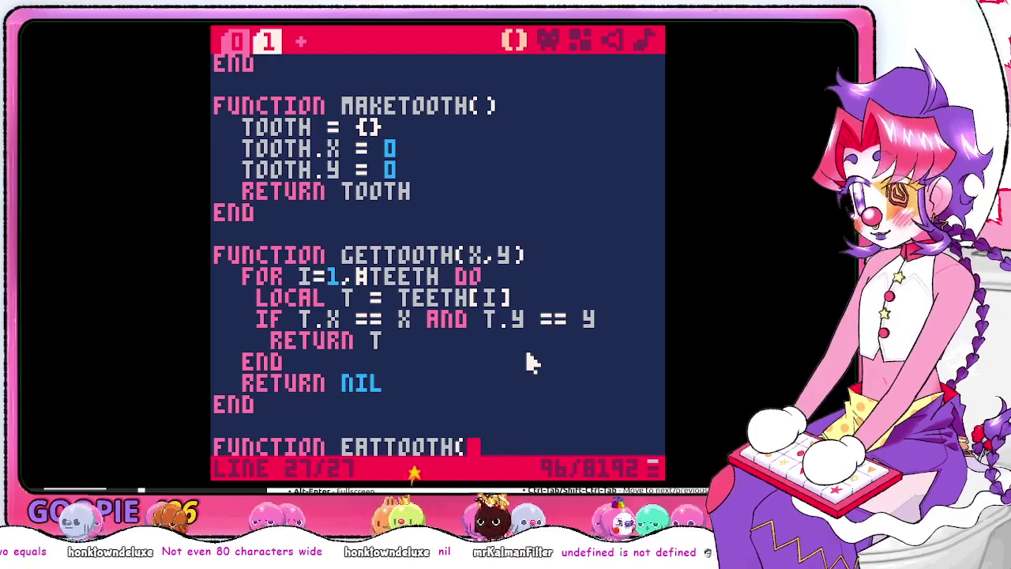
{"action": "key", "text": "BackSpace"}
{"action": "key", "text": "BackSpace"}
{"action": "key", "text": "BackSpace"}
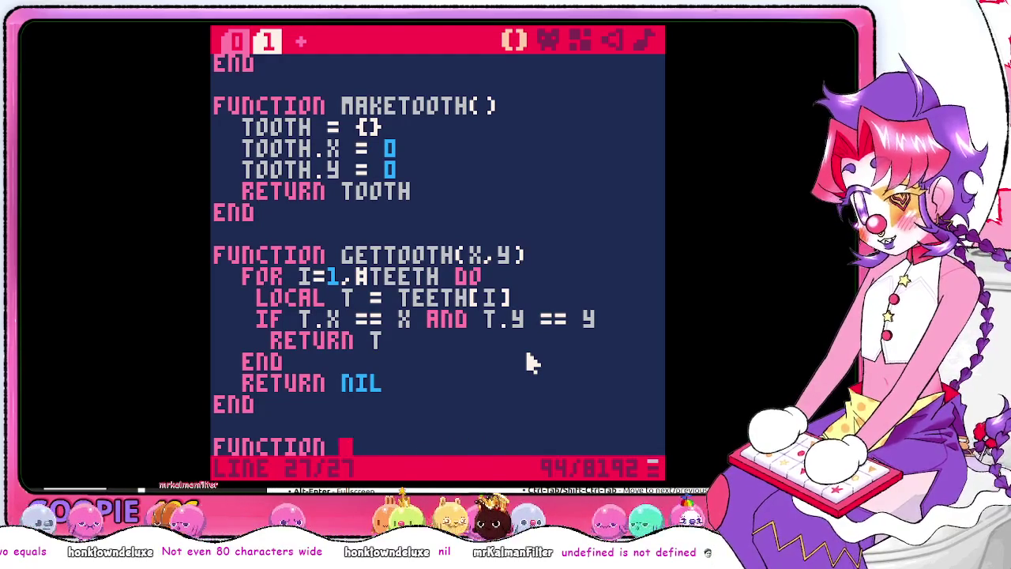
{"action": "type", "text": "DESTROYTO"}
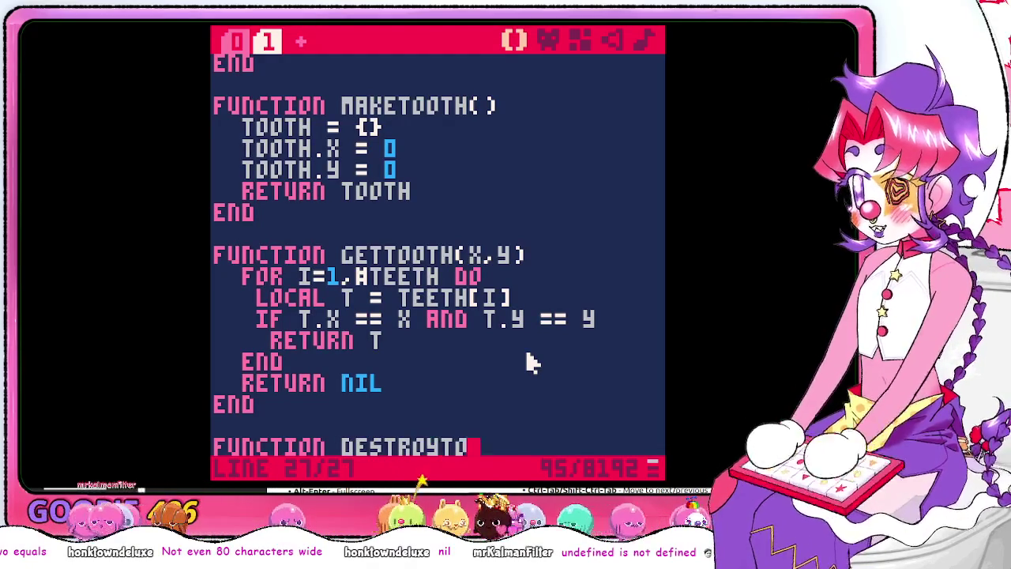
{"action": "type", "text": "OTH("}
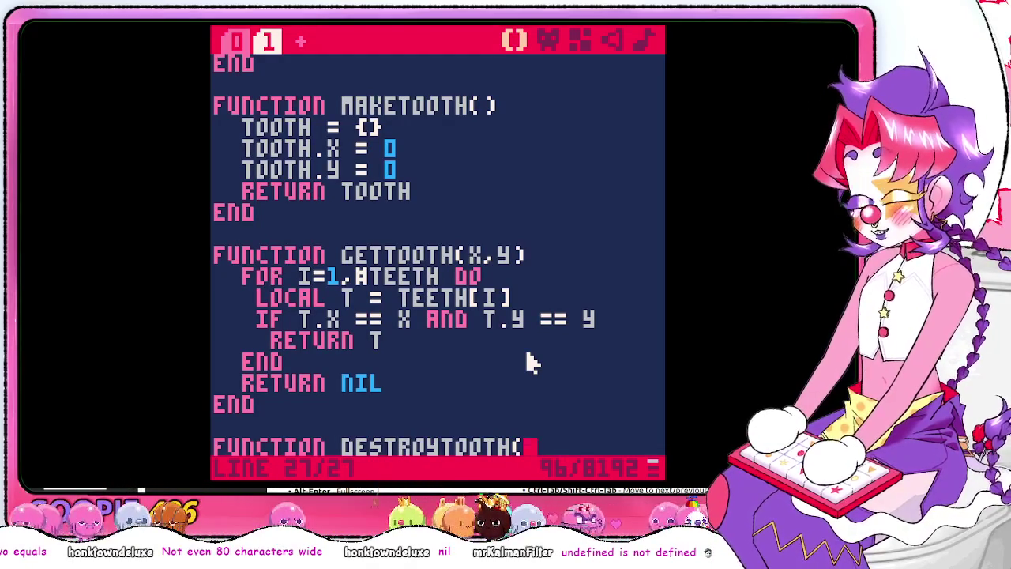
{"action": "type", "text": "tooth)"}
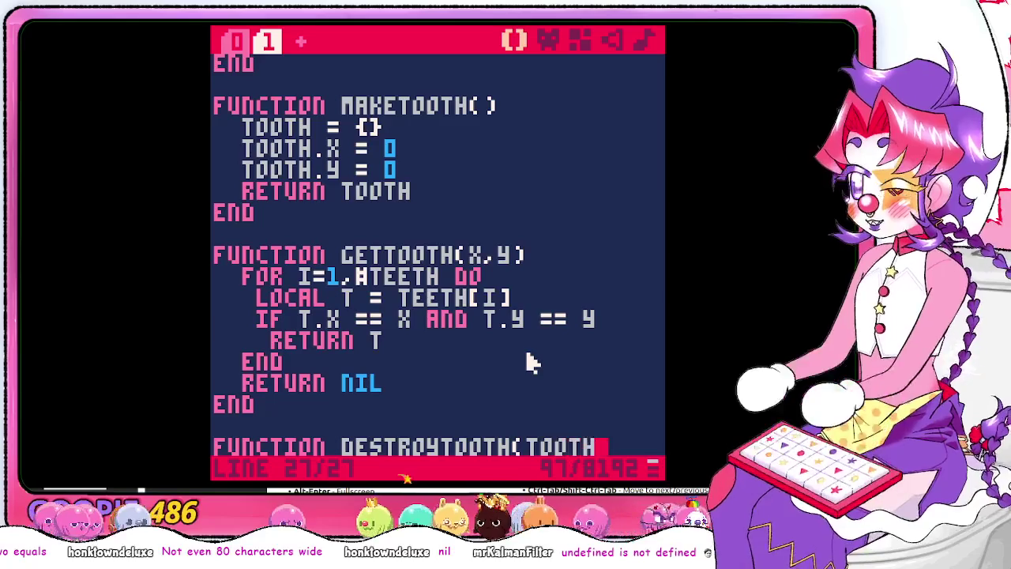
{"action": "key", "text": "Return"}
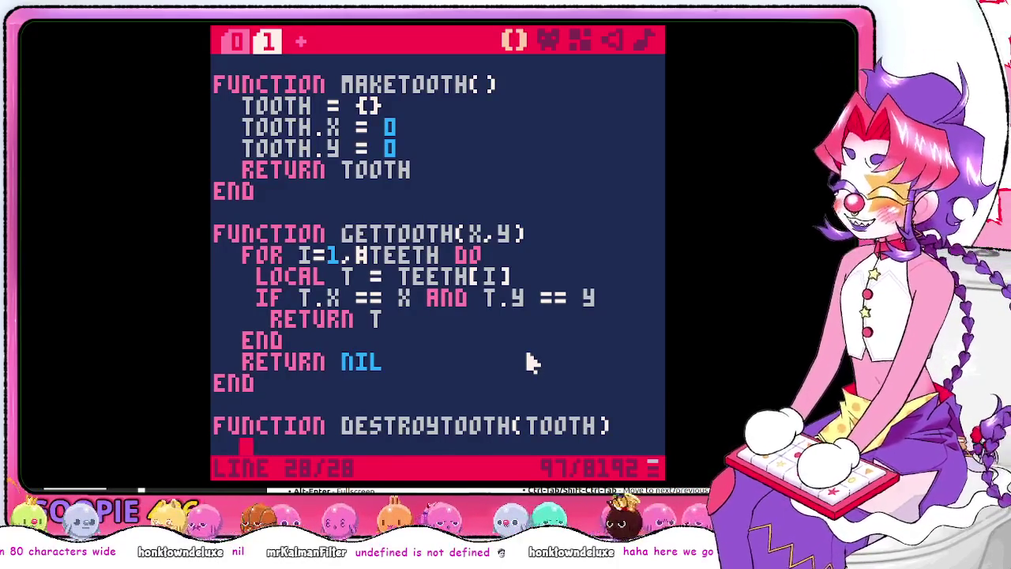
{"action": "key", "text": "alt+Tab"}
{"action": "scroll", "coordinate": [530, 364], "scroll_direction": "down", "scroll_amount": 1}
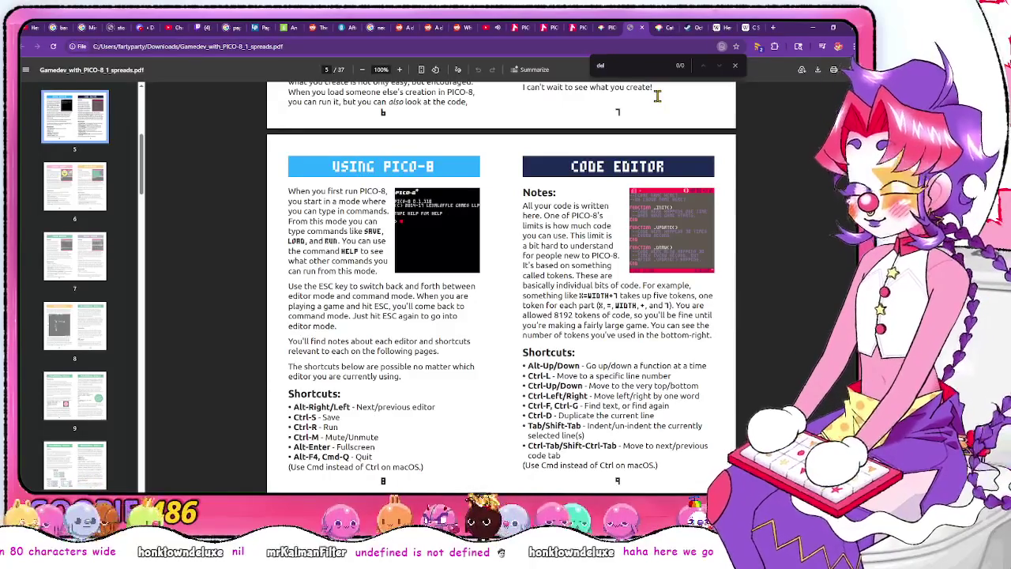
Search the zine for 'table' and scroll to the More on Tables pages 50–51
{"action": "type", "text": "table"}
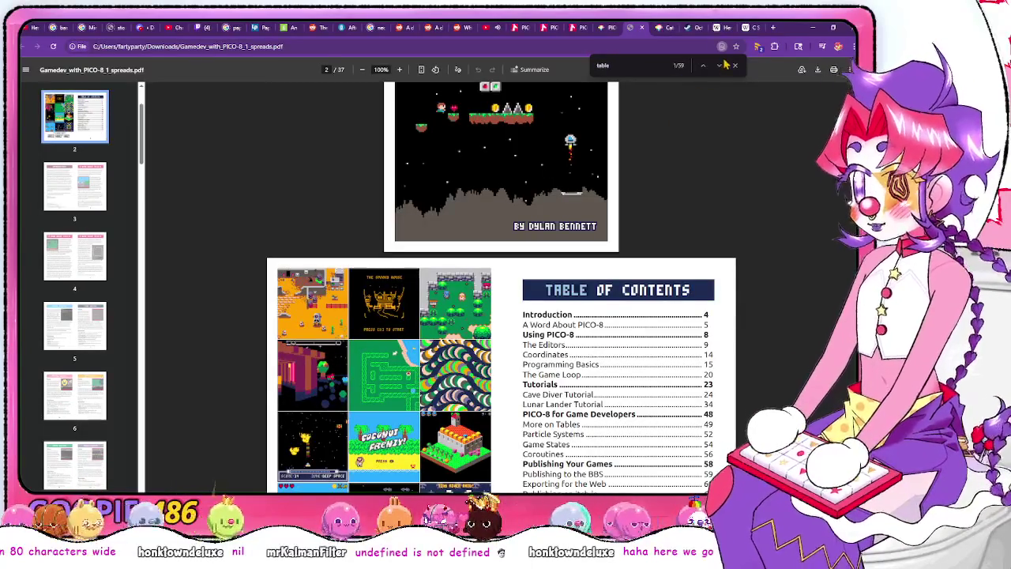
{"action": "left_click", "coordinate": [724, 67]}
{"action": "left_click", "coordinate": [724, 67]}
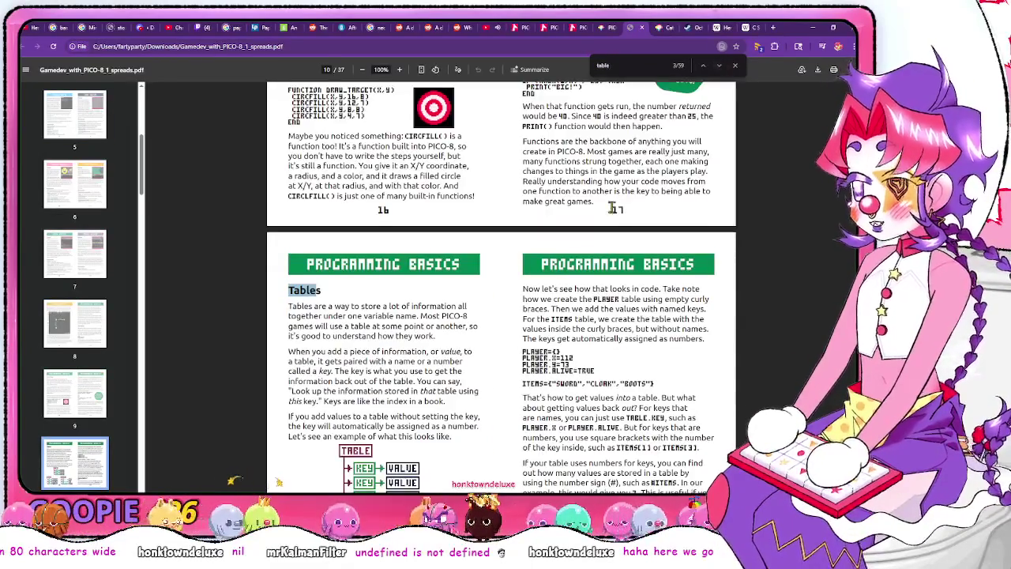
{"action": "scroll", "coordinate": [365, 376], "scroll_direction": "down", "scroll_amount": 3}
{"action": "scroll", "coordinate": [498, 379], "scroll_direction": "down", "scroll_amount": 8}
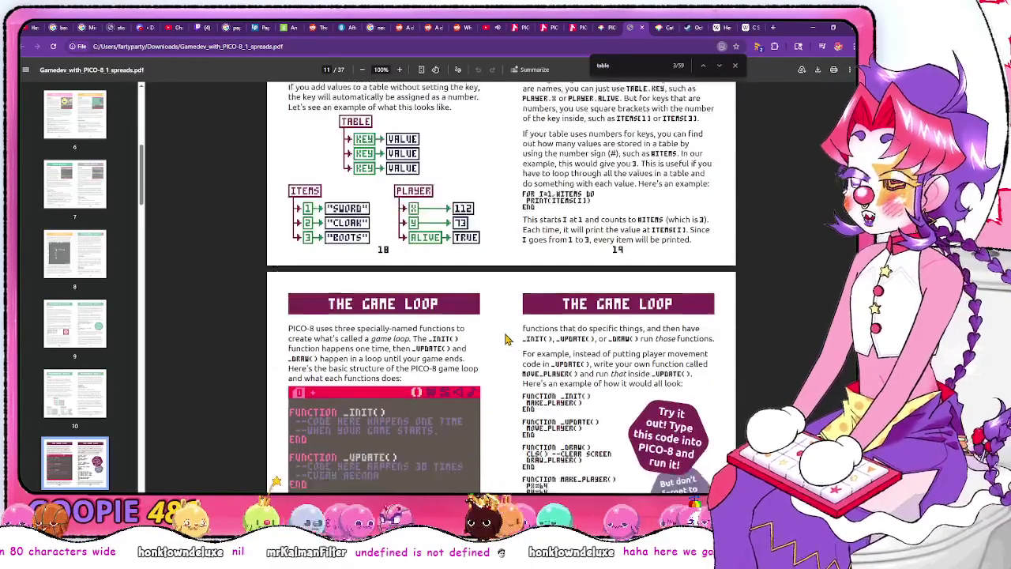
{"action": "scroll", "coordinate": [507, 336], "scroll_direction": "down", "scroll_amount": 1}
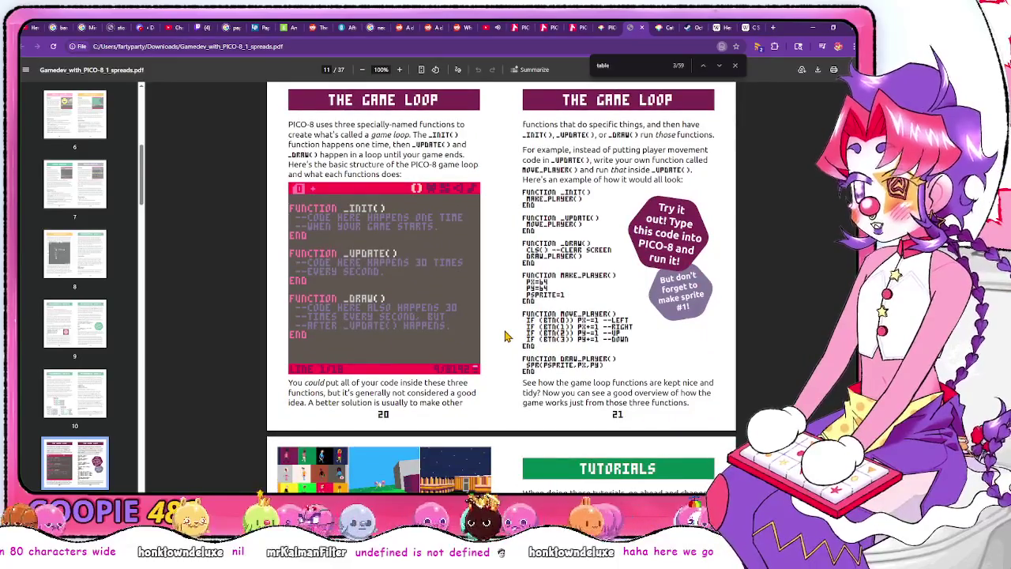
{"action": "scroll", "coordinate": [507, 336], "scroll_direction": "down", "scroll_amount": 15}
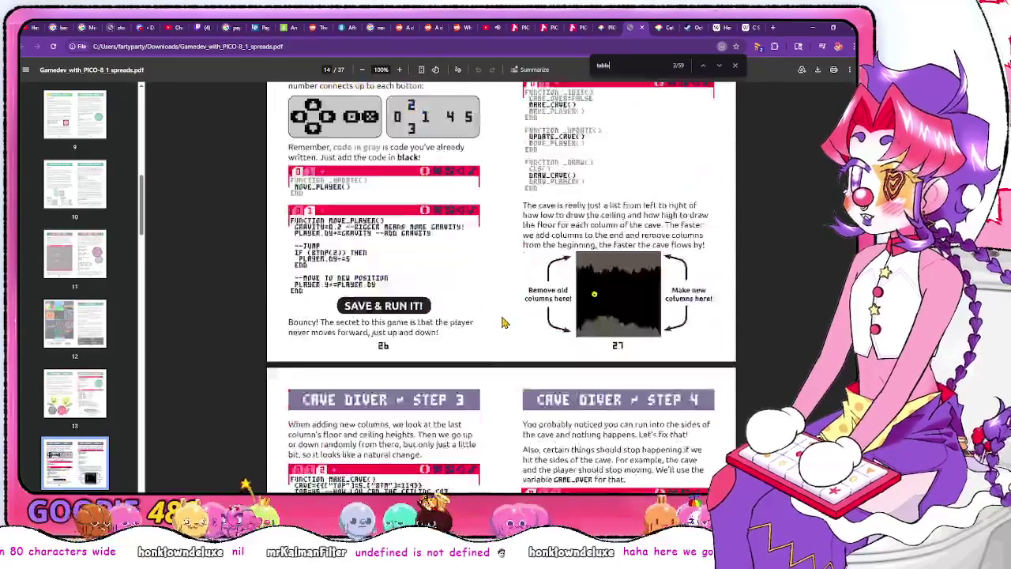
{"action": "scroll", "coordinate": [503, 322], "scroll_direction": "down", "scroll_amount": 4}
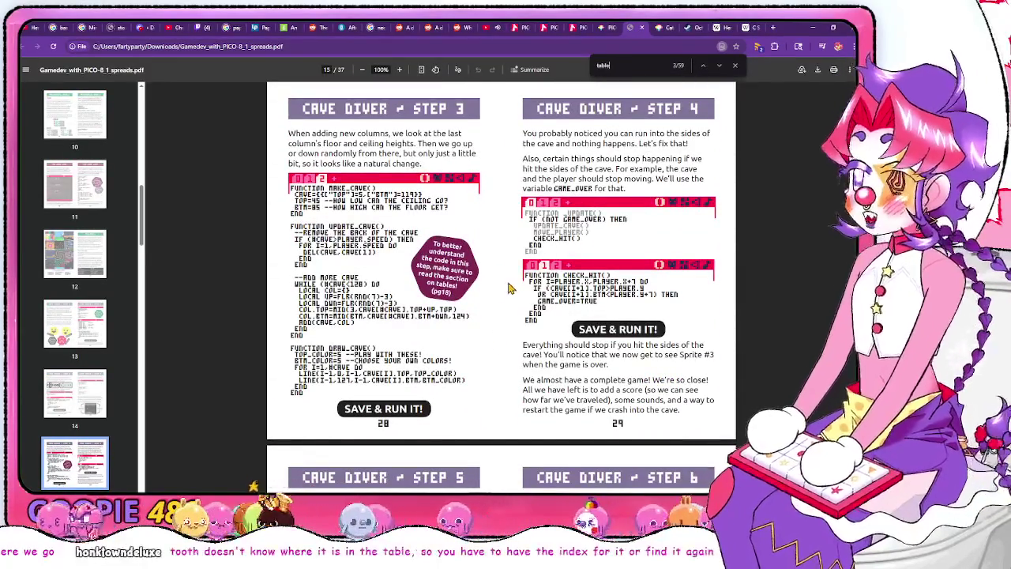
{"action": "scroll", "coordinate": [494, 333], "scroll_direction": "down", "scroll_amount": 5}
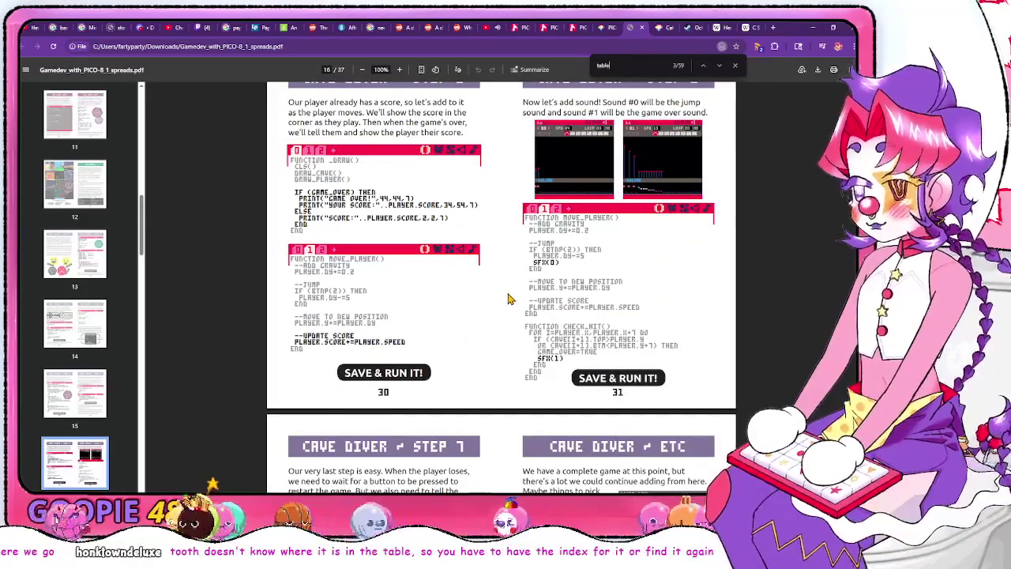
{"action": "scroll", "coordinate": [506, 315], "scroll_direction": "down", "scroll_amount": 9}
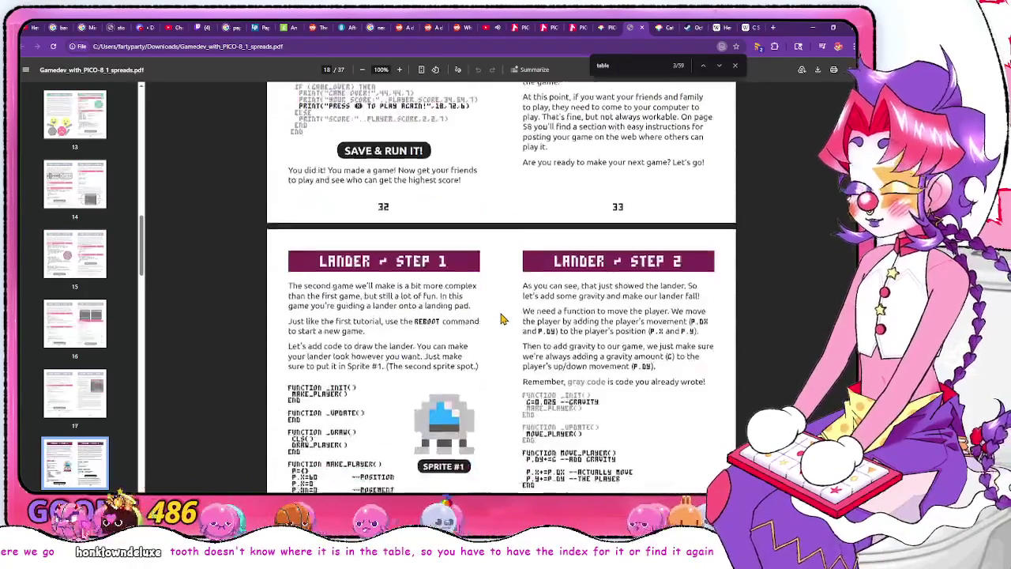
{"action": "scroll", "coordinate": [507, 312], "scroll_direction": "down", "scroll_amount": 3}
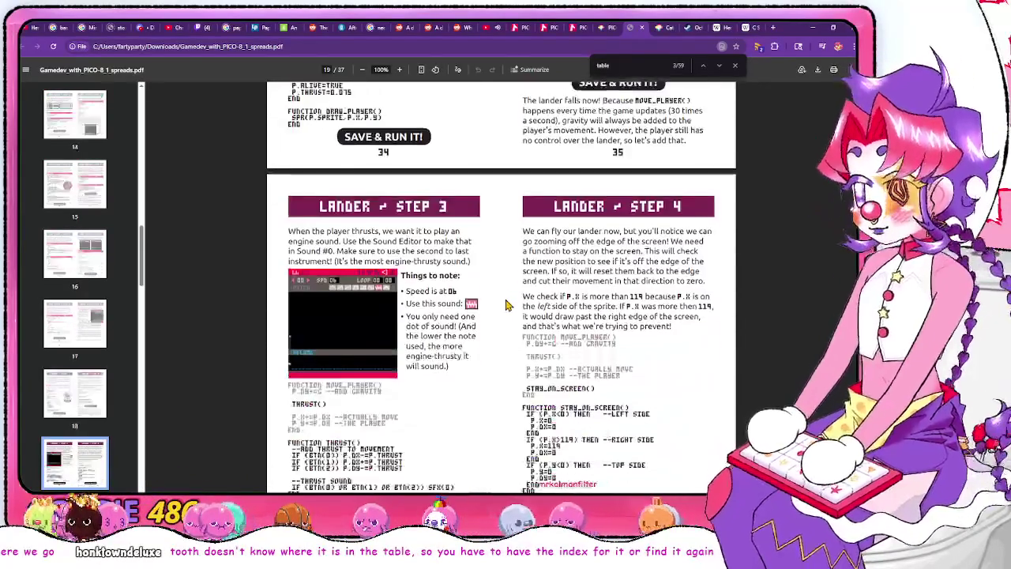
{"action": "scroll", "coordinate": [506, 305], "scroll_direction": "down", "scroll_amount": 8}
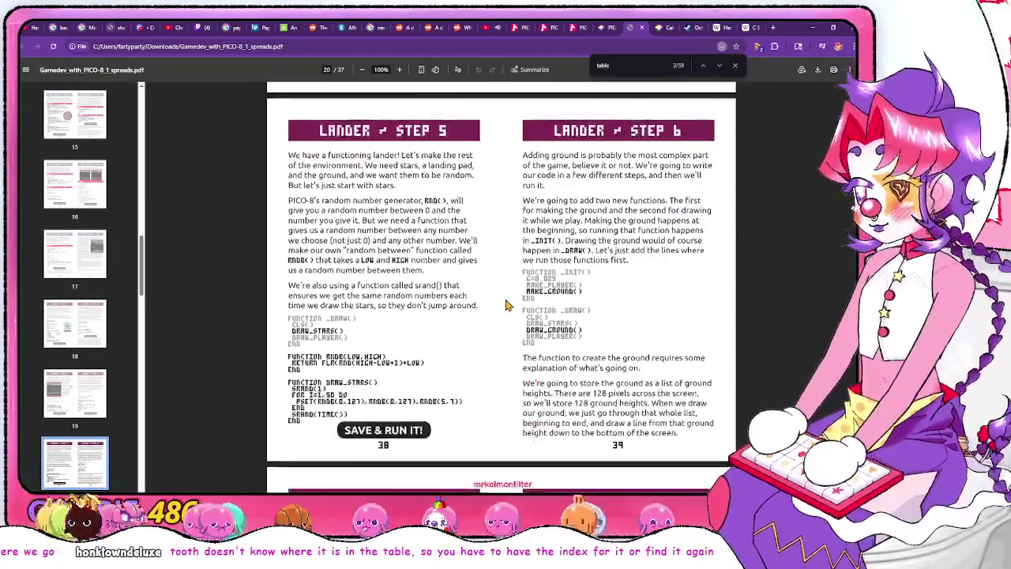
{"action": "scroll", "coordinate": [508, 299], "scroll_direction": "down", "scroll_amount": 8}
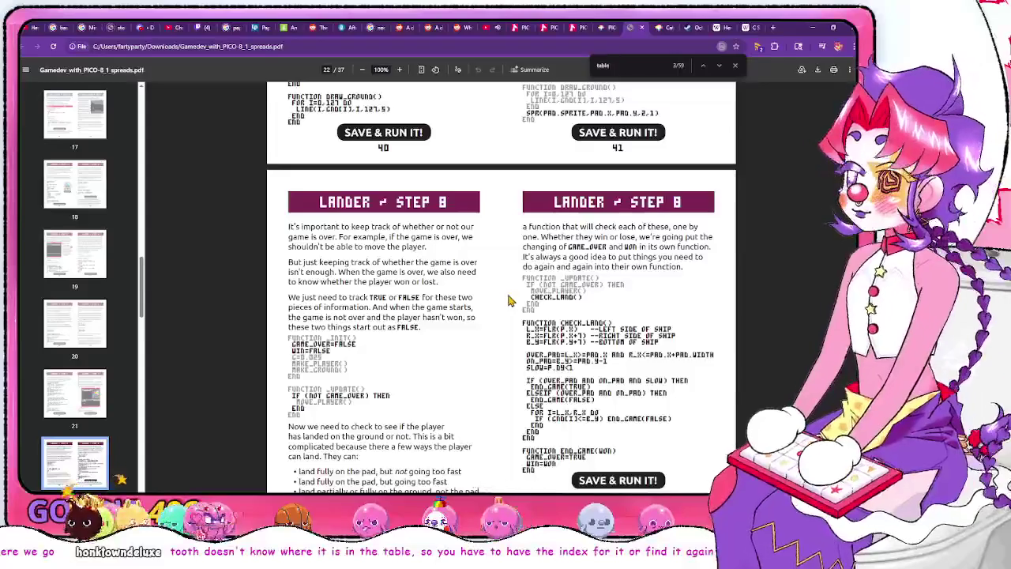
{"action": "scroll", "coordinate": [508, 304], "scroll_direction": "down", "scroll_amount": 1}
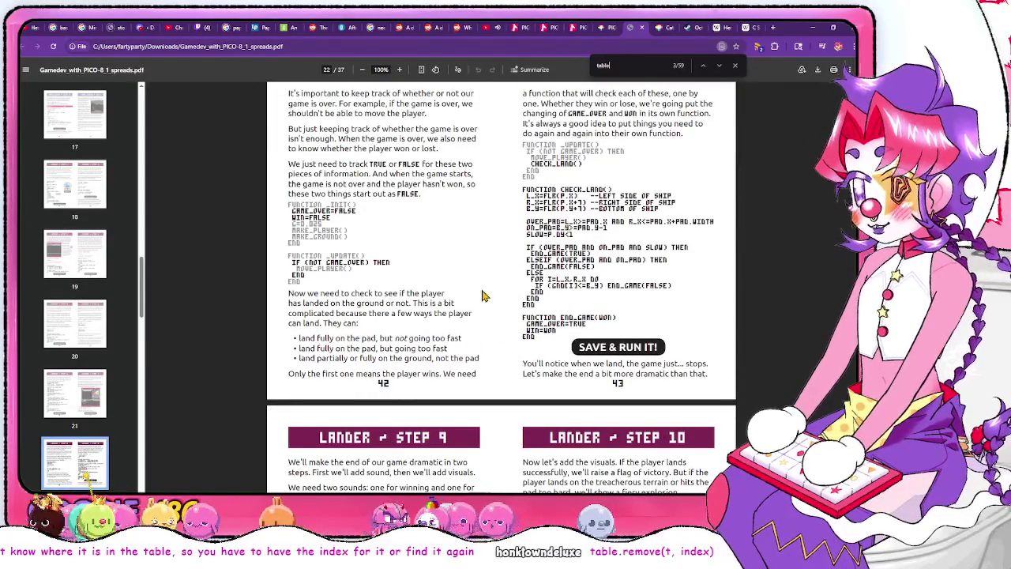
{"action": "scroll", "coordinate": [484, 296], "scroll_direction": "down", "scroll_amount": 8}
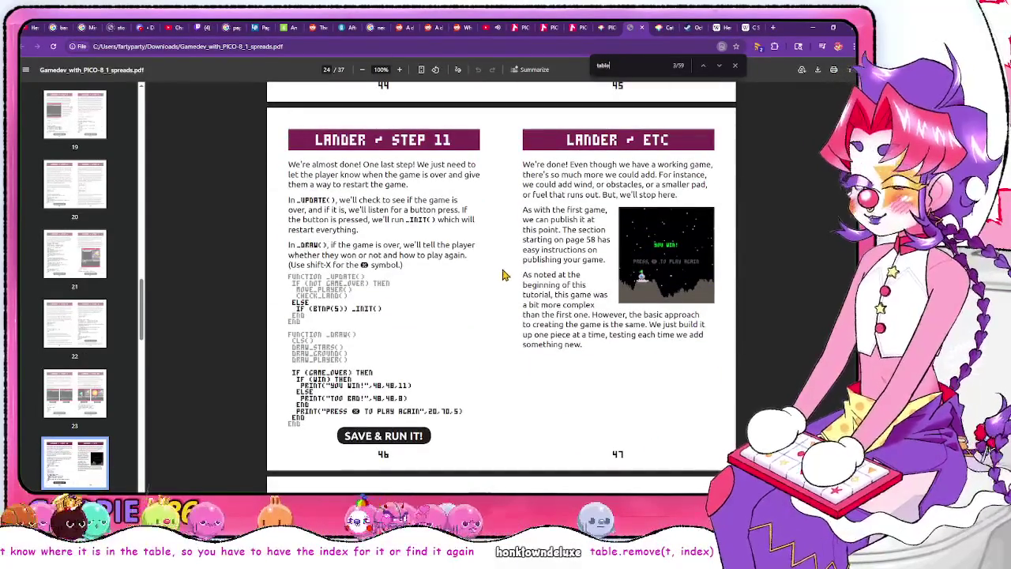
{"action": "scroll", "coordinate": [506, 274], "scroll_direction": "down", "scroll_amount": 10}
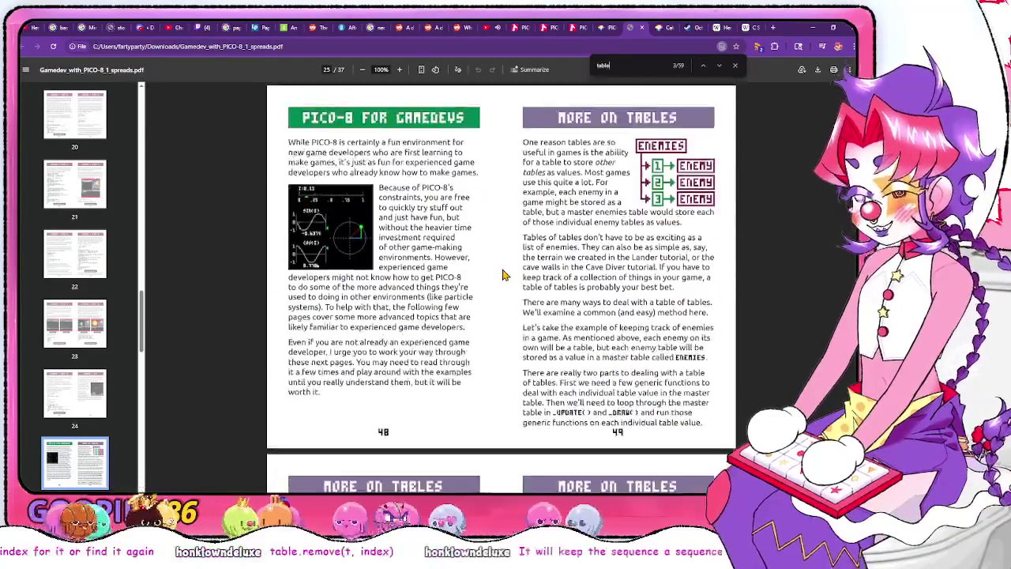
{"action": "scroll", "coordinate": [505, 274], "scroll_direction": "down", "scroll_amount": 5}
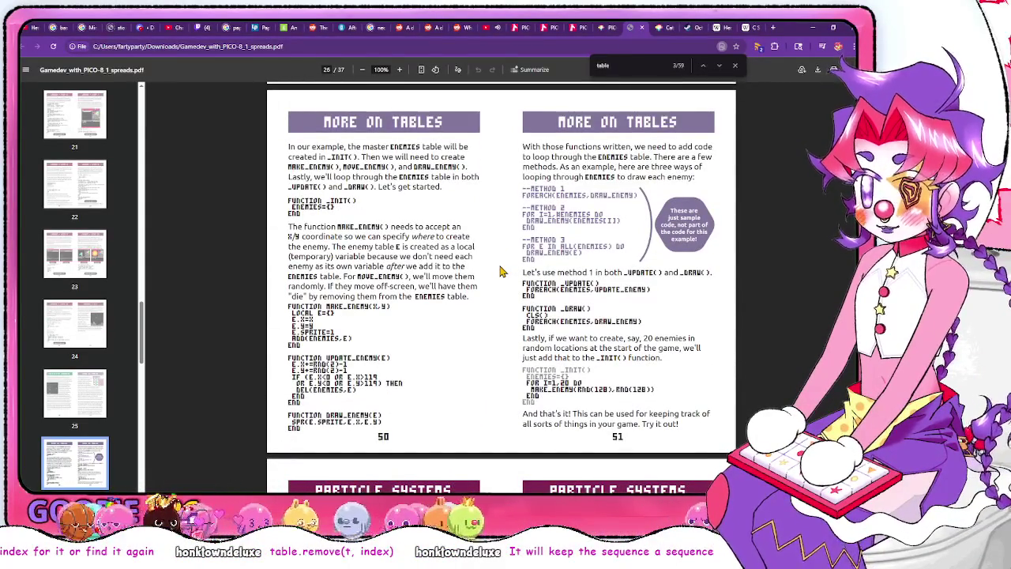
{"action": "scroll", "coordinate": [499, 271], "scroll_direction": "up", "scroll_amount": 1}
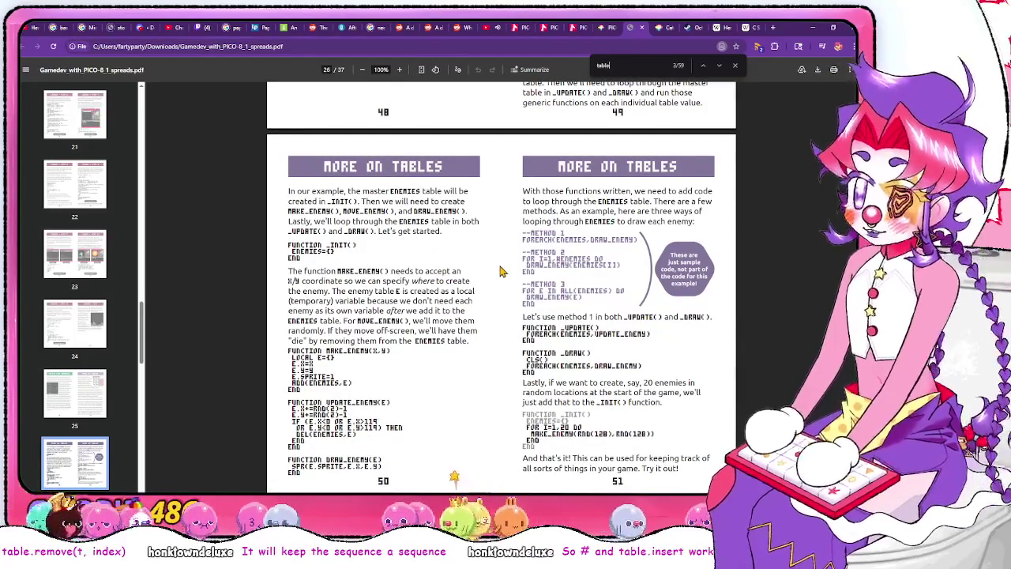
Change DESTROYTOOTH's parameter to I and make GETTOOTH return I instead of T
{"action": "key", "text": "alt+Tab"}
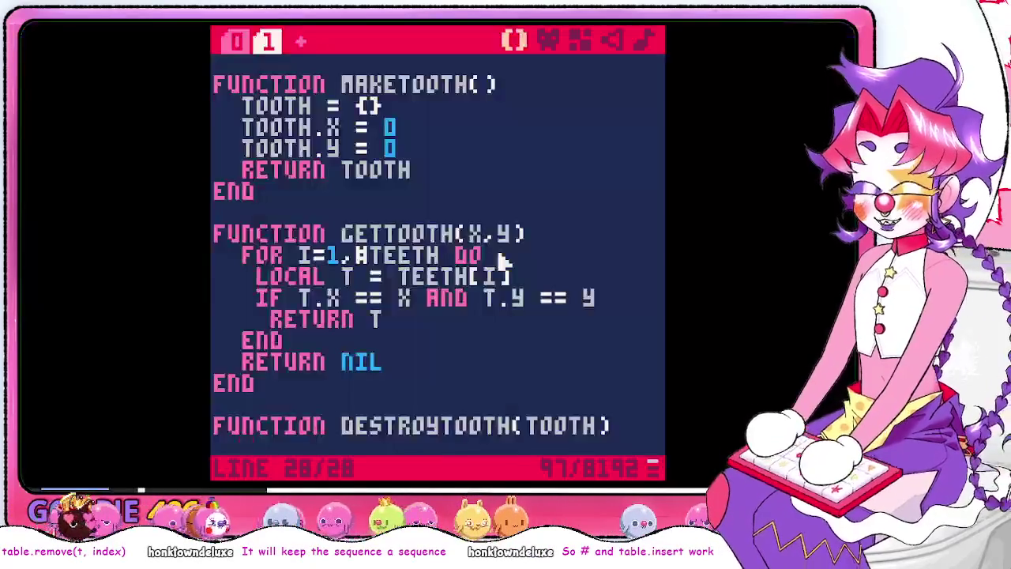
{"action": "key", "text": "Up"}
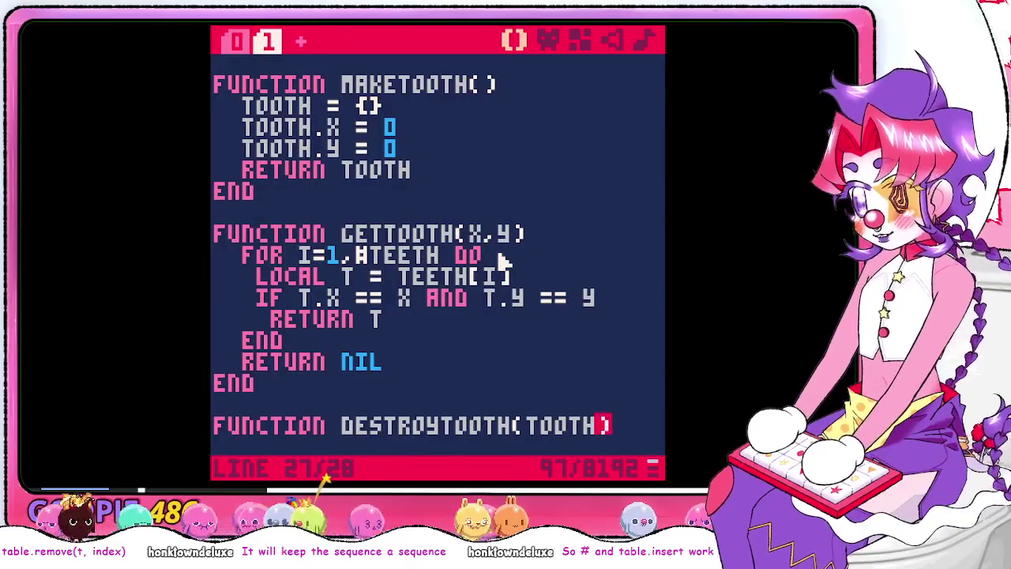
{"action": "key", "text": "BackSpace"}
{"action": "key", "text": "BackSpace"}
{"action": "key", "text": "BackSpace"}
{"action": "type", "text": "i"}
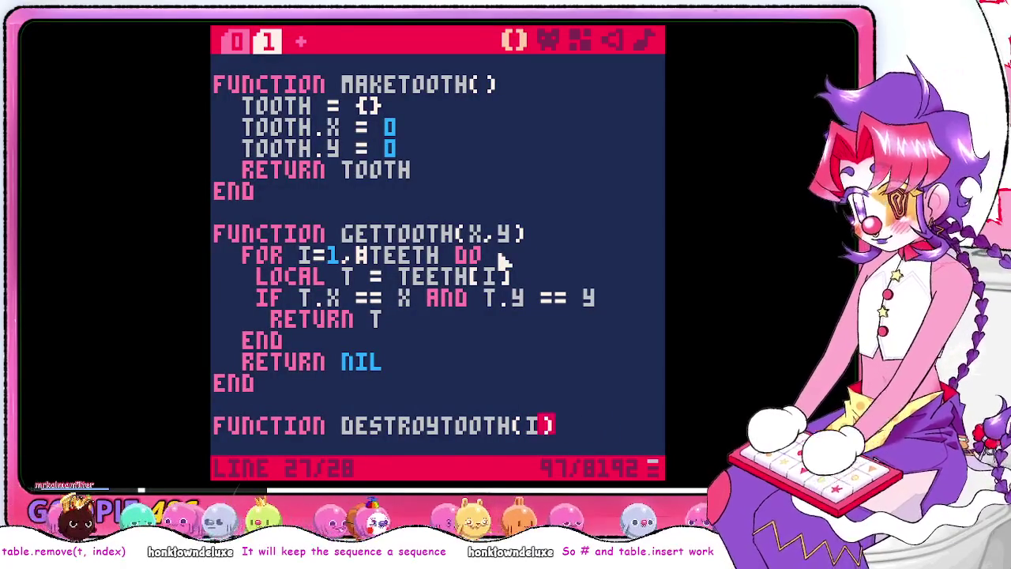
{"action": "key", "text": "Up"}
{"action": "key", "text": "Up"}
{"action": "key", "text": "Up"}
{"action": "key", "text": "Up"}
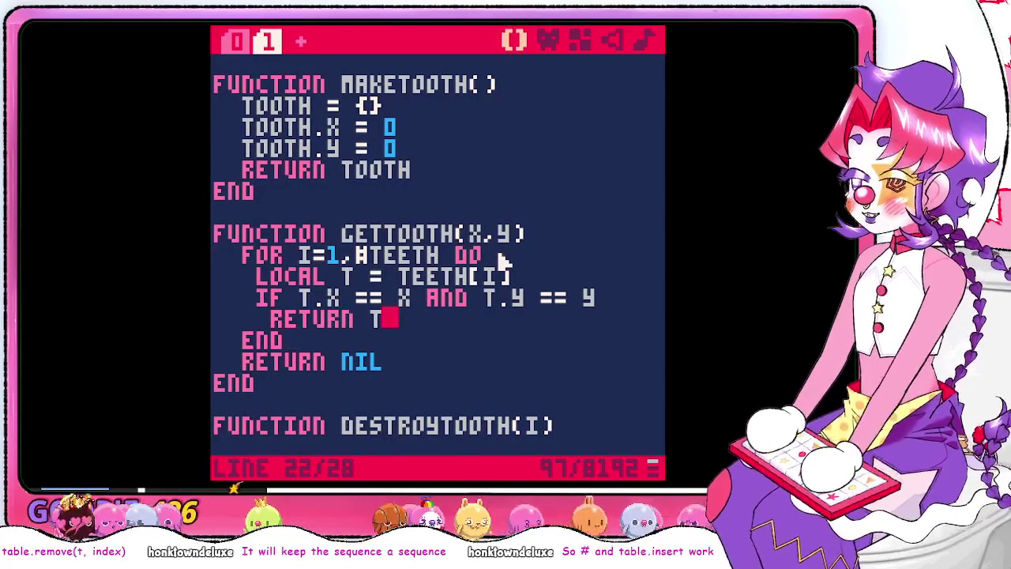
{"action": "key", "text": "BackSpace"}
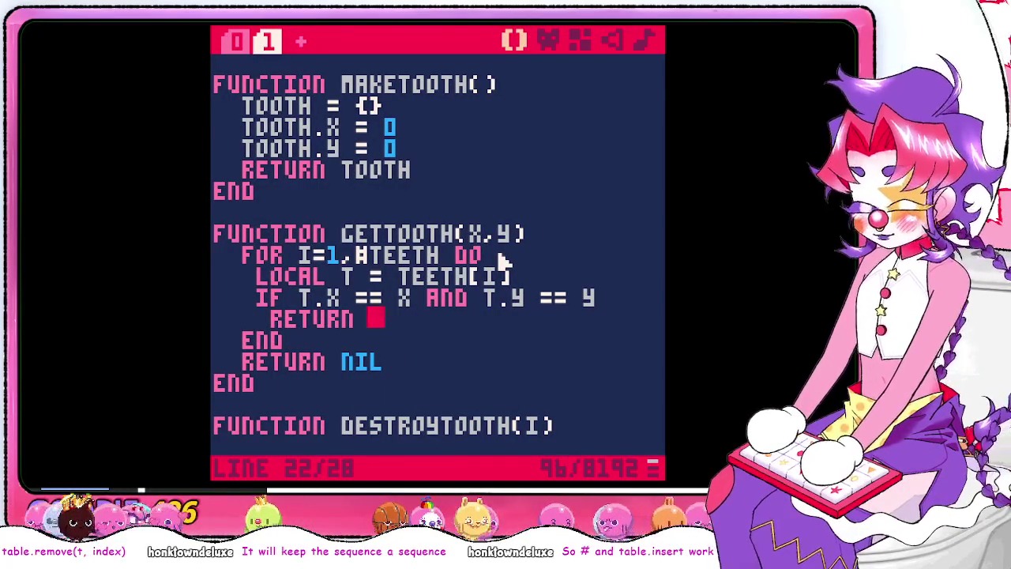
{"action": "type", "text": "i"}
{"action": "key", "text": "Down"}
{"action": "key", "text": "Down"}
{"action": "key", "text": "Down"}
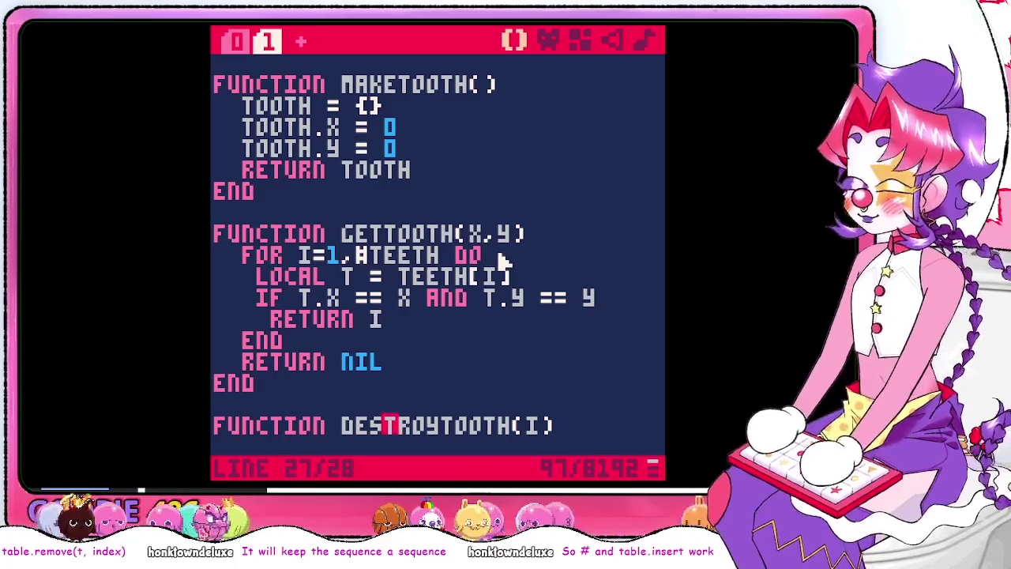
{"action": "key", "text": "Up"}
{"action": "key", "text": "Up"}
{"action": "key", "text": "Up"}
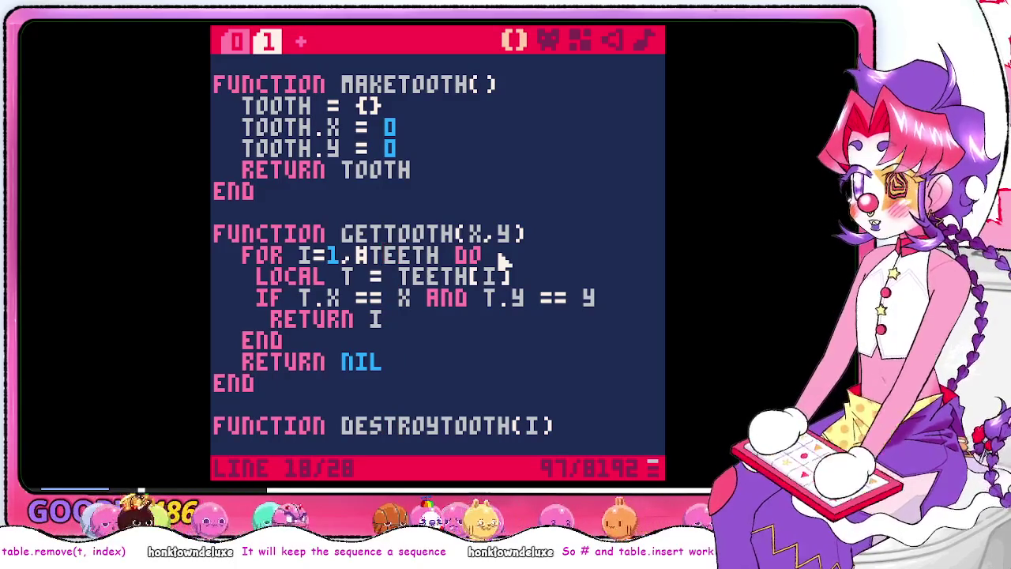
{"action": "key", "text": "Down"}
{"action": "key", "text": "Down"}
{"action": "key", "text": "Down"}
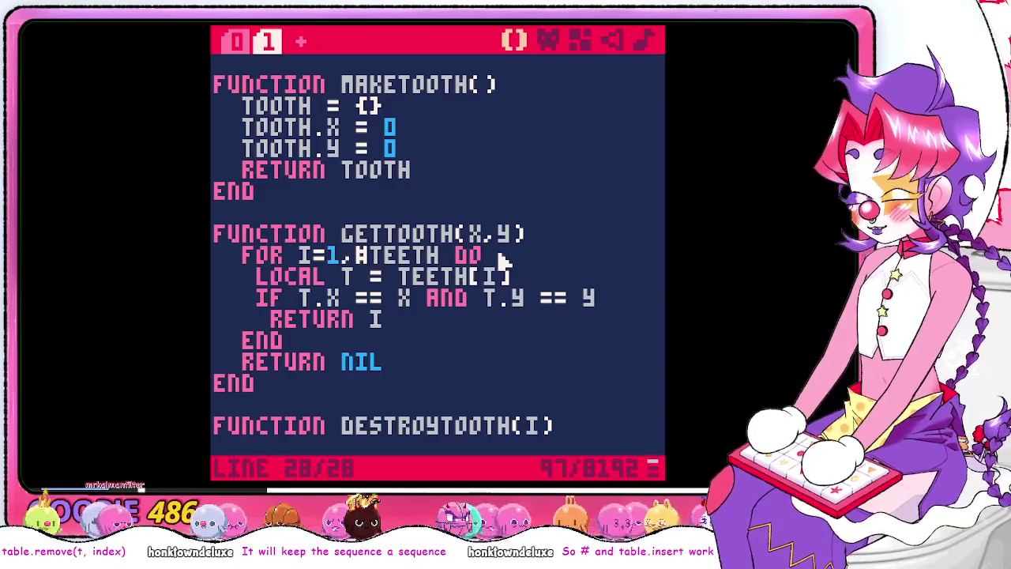
{"action": "key", "text": "alt+Tab"}
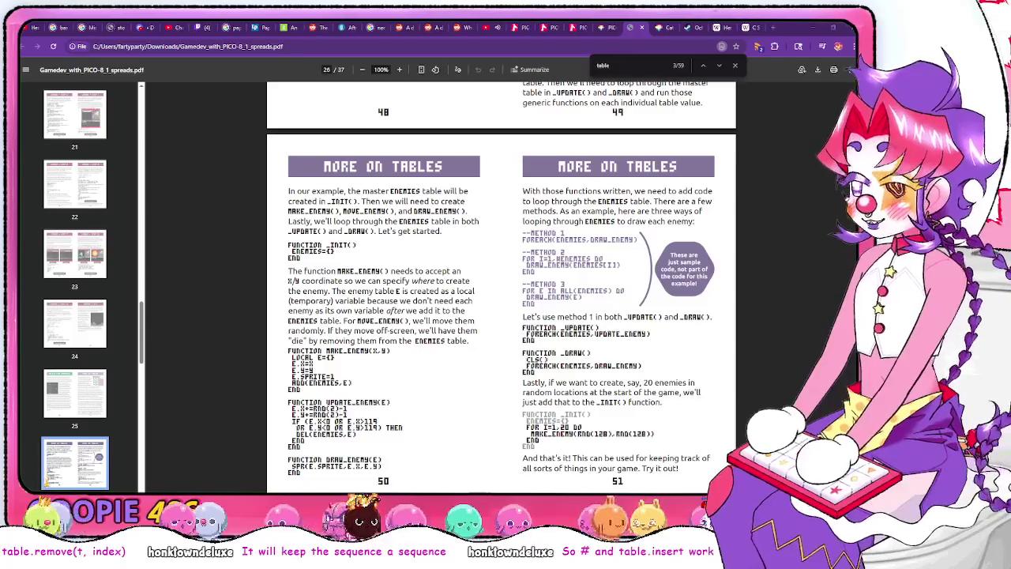
Complete DESTROYTOOTH with a 'DEL TABLE(I)' line and a closing END
{"action": "key", "text": "alt+Tab"}
{"action": "type", "text": "del"}
{"action": "key", "text": "BackSpace"}
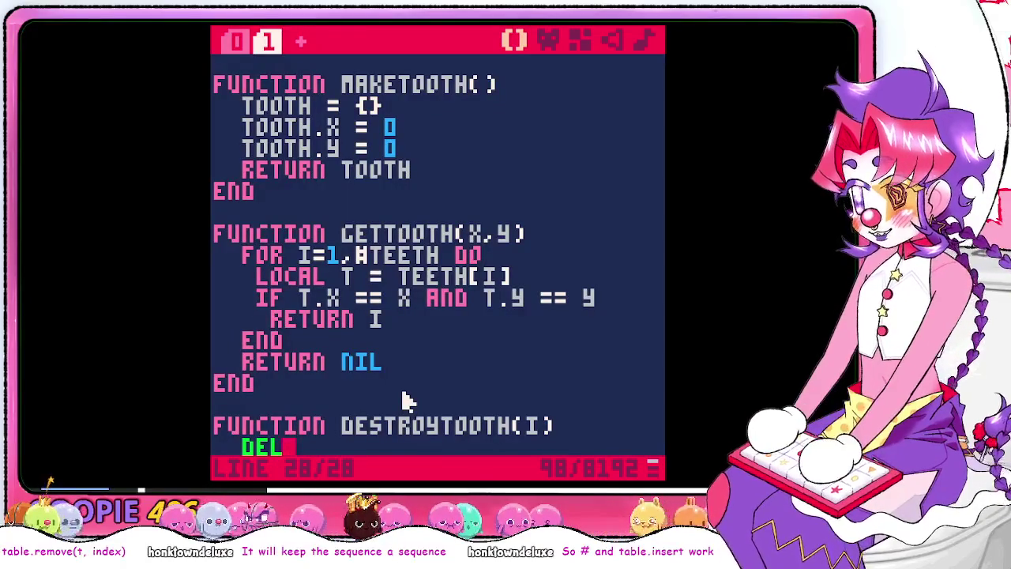
{"action": "type", "text": "table("}
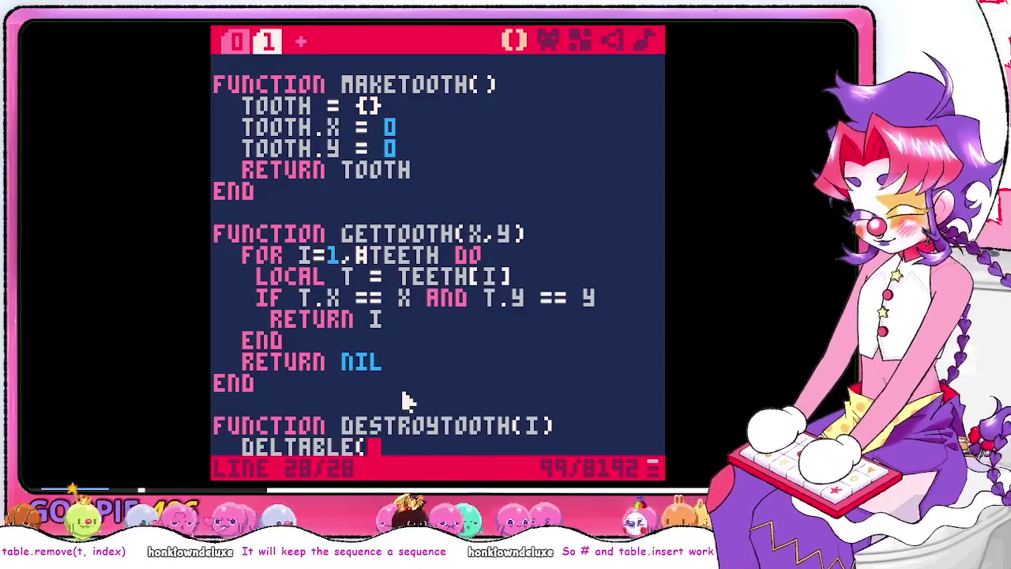
{"action": "key", "text": "BackSpace"}
{"action": "key", "text": "BackSpace"}
{"action": "key", "text": "BackSpace"}
{"action": "type", "text": "table(i)"}
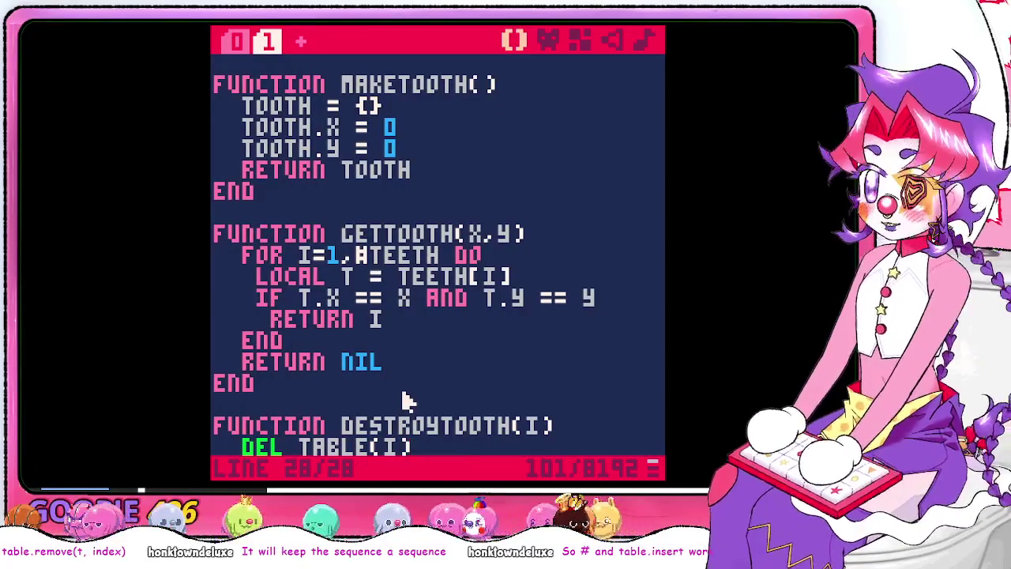
{"action": "scroll", "coordinate": [405, 398], "scroll_direction": "down", "scroll_amount": 3}
{"action": "scroll", "coordinate": [406, 395], "scroll_direction": "up", "scroll_amount": 1}
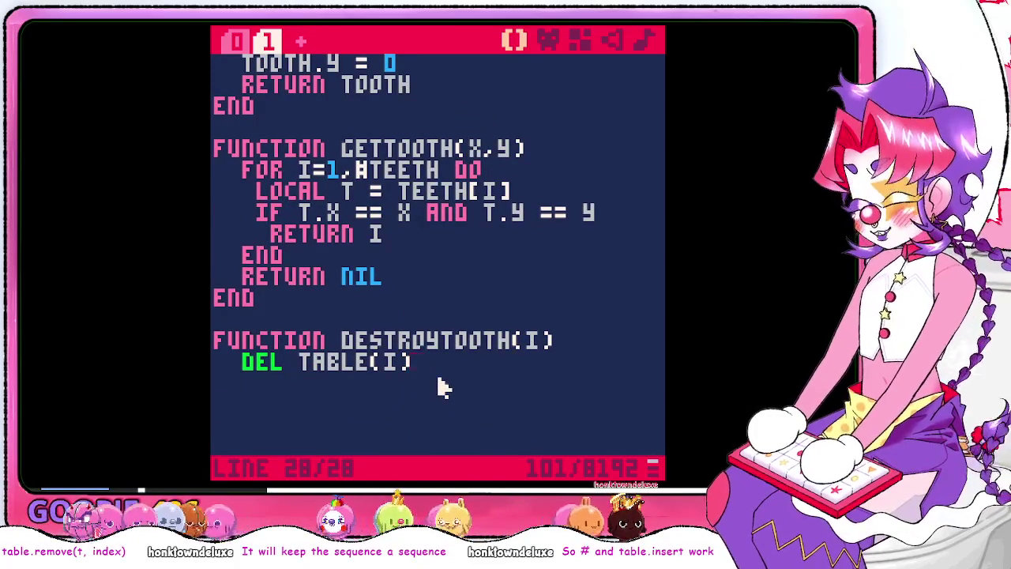
{"action": "scroll", "coordinate": [442, 387], "scroll_direction": "up", "scroll_amount": 4}
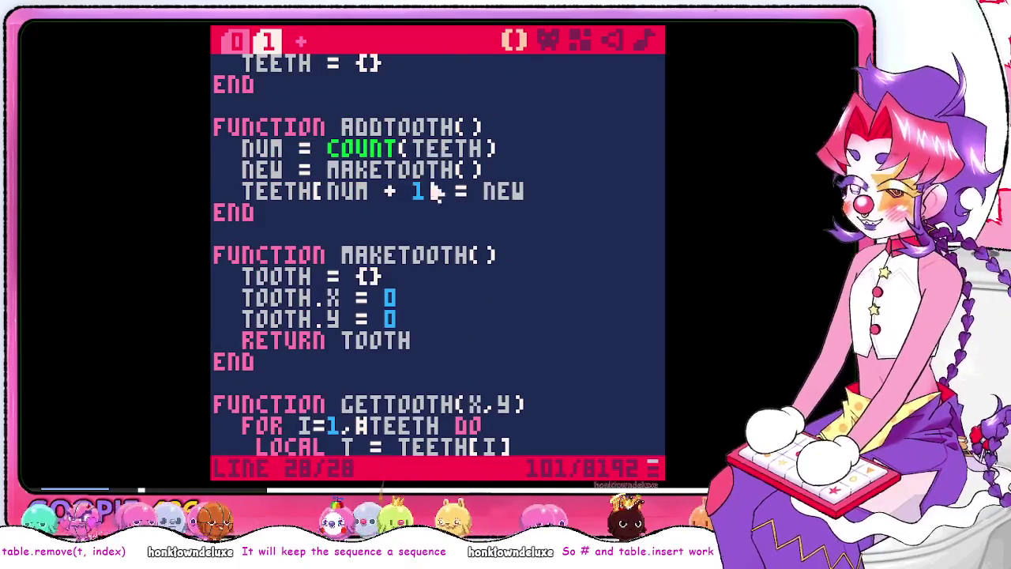
{"action": "scroll", "coordinate": [442, 191], "scroll_direction": "up", "scroll_amount": 1}
{"action": "scroll", "coordinate": [367, 124], "scroll_direction": "down", "scroll_amount": 3}
{"action": "scroll", "coordinate": [415, 201], "scroll_direction": "down", "scroll_amount": 3}
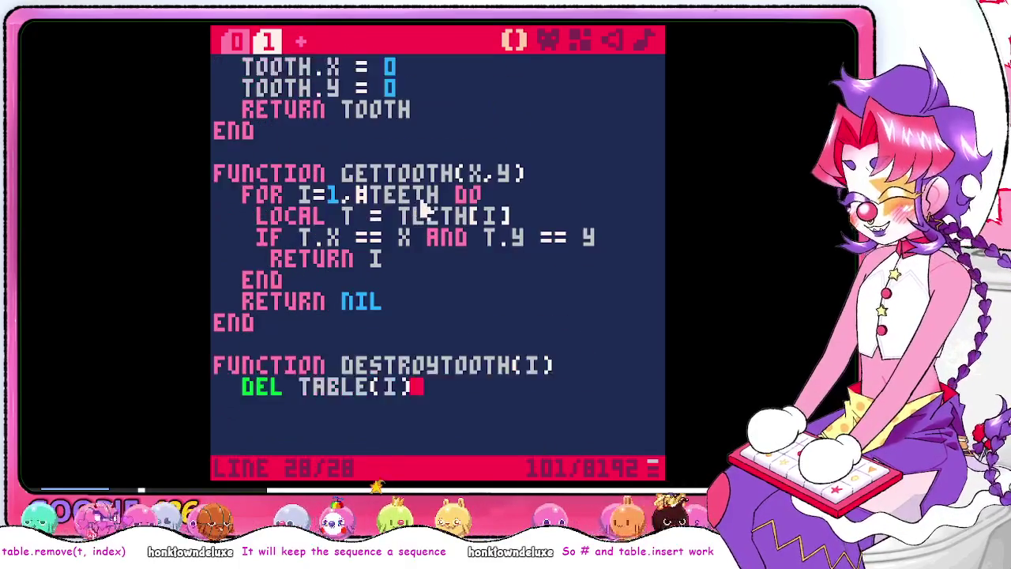
{"action": "scroll", "coordinate": [485, 284], "scroll_direction": "up", "scroll_amount": 2}
{"action": "scroll", "coordinate": [491, 310], "scroll_direction": "down", "scroll_amount": 1}
{"action": "key", "text": "Return"}
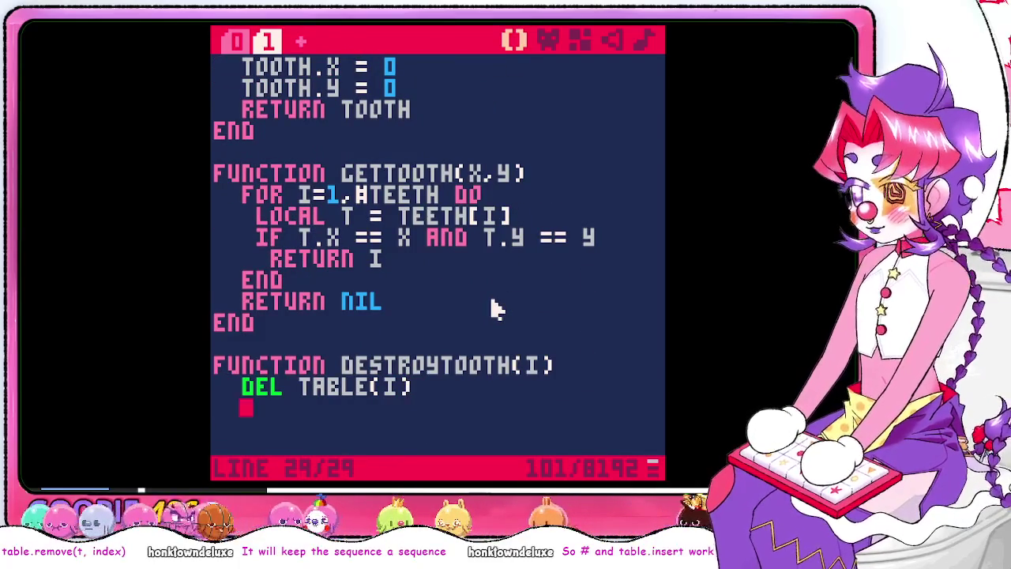
{"action": "key", "text": "BackSpace"}
{"action": "type", "text": "end"}
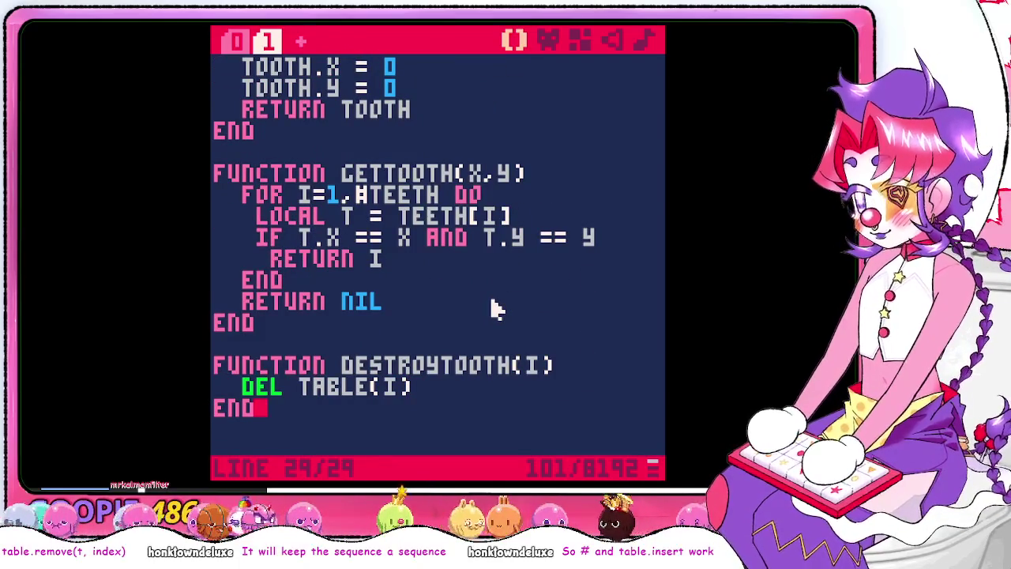
Start a new 'function' declaration on blank lines below _INIT's END
{"action": "scroll", "coordinate": [492, 310], "scroll_direction": "up", "scroll_amount": 4}
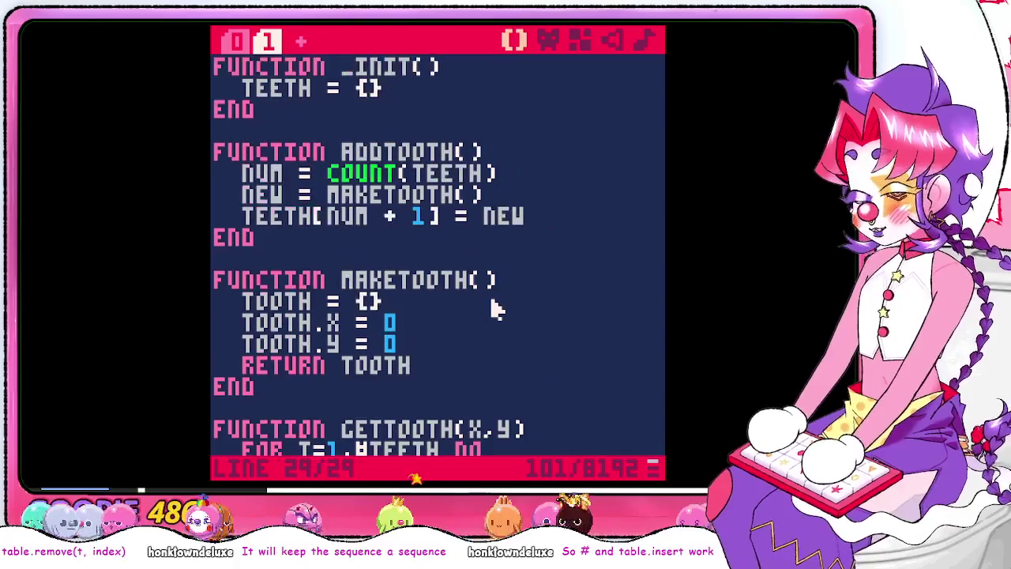
{"action": "left_click", "coordinate": [459, 112]}
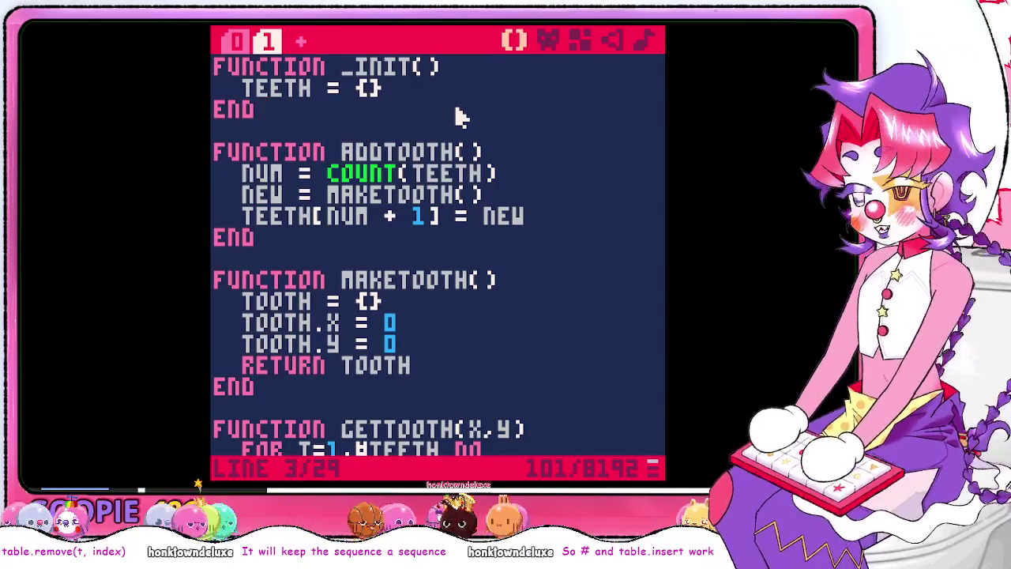
{"action": "scroll", "coordinate": [436, 205], "scroll_direction": "down", "scroll_amount": 2}
{"action": "scroll", "coordinate": [431, 212], "scroll_direction": "up", "scroll_amount": 1}
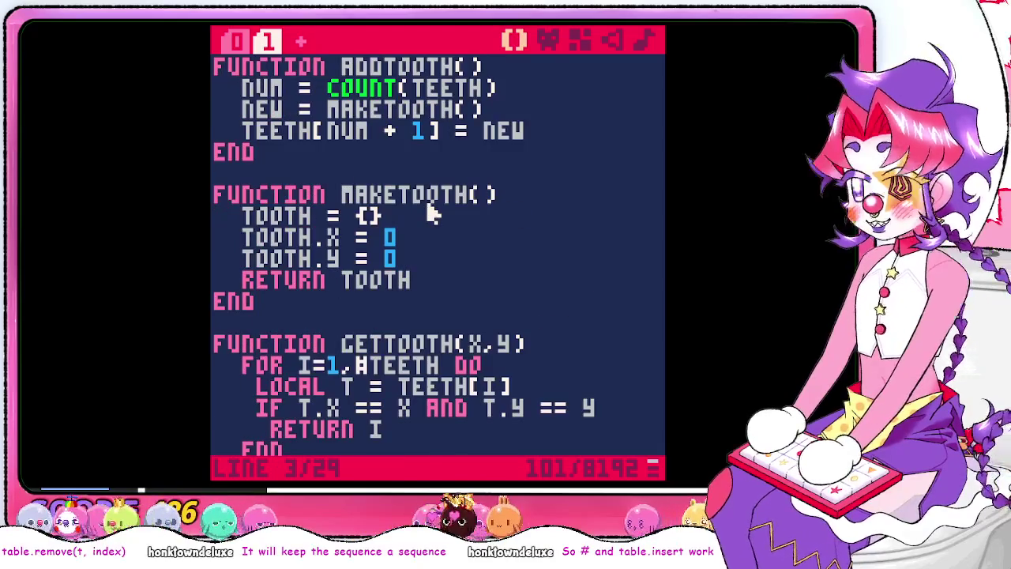
{"action": "scroll", "coordinate": [430, 211], "scroll_direction": "up", "scroll_amount": 1}
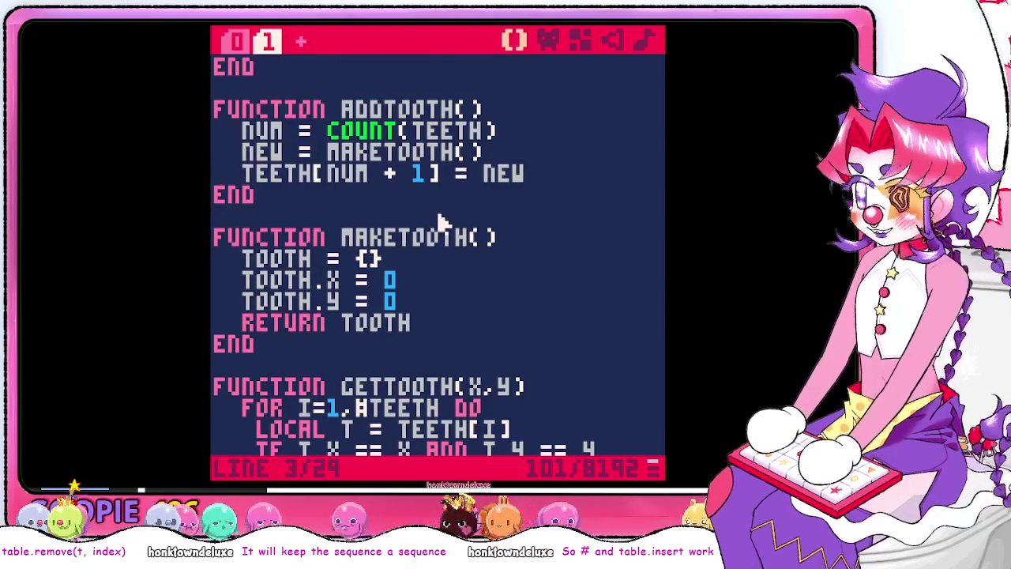
{"action": "scroll", "coordinate": [443, 222], "scroll_direction": "up", "scroll_amount": 1}
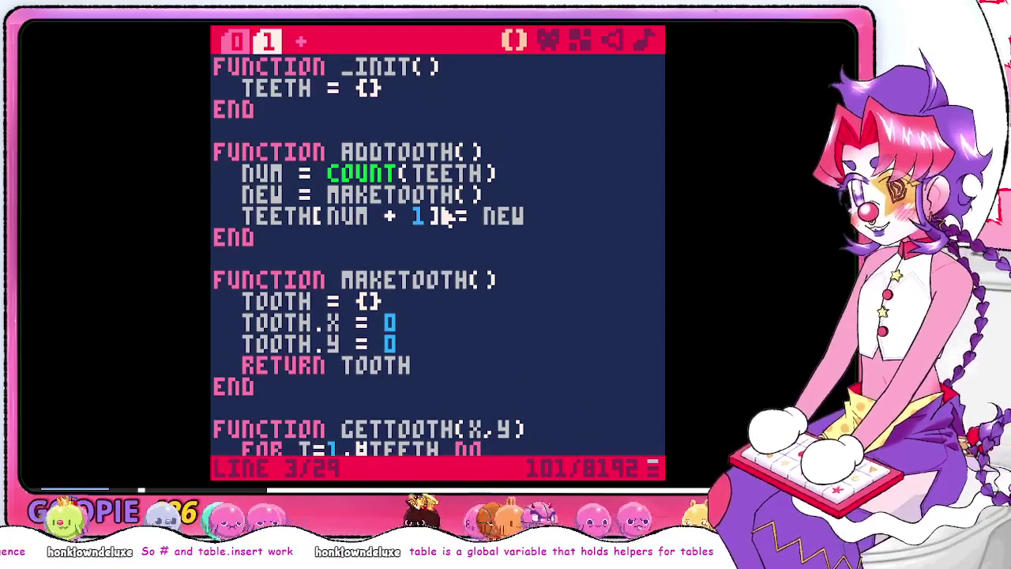
{"action": "key", "text": "Return"}
{"action": "key", "text": "Return"}
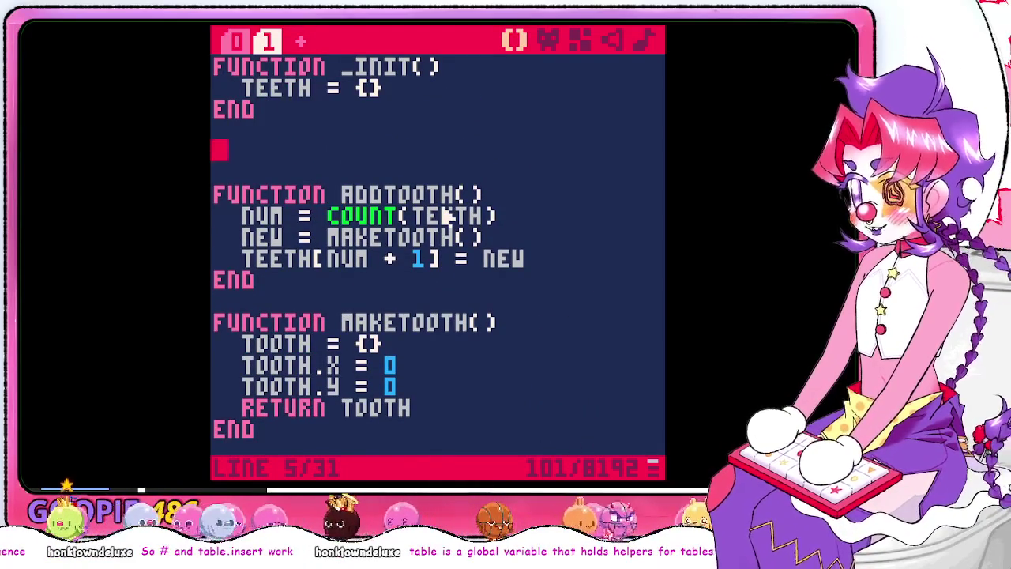
{"action": "type", "text": "function"}
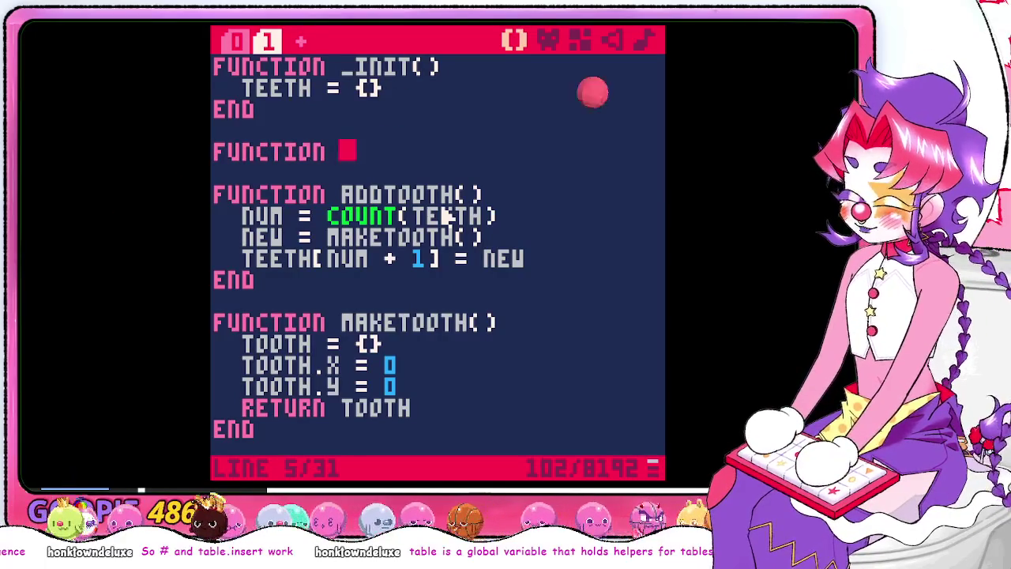
{"action": "key", "text": "Escape"}
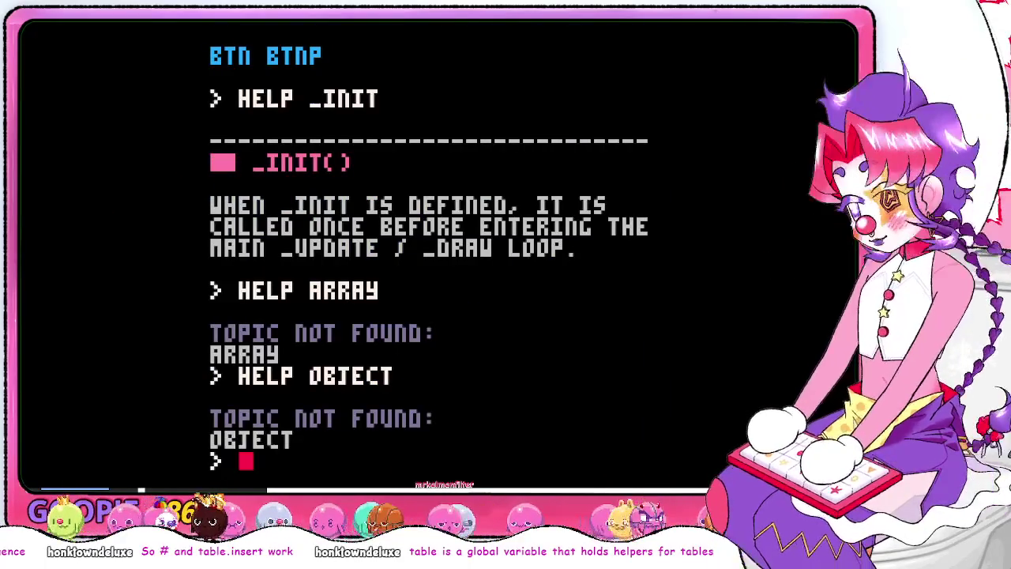
{"action": "type", "text": "HELP"}
{"action": "key", "text": "Return"}
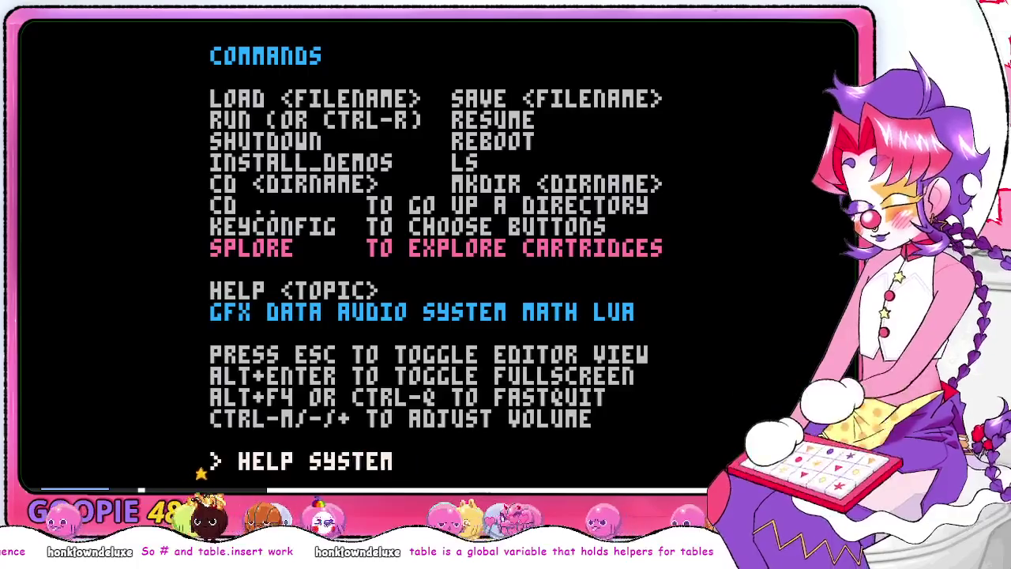
{"action": "key", "text": "Return"}
{"action": "type", "text": "HELP DRAW"}
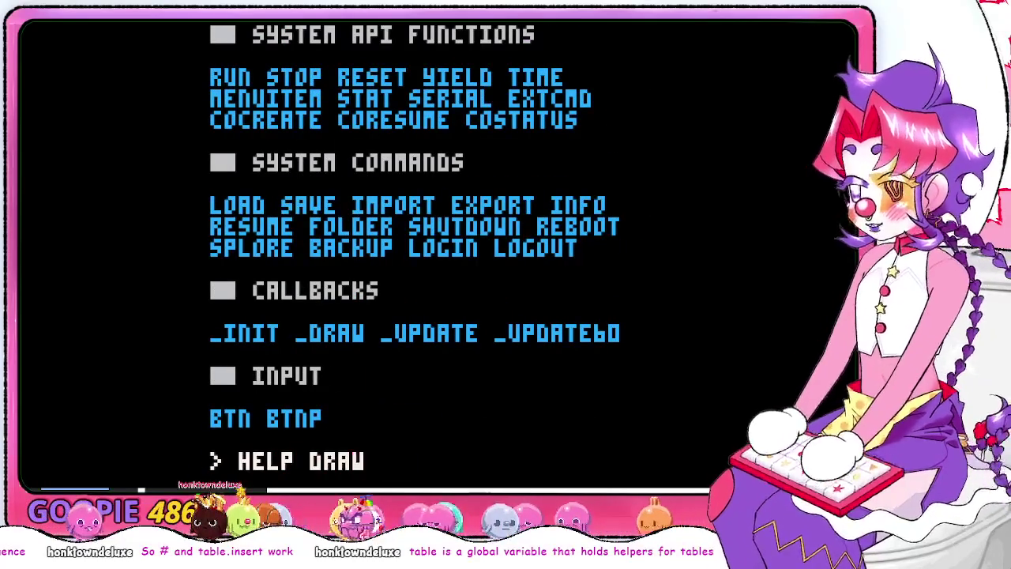
{"action": "key", "text": "Return"}
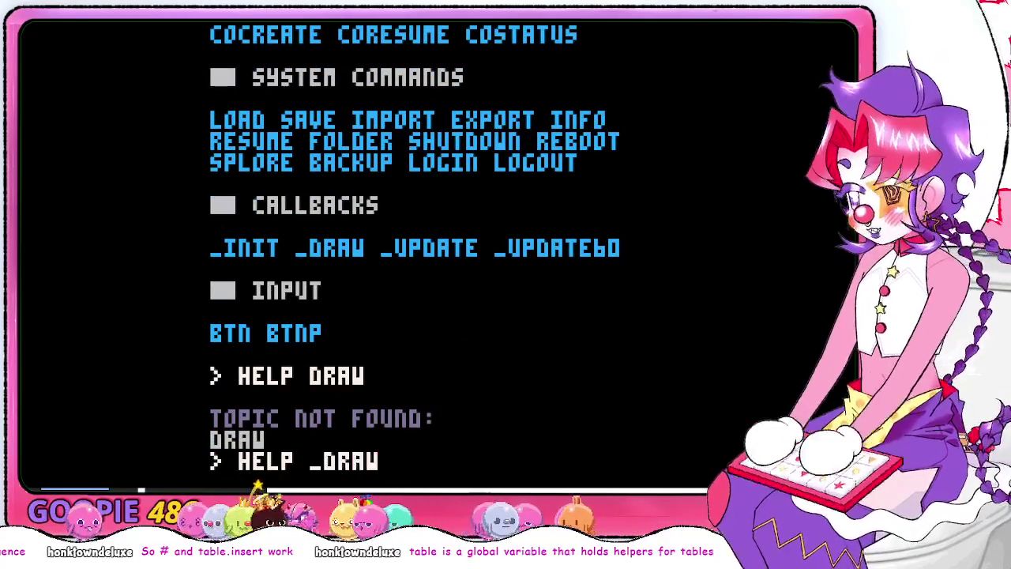
{"action": "key", "text": "Return"}
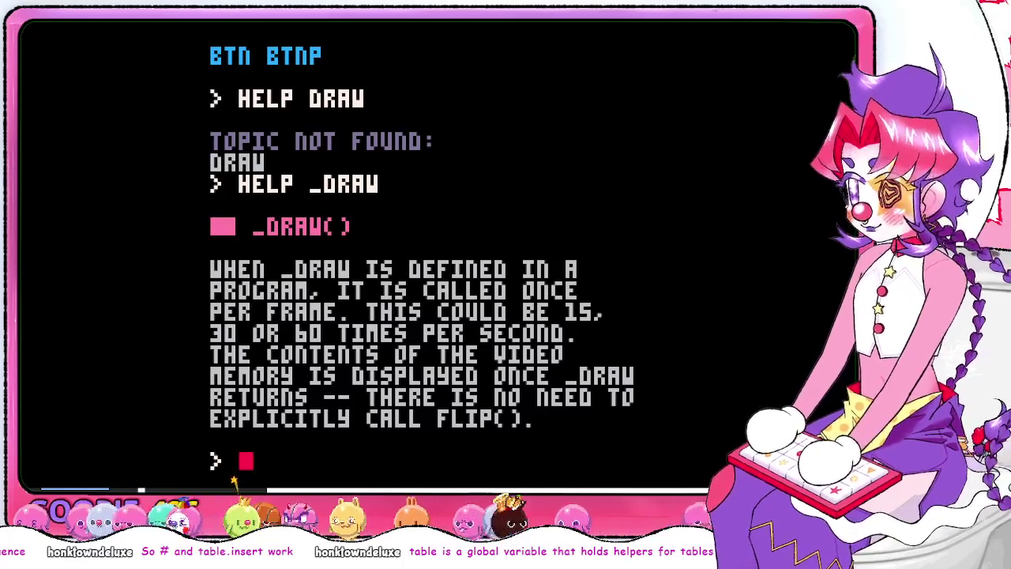
Name the new function _draw() and add a 'LOCAL TS = teeth' line inside it
{"action": "key", "text": "Escape"}
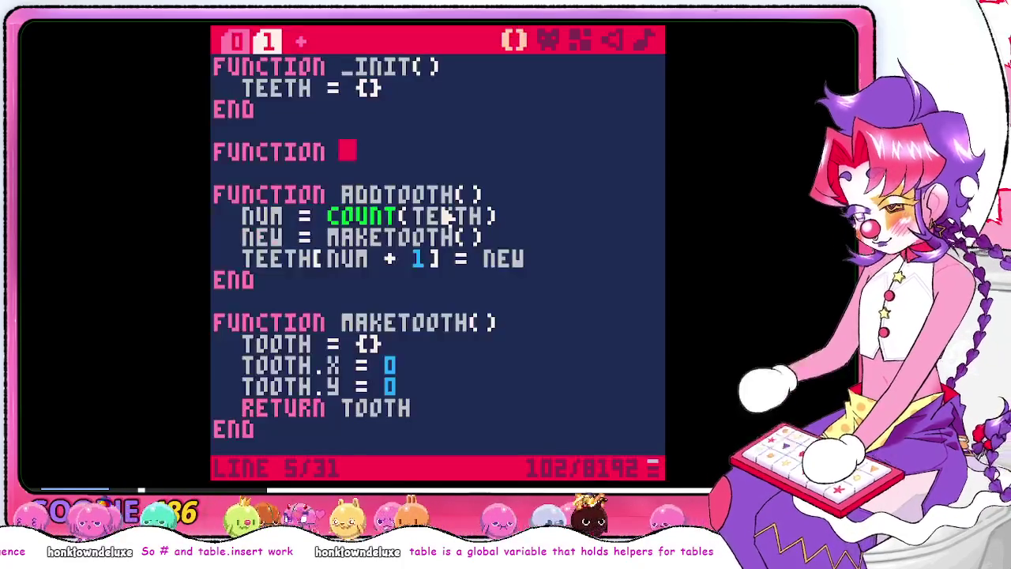
{"action": "type", "text": "_draw()"}
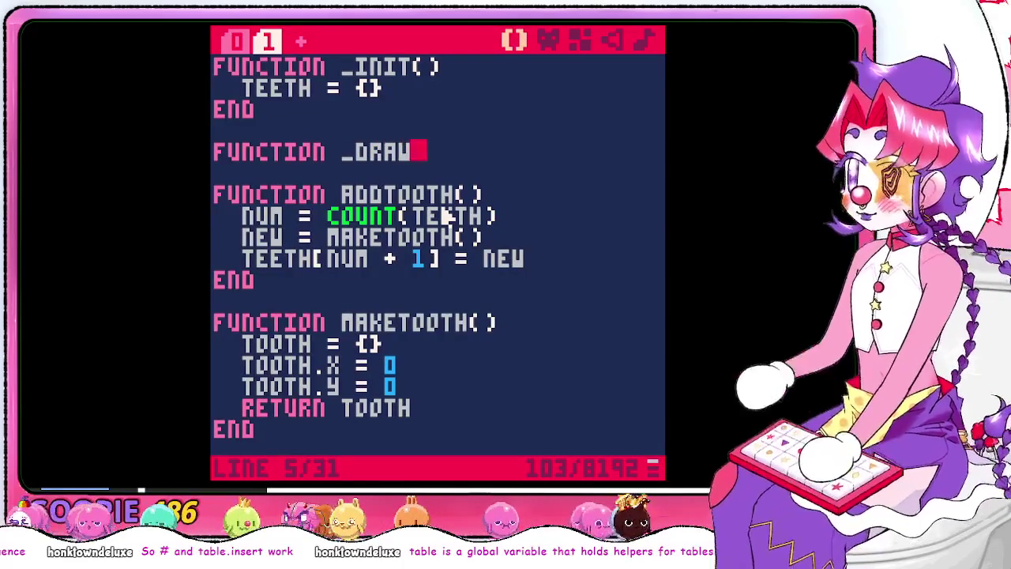
{"action": "key", "text": "Return"}
{"action": "type", "text": "loc"}
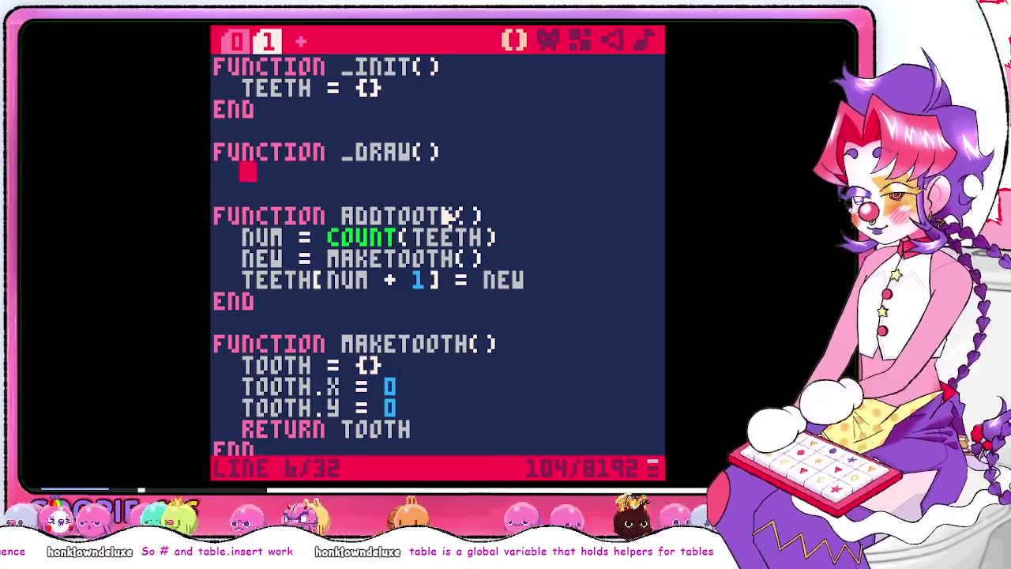
{"action": "key", "text": "BackSpace"}
{"action": "key", "text": "BackSpace"}
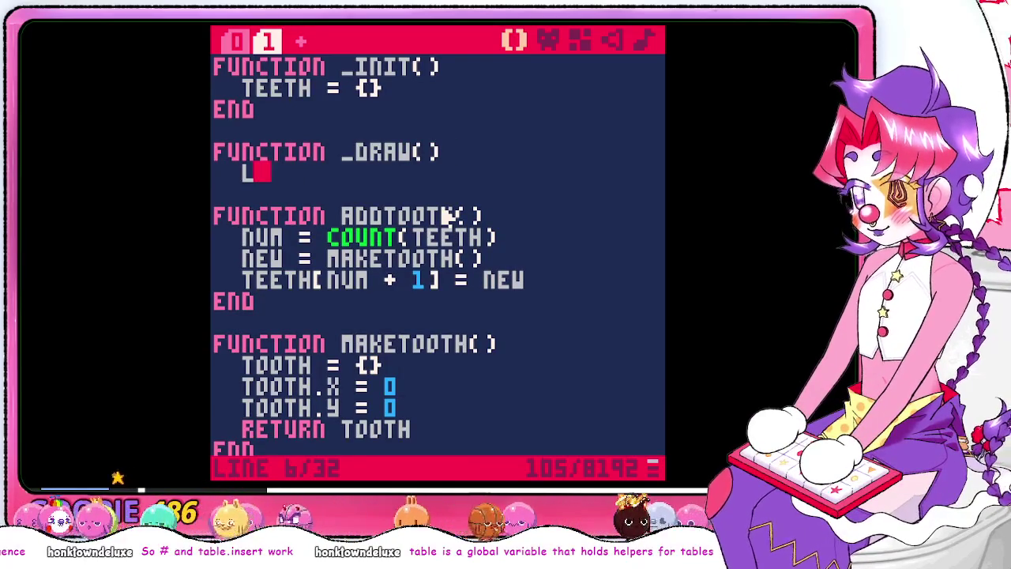
{"action": "key", "text": "Down"}
{"action": "key", "text": "Down"}
{"action": "key", "text": "Down"}
{"action": "key", "text": "Down"}
{"action": "key", "text": "Down"}
{"action": "key", "text": "Down"}
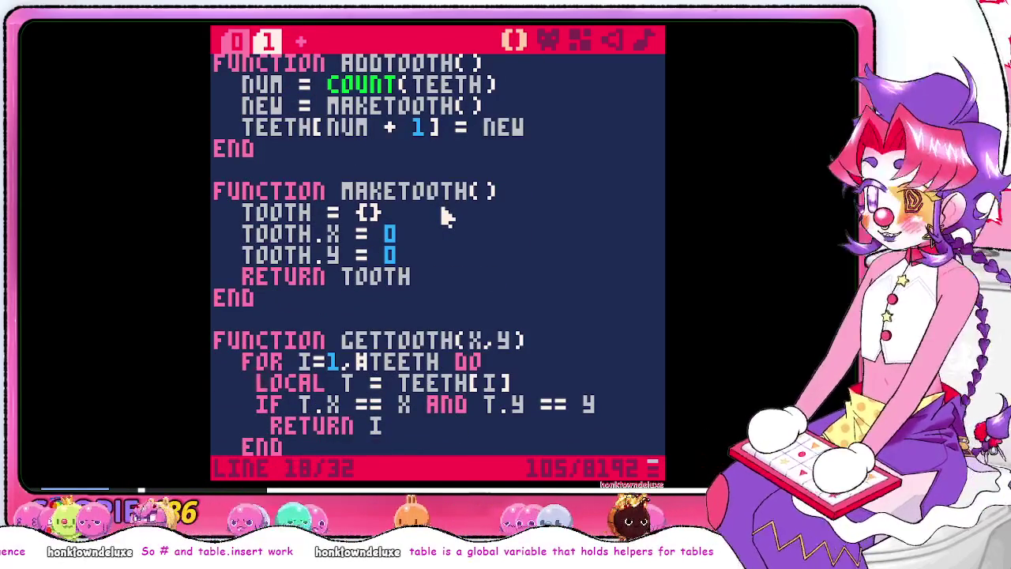
{"action": "scroll", "coordinate": [446, 217], "scroll_direction": "up", "scroll_amount": 3}
{"action": "left_click", "coordinate": [448, 215]}
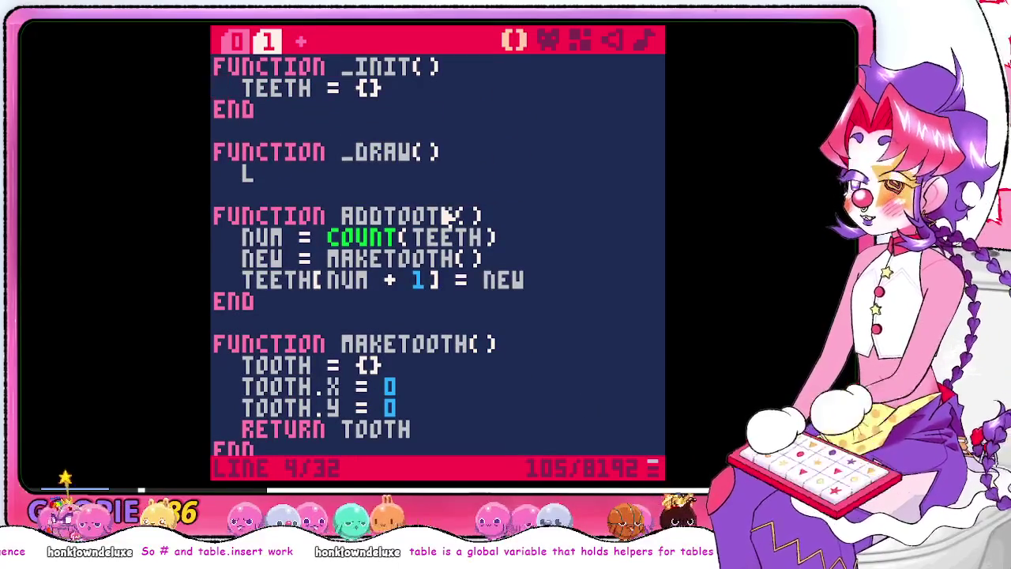
{"action": "key", "text": "Up"}
{"action": "type", "text": "OCAL"}
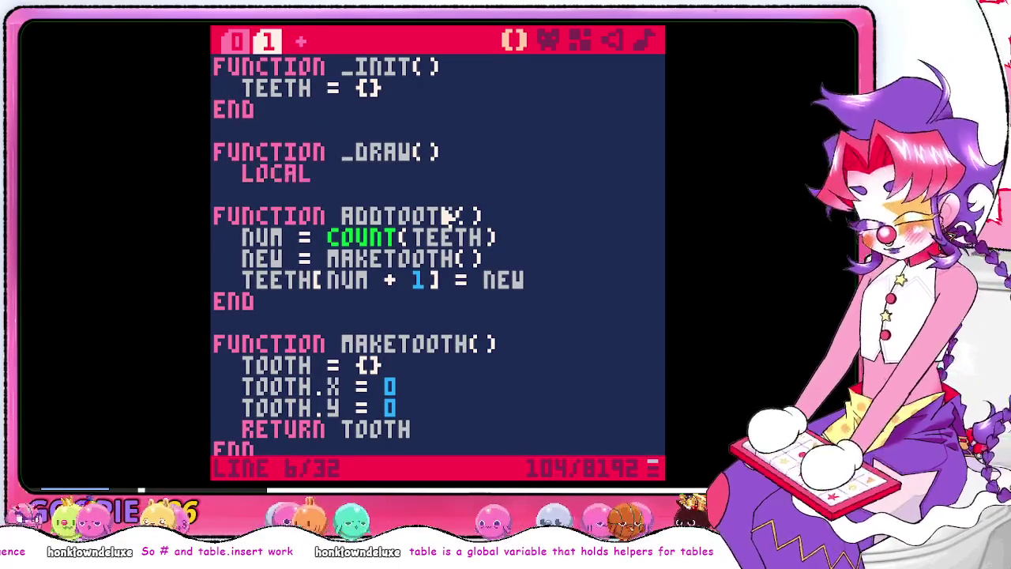
{"action": "type", "text": " TS = "}
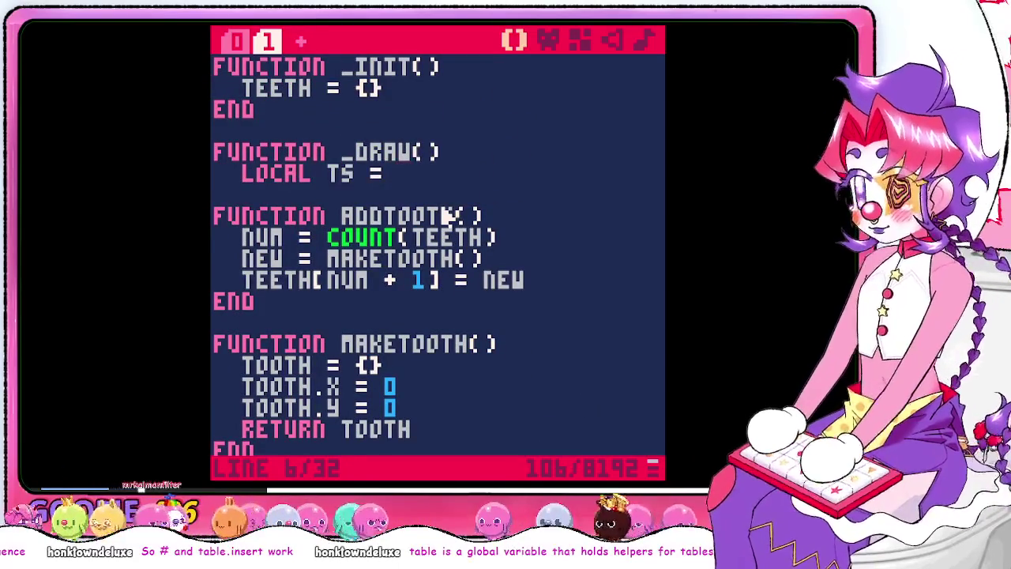
{"action": "type", "text": "tee"}
{"action": "key", "text": "BackSpace"}
{"action": "key", "text": "BackSpace"}
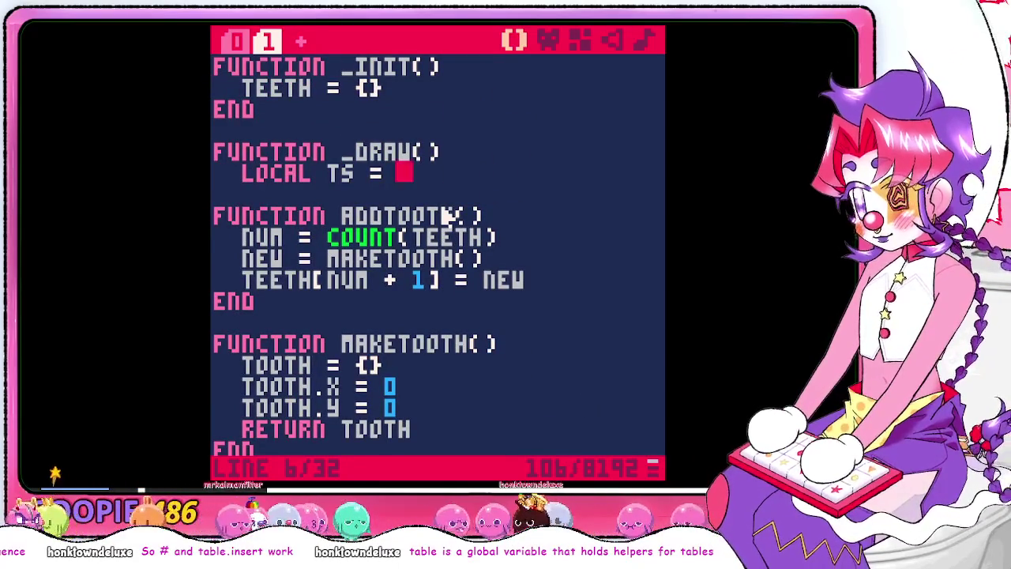
{"action": "type", "text": "teeth"}
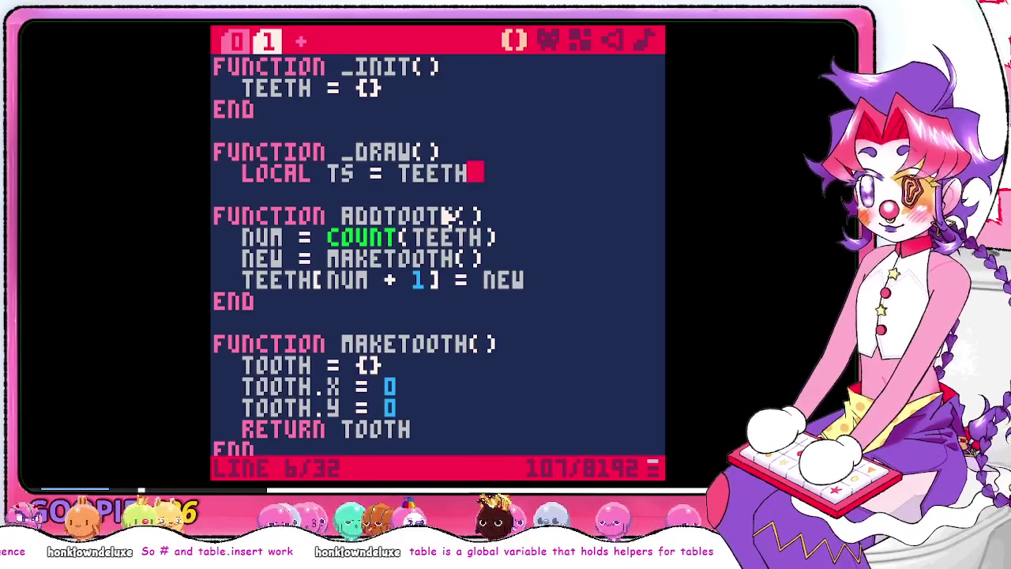
{"action": "key", "text": "Return"}
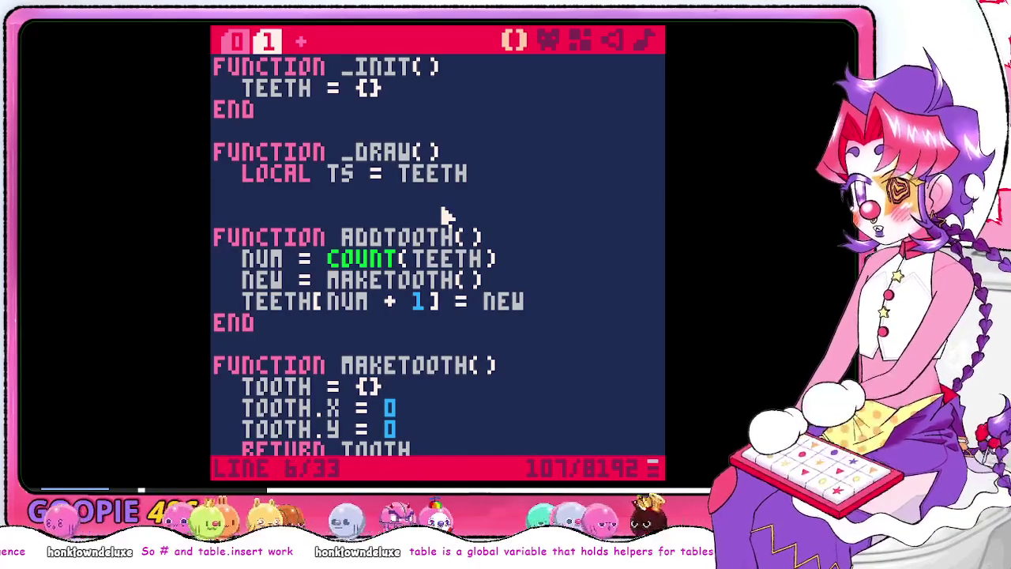
Delete the LOCAL TS line and copy GETTOOTH's FOR and LOCAL loop lines
{"action": "key", "text": "BackSpace"}
{"action": "key", "text": "BackSpace"}
{"action": "key", "text": "BackSpace"}
{"action": "key", "text": "BackSpace"}
{"action": "key", "text": "BackSpace"}
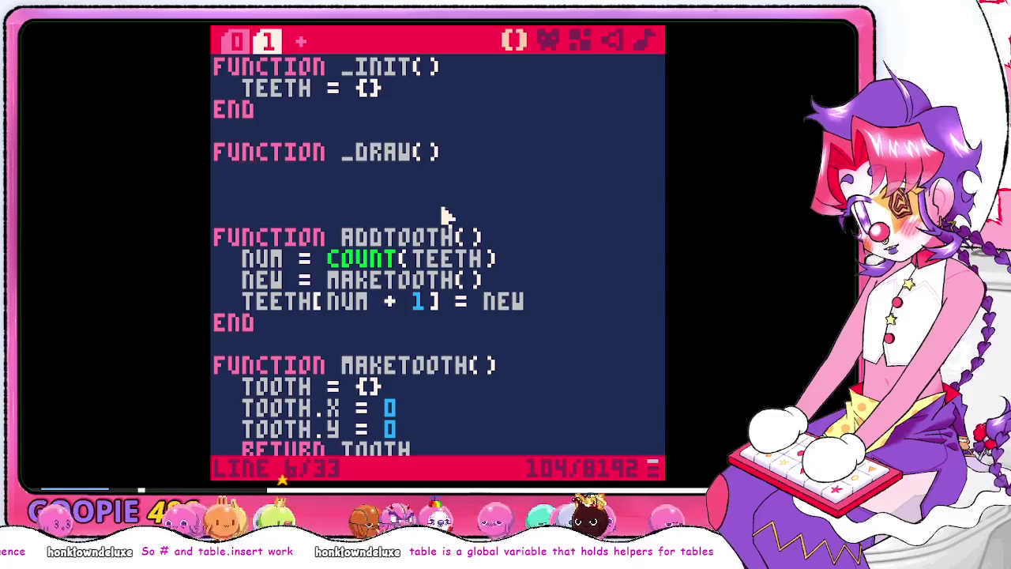
{"action": "key", "text": "Down"}
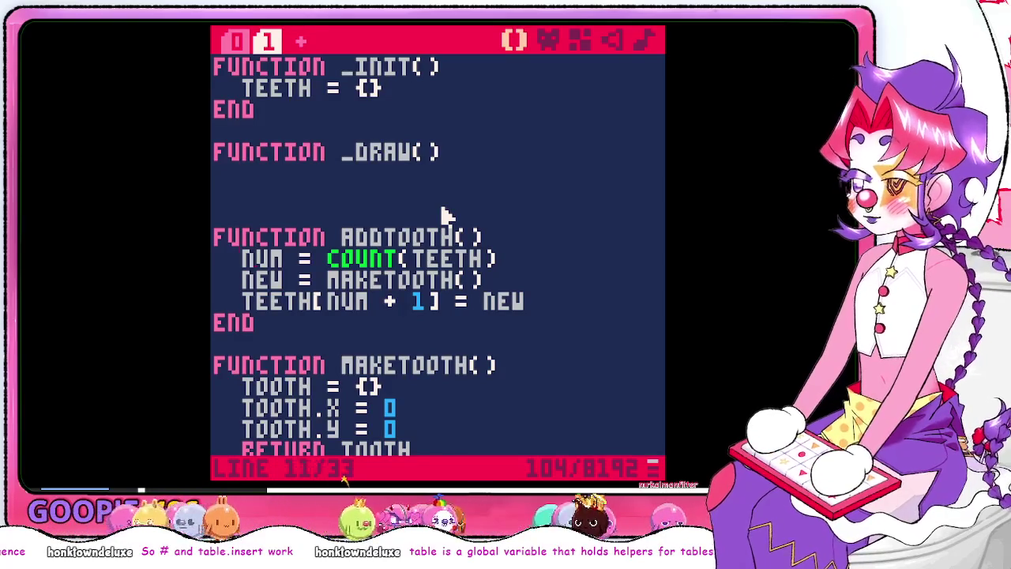
{"action": "key", "text": "Down"}
{"action": "key", "text": "Down"}
{"action": "key", "text": "Down"}
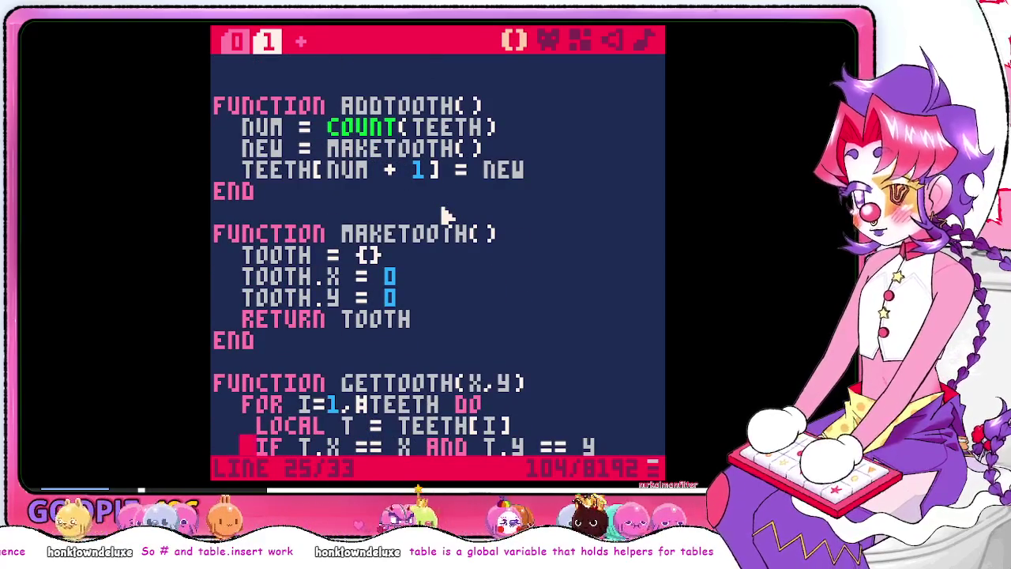
{"action": "key", "text": "Up"}
{"action": "key", "text": "Up"}
{"action": "key", "text": "Down"}
{"action": "key", "text": "Down"}
{"action": "key", "text": "Down"}
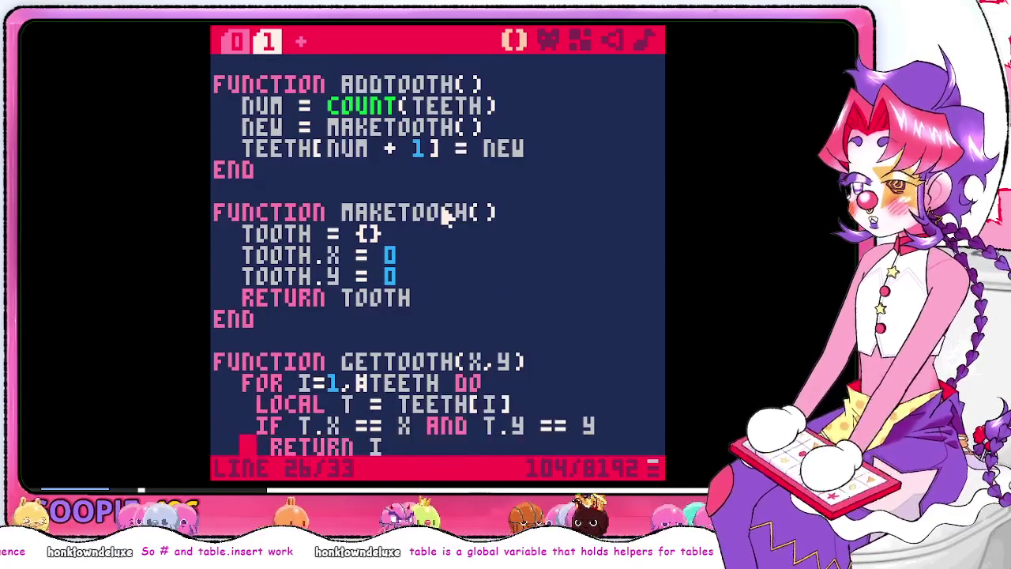
{"action": "key", "text": "Up"}
{"action": "key", "text": "Up"}
{"action": "key", "text": "Up"}
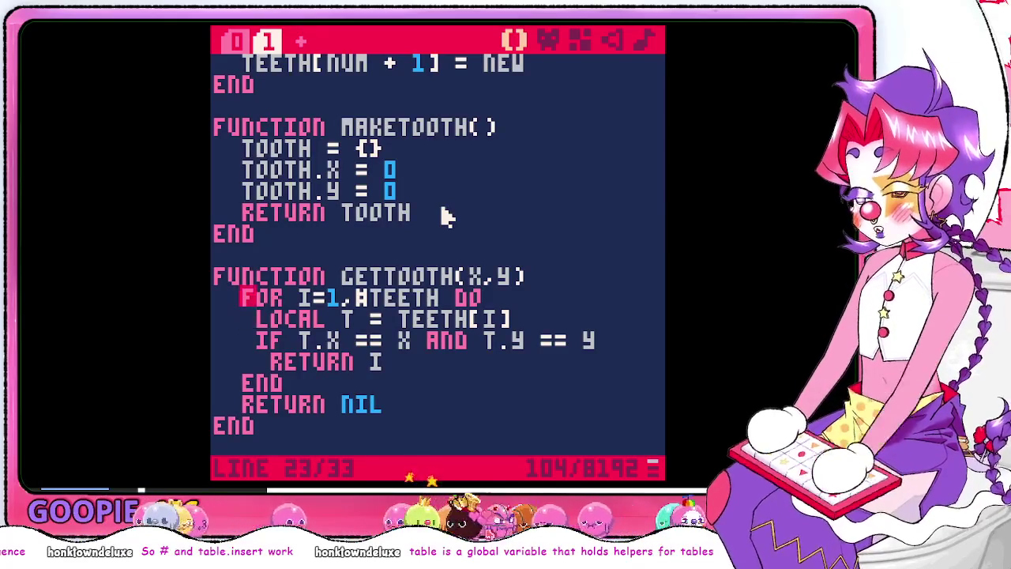
{"action": "key", "text": "shift+Down"}
{"action": "key", "text": "shift+Down"}
{"action": "key", "text": "ctrl+c"}
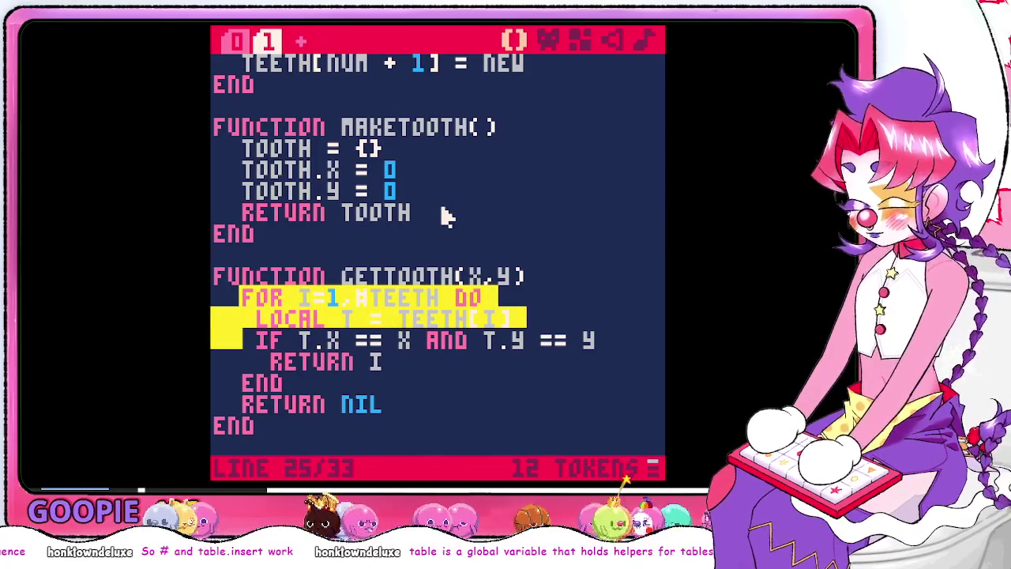
{"action": "key", "text": "Up"}
{"action": "key", "text": "Up"}
{"action": "key", "text": "Up"}
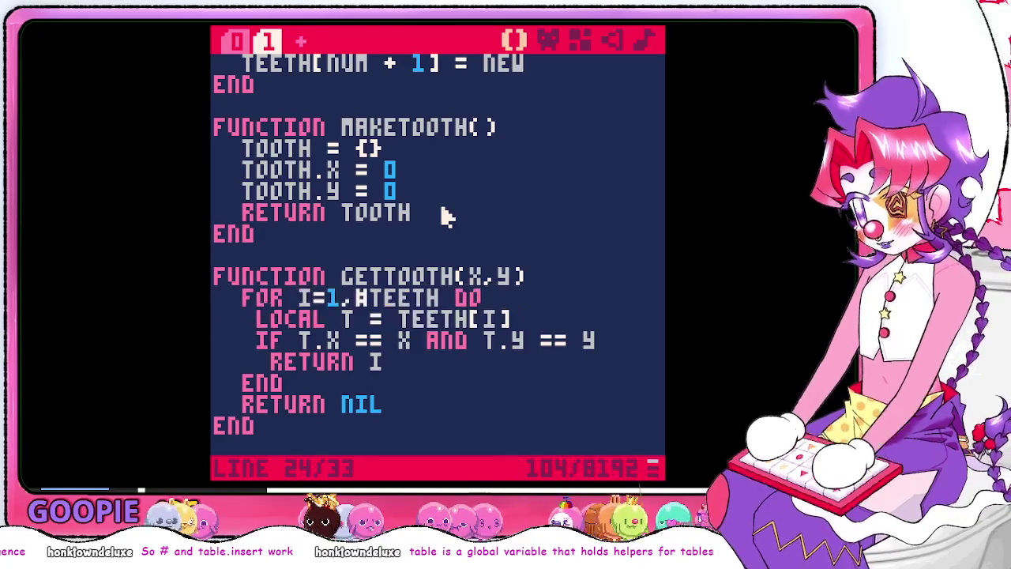
{"action": "key", "text": "Up"}
{"action": "key", "text": "Up"}
{"action": "key", "text": "Up"}
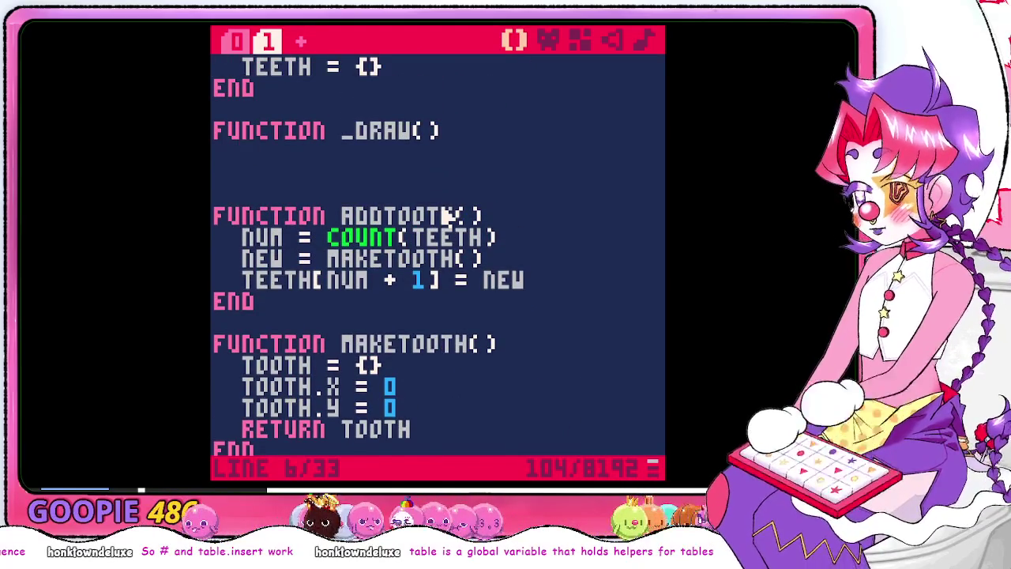
Paste the FOR loop and local t = teeth[i] lines into _draw, then add the comment '--draw tooth on screen plz--'
{"action": "key", "text": "ctrl+v"}
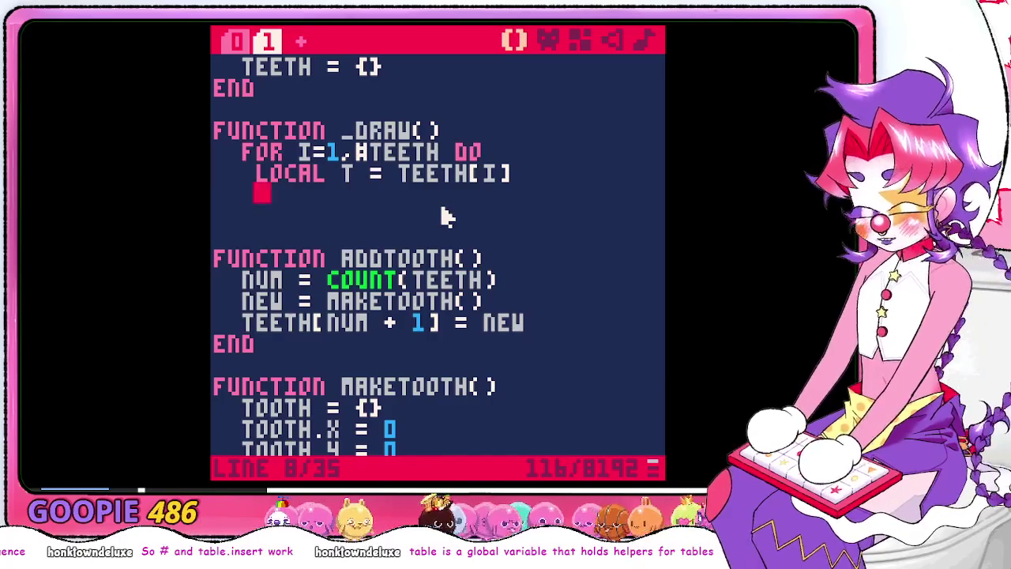
{"action": "type", "text": "--draw tee"}
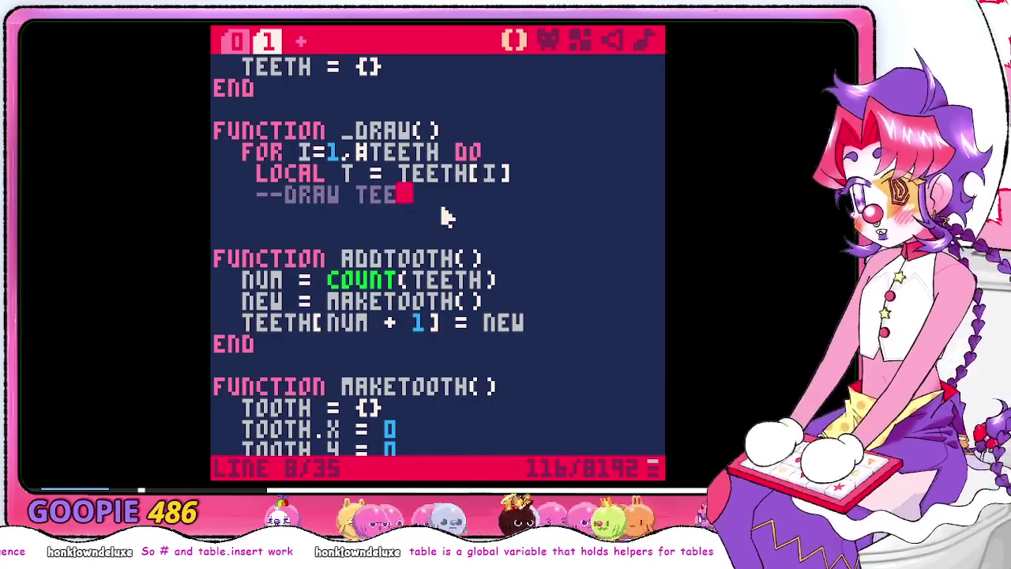
{"action": "key", "text": "BackSpace"}
{"action": "key", "text": "BackSpace"}
{"action": "type", "text": "ooth on screen pl20"}
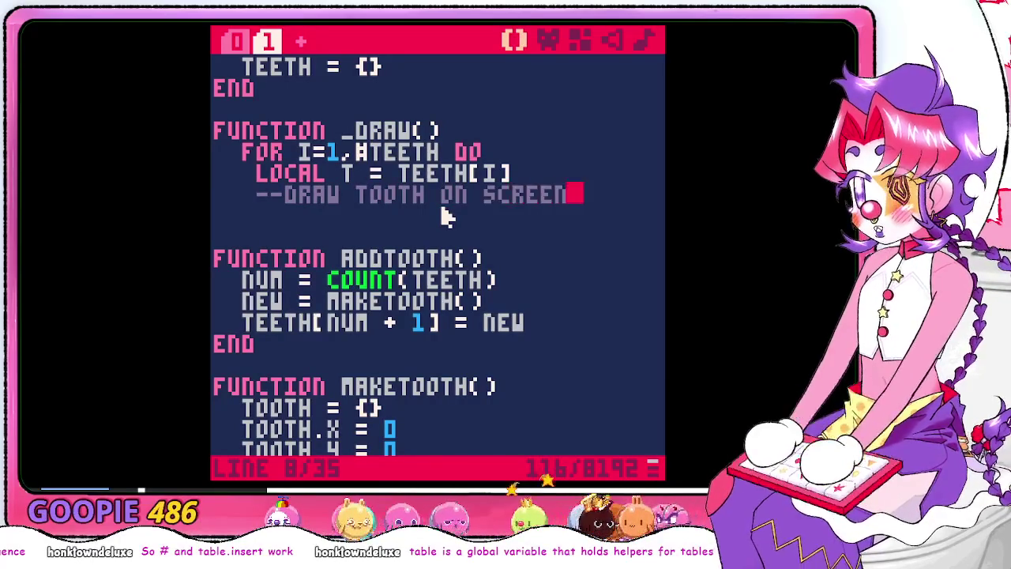
{"action": "key", "text": "BackSpace"}
{"action": "type", "text": "--"}
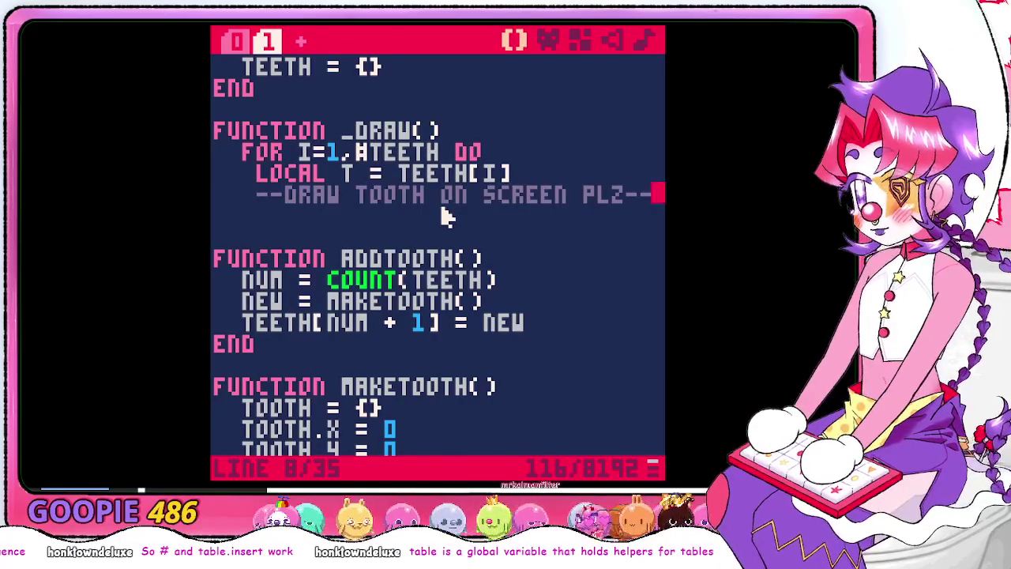
Close the loop and the _draw function with two END lines, removing the extra blank line
{"action": "key", "text": "Return"}
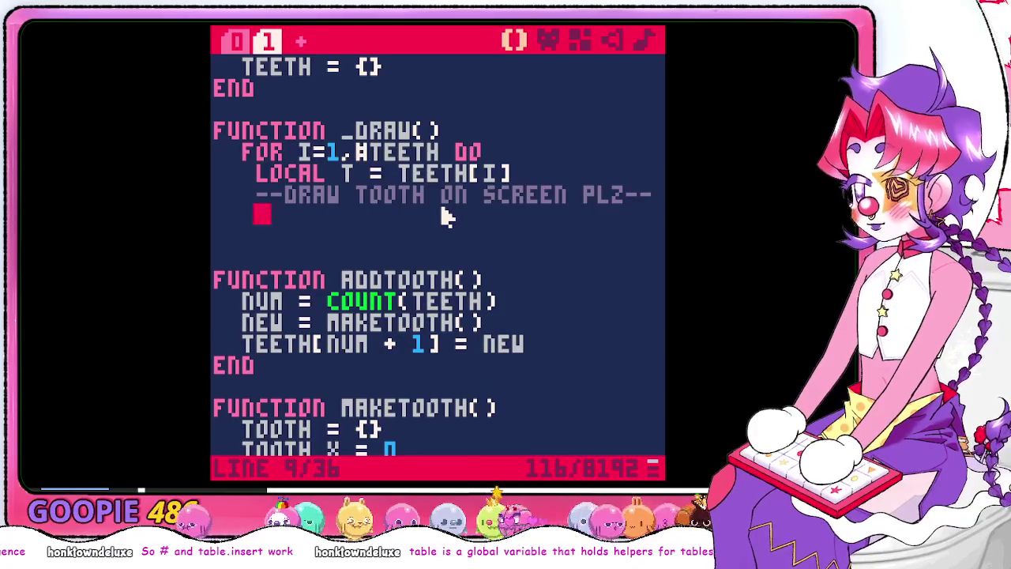
{"action": "type", "text": "end"}
{"action": "key", "text": "Return"}
{"action": "key", "text": "BackSpace"}
{"action": "key", "text": "BackSpace"}
{"action": "type", "text": "end"}
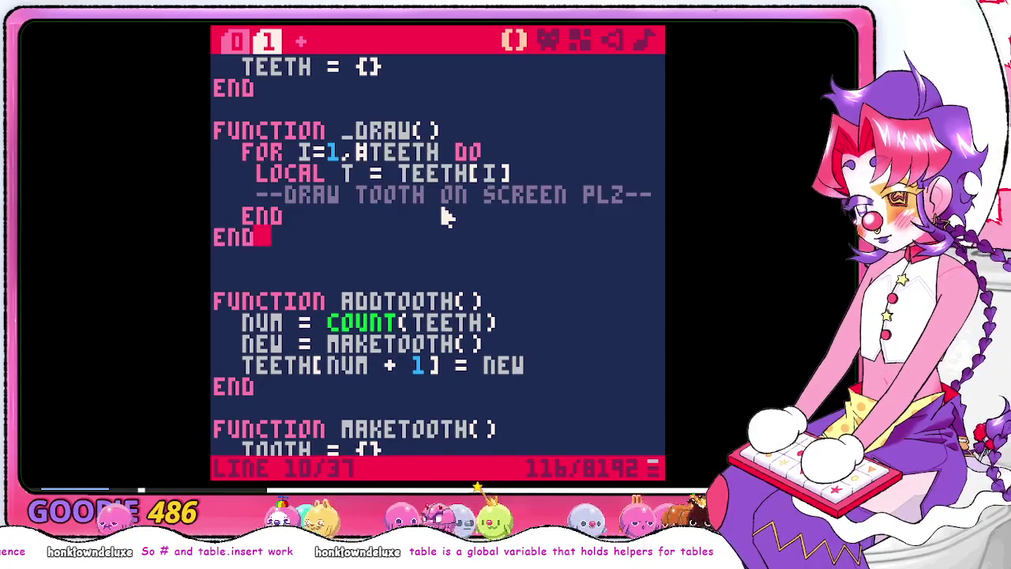
{"action": "key", "text": "Down"}
{"action": "key", "text": "Delete"}
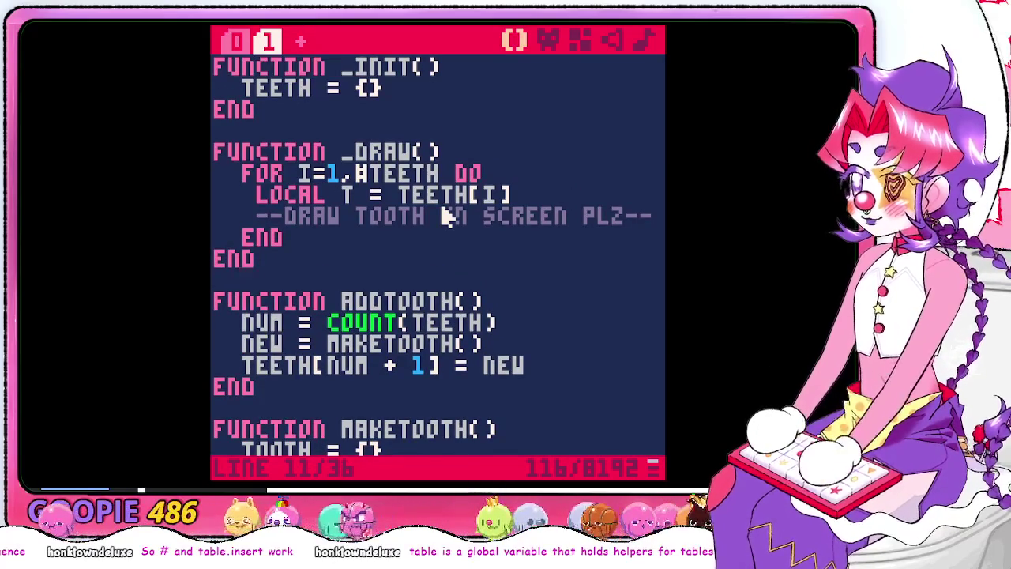
{"action": "key", "text": "Up"}
{"action": "key", "text": "Up"}
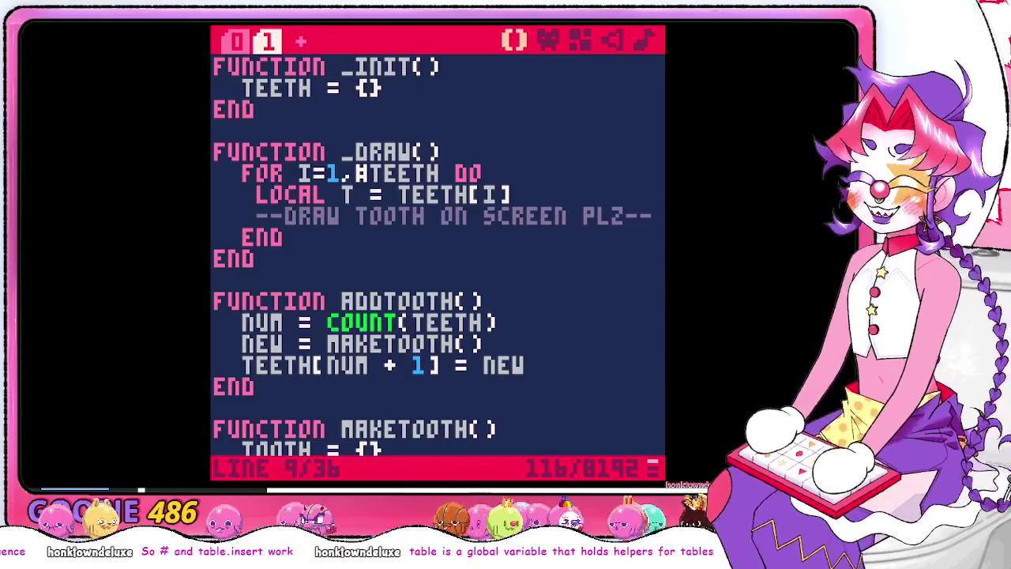
In the console, run HELP DRAW, HELP and HELP GFX, ending on the rect/rectfill help entry
{"action": "key", "text": "Escape"}
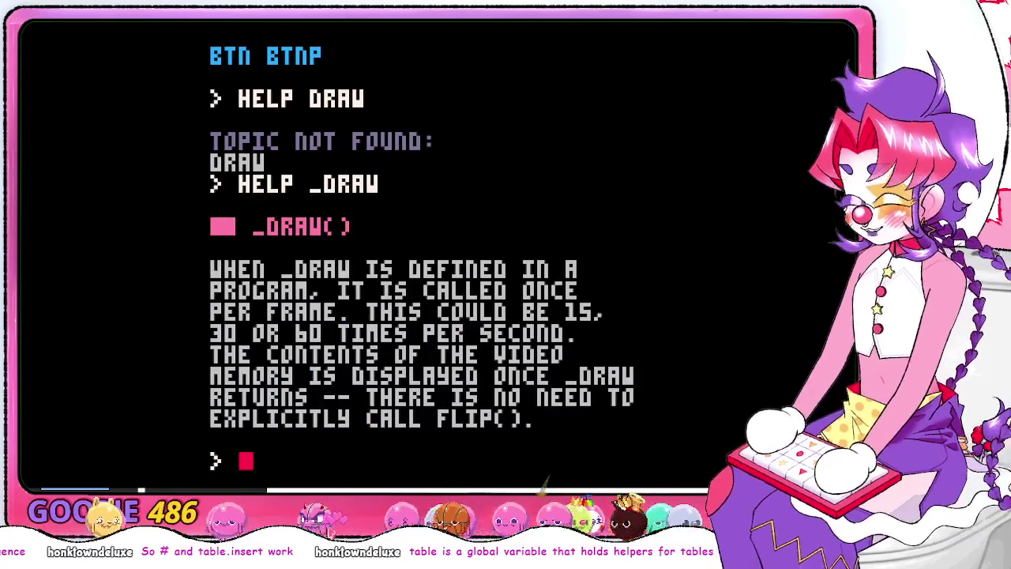
{"action": "type", "text": "HELP Draw"}
{"action": "key", "text": "Return"}
{"action": "type", "text": "HE"}
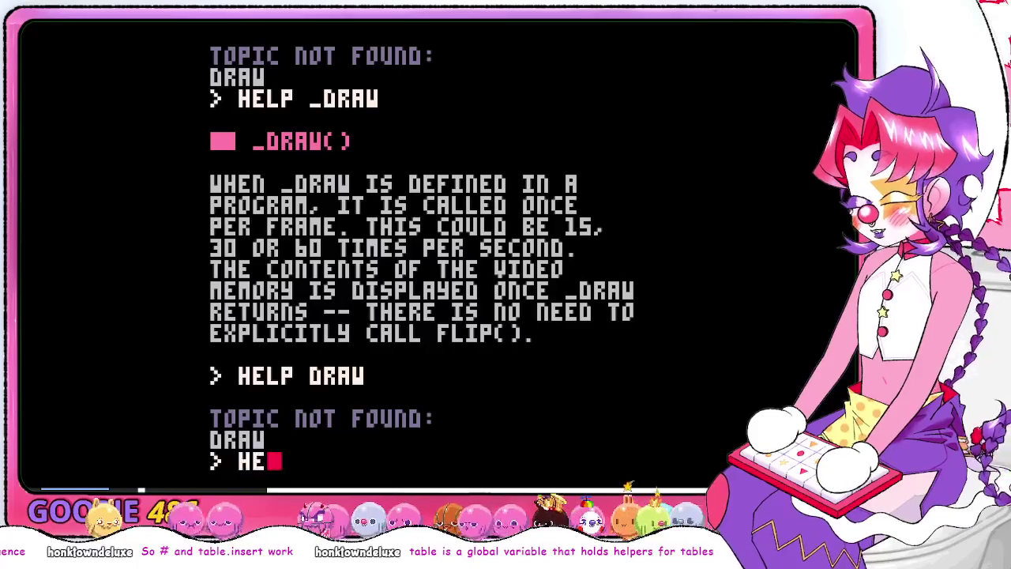
{"action": "type", "text": "lp"}
{"action": "key", "text": "Return"}
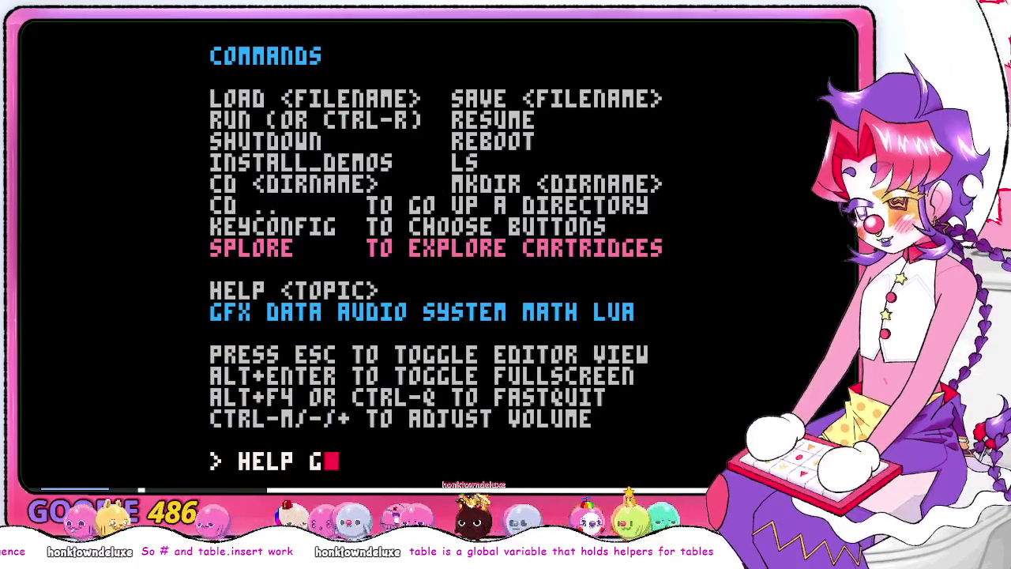
{"action": "type", "text": "x"}
{"action": "key", "text": "Return"}
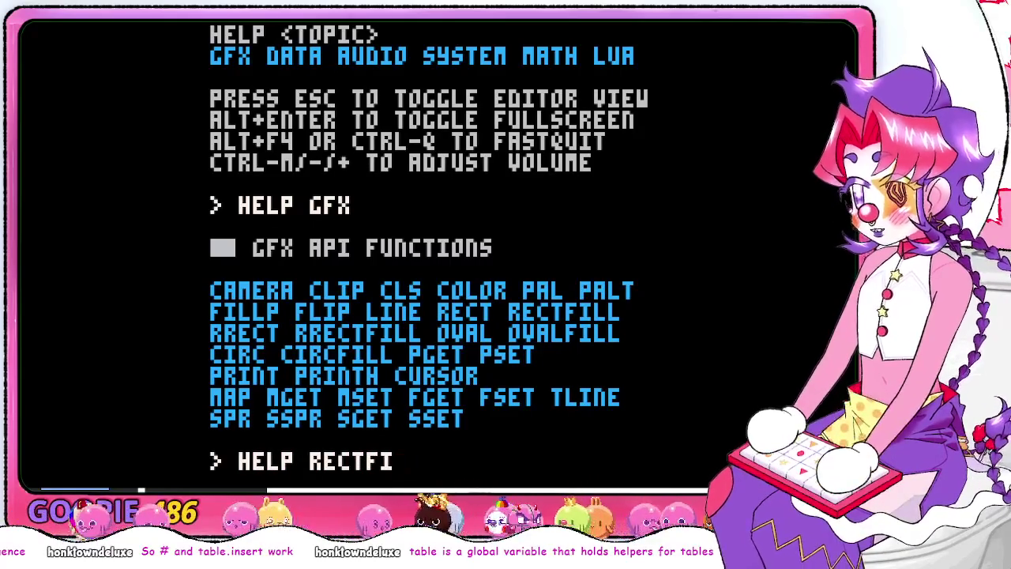
{"action": "key", "text": "Return"}
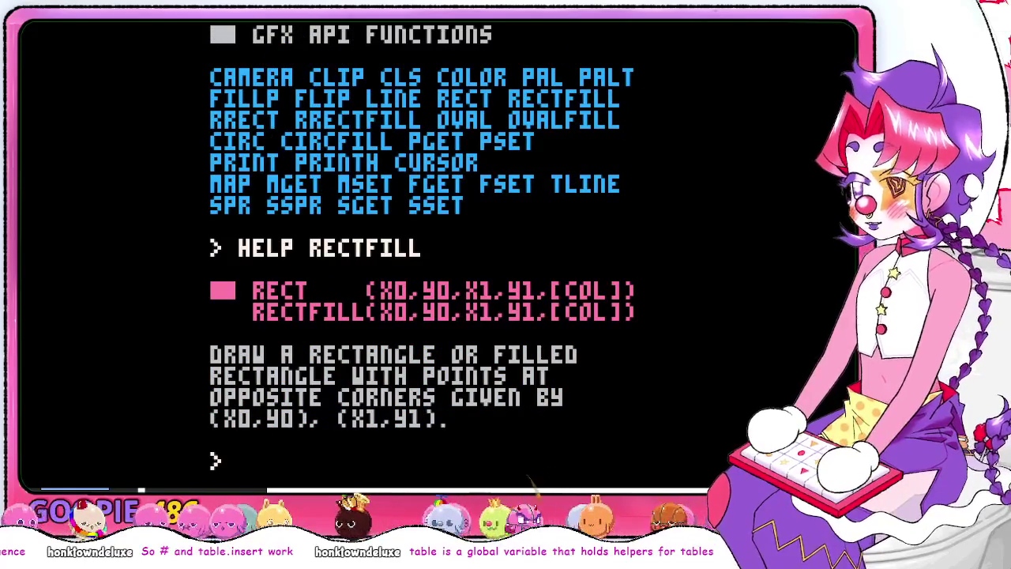
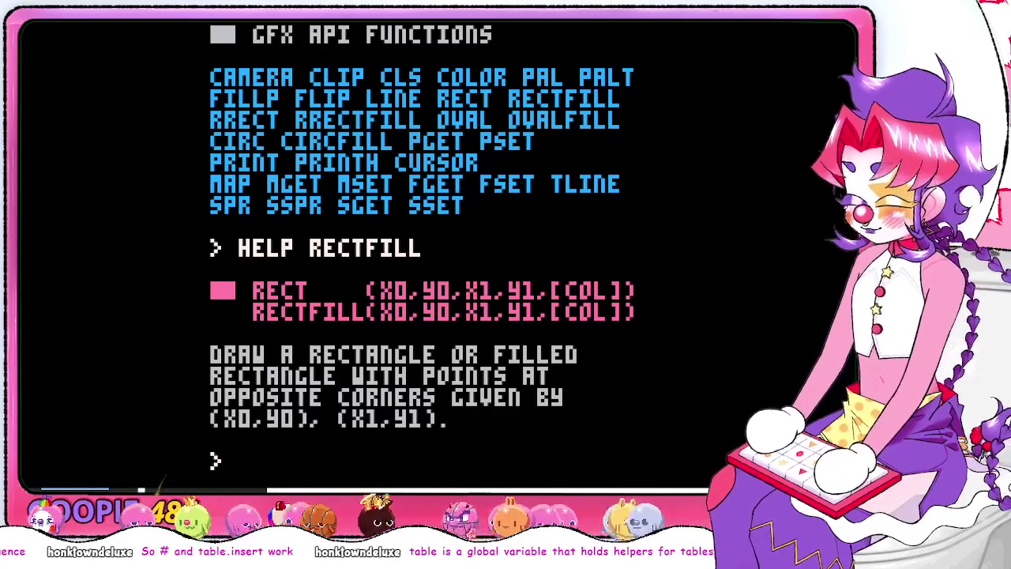
Insert a line above the loop's comment and begin RECTFILL(t.x, t.y,
{"action": "key", "text": "Escape"}
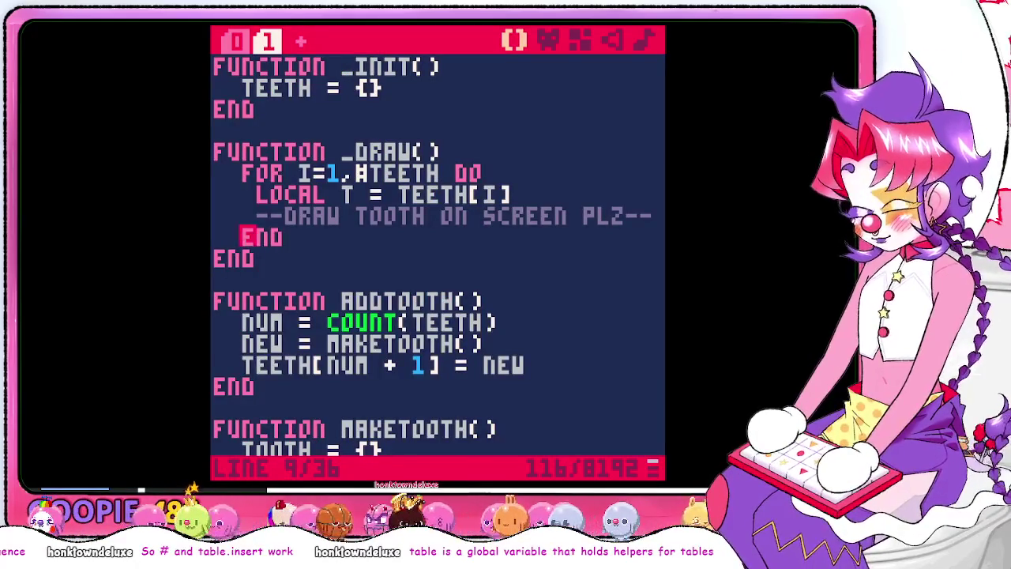
{"action": "key", "text": "Up"}
{"action": "key", "text": "Right"}
{"action": "key", "text": "Return"}
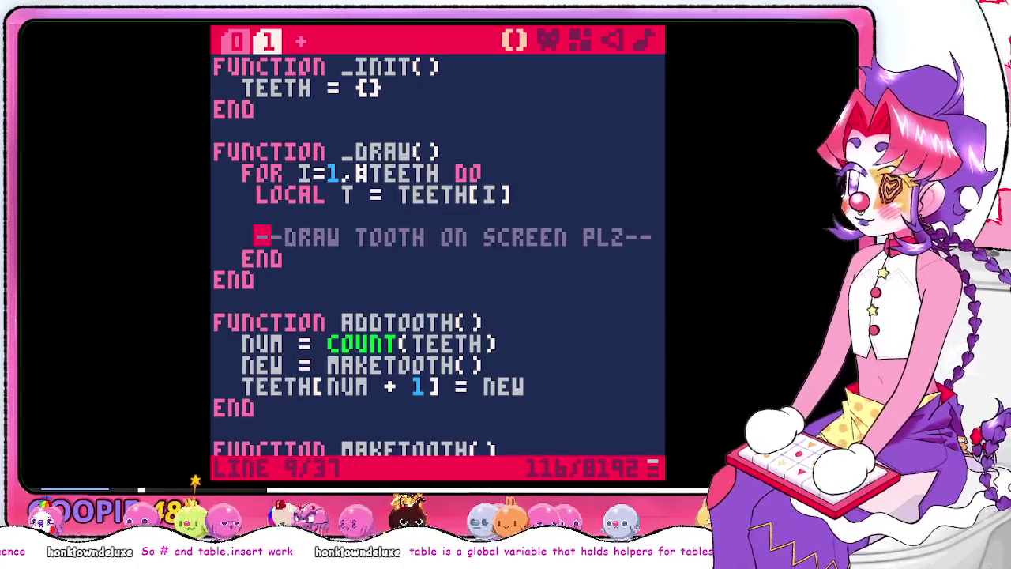
{"action": "key", "text": "Up"}
{"action": "type", "text": "RECTFIL"}
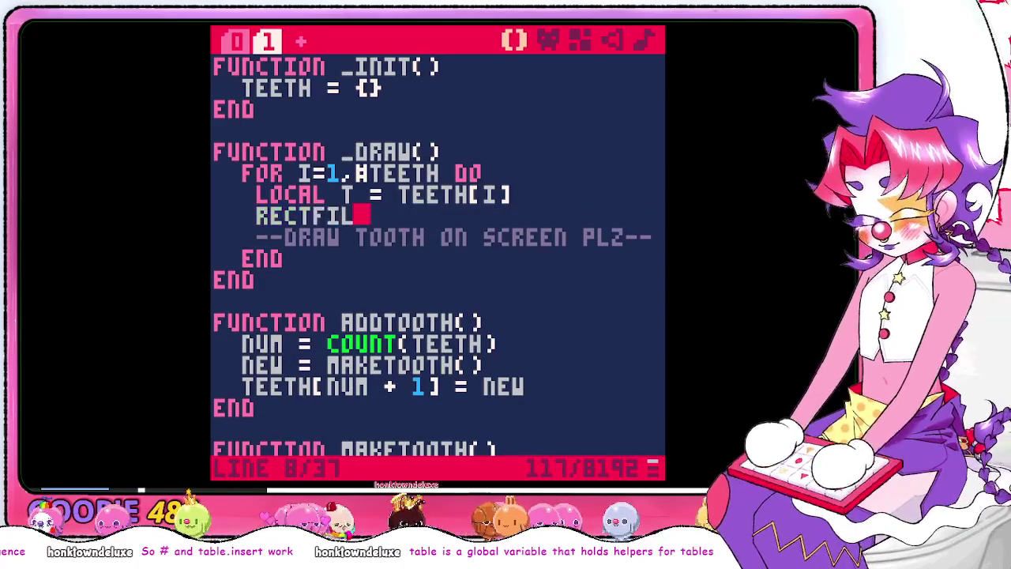
{"action": "type", "text": "L("}
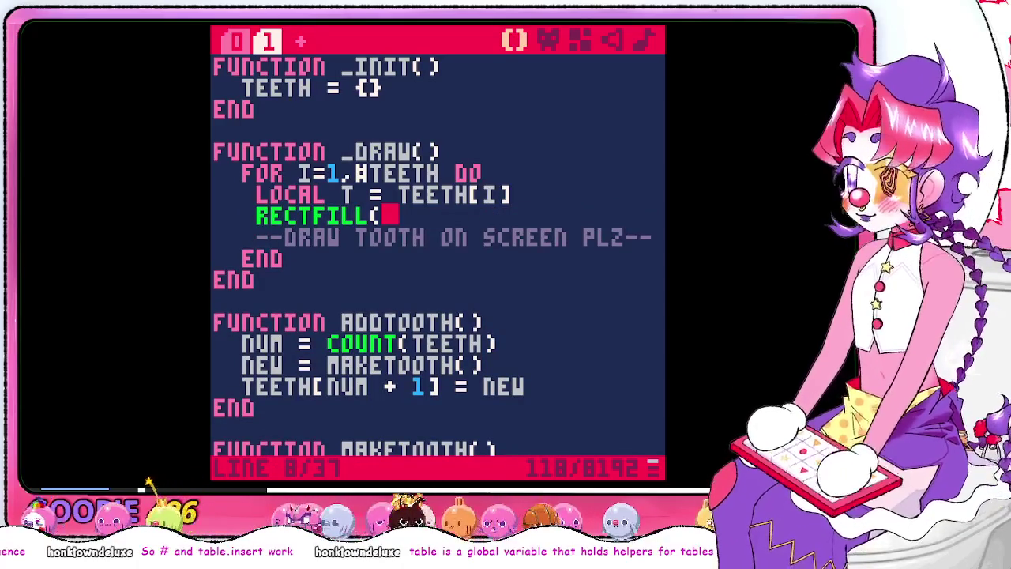
{"action": "type", "text": "t.x, t."}
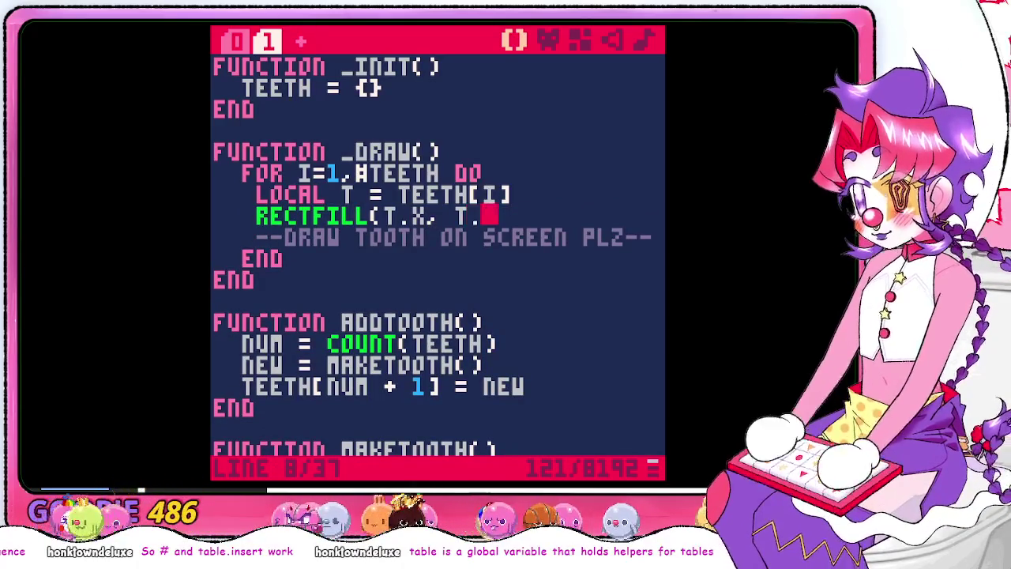
{"action": "type", "text": "y,"}
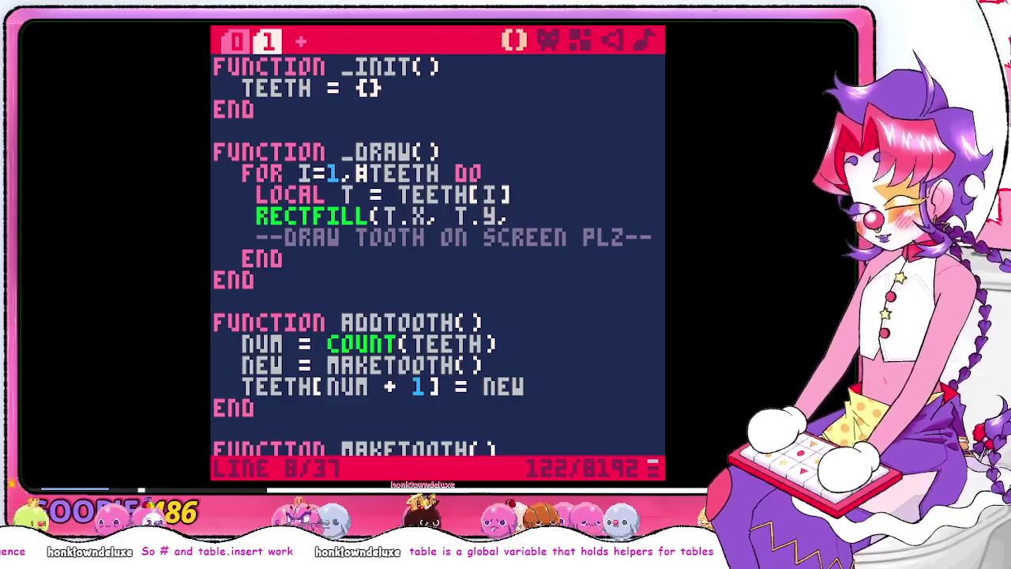
Add t.x+1, t.y+1 to the call after checking RECTFILL help, then bring up the guide PDF
{"action": "key", "text": "ctrl+u"}
{"action": "key", "text": "Escape"}
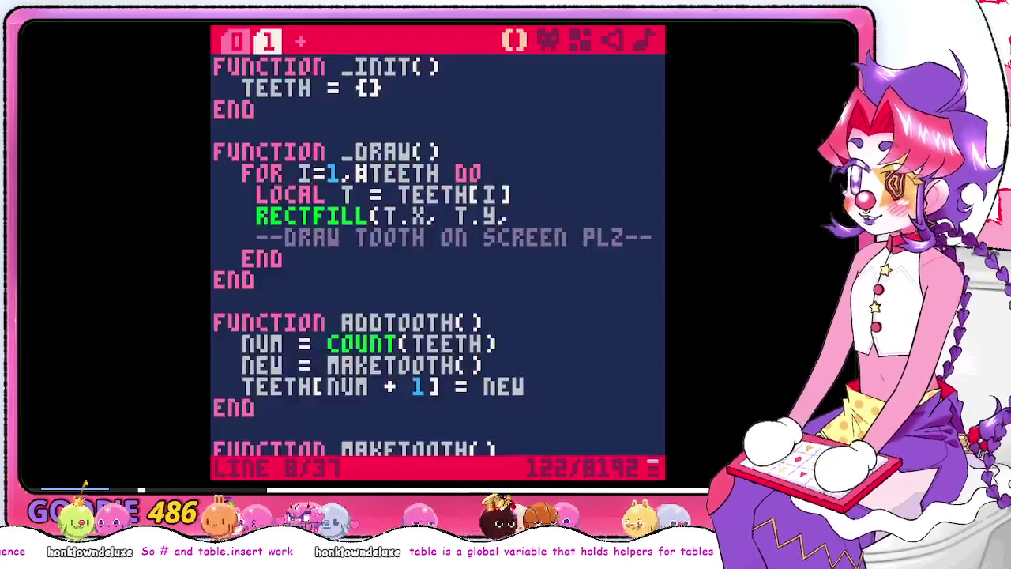
{"action": "type", "text": "t."}
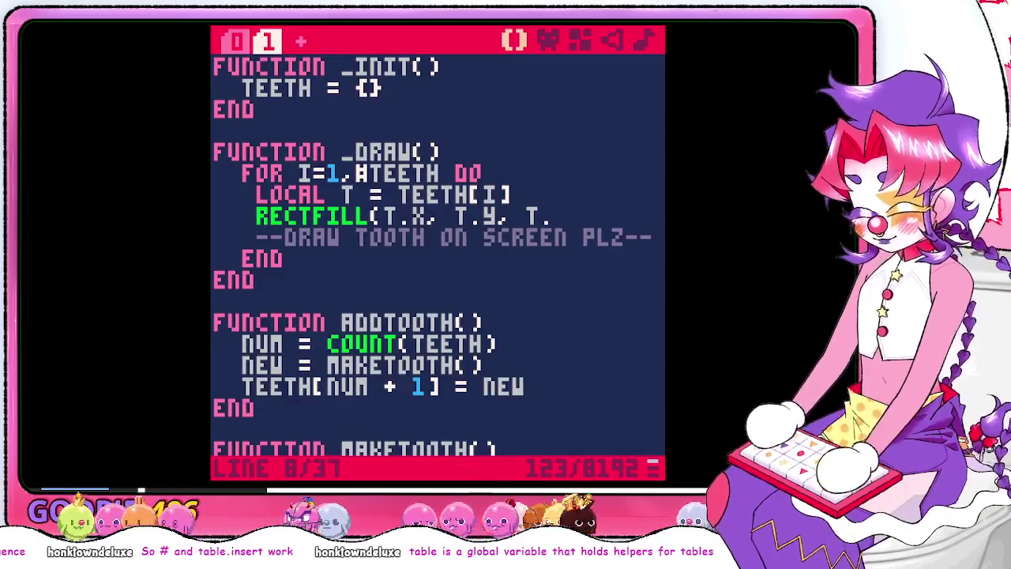
{"action": "type", "text": "x+1,"}
{"action": "type", "text": " t.y"}
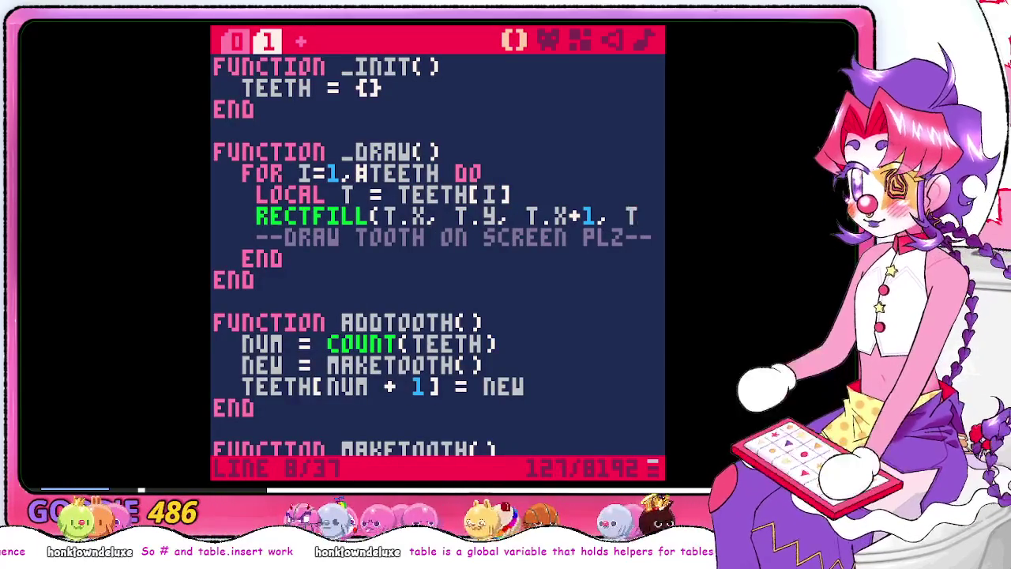
{"action": "type", "text": "+1"}
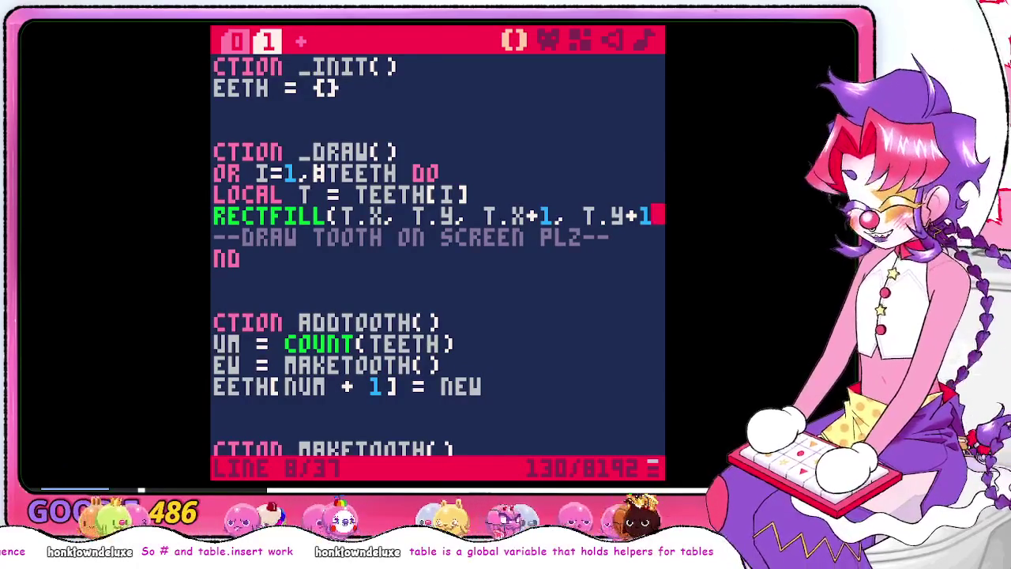
{"action": "key", "text": "ctrl+u"}
{"action": "key", "text": "Escape"}
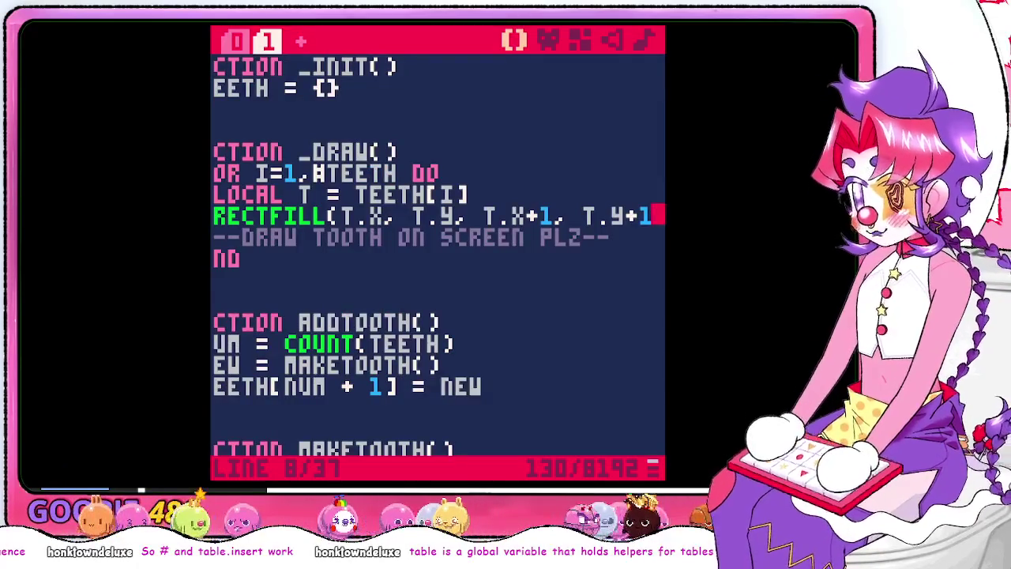
{"action": "key", "text": "ctrl+u"}
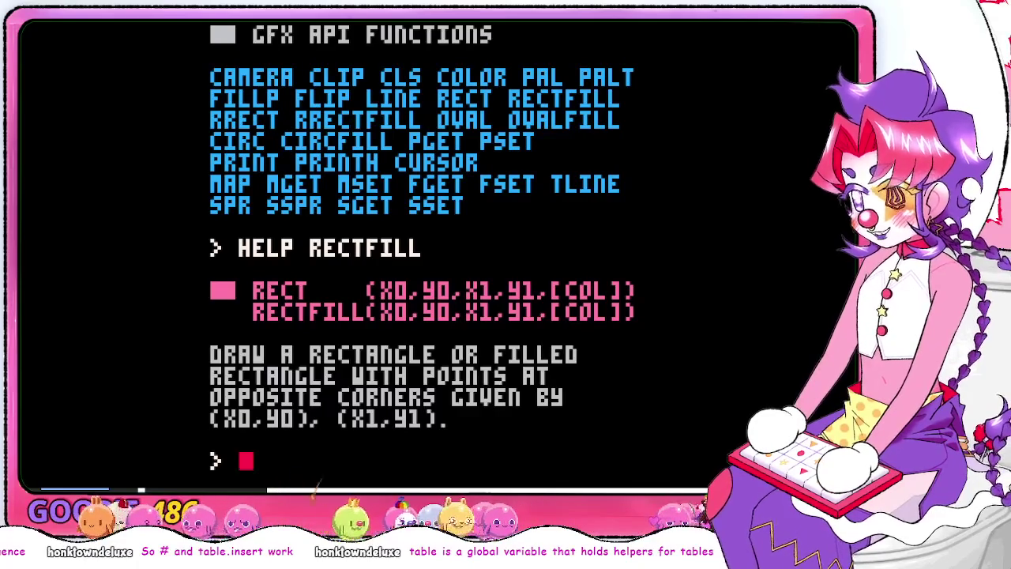
{"action": "key", "text": "Escape"}
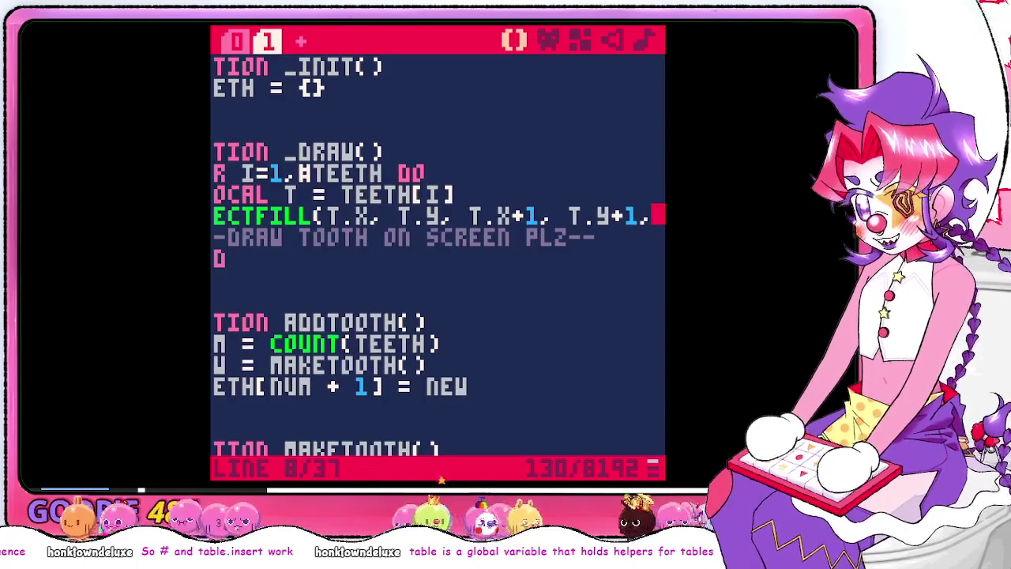
{"action": "type", "text": "[white]"}
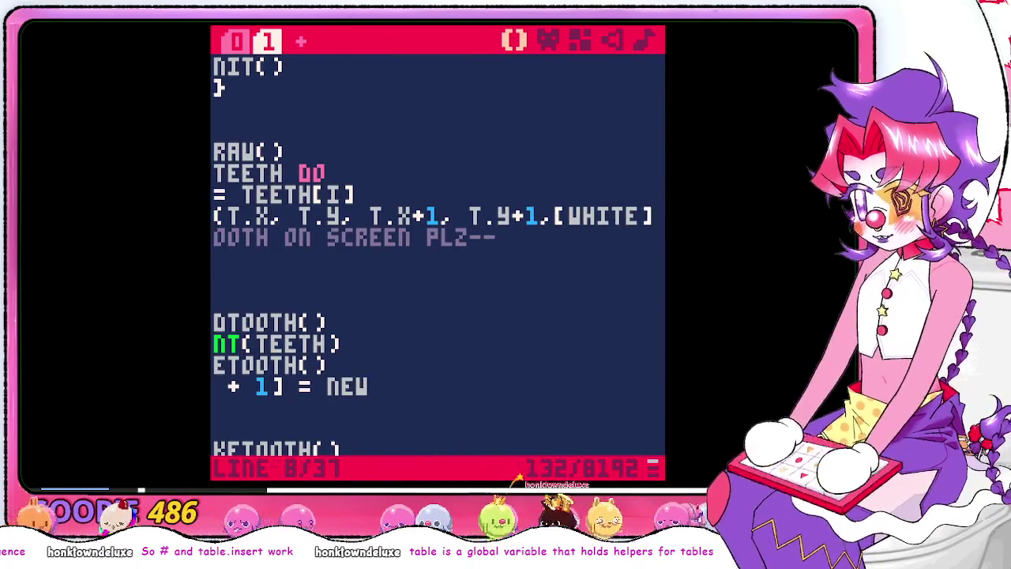
{"action": "key", "text": "BackSpace"}
{"action": "key", "text": "BackSpace"}
{"action": "key", "text": "BackSpace"}
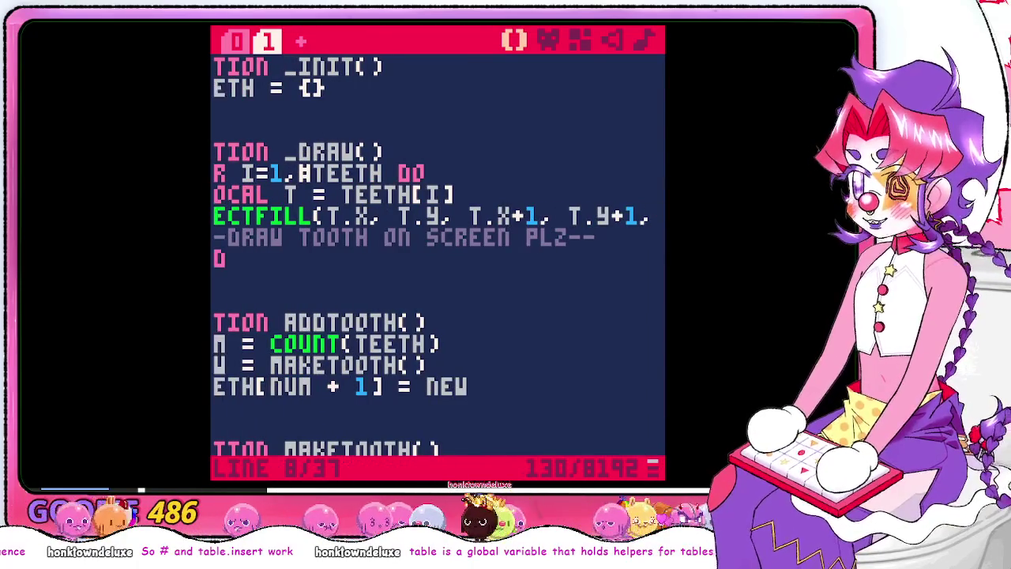
{"action": "key", "text": "alt+Tab"}
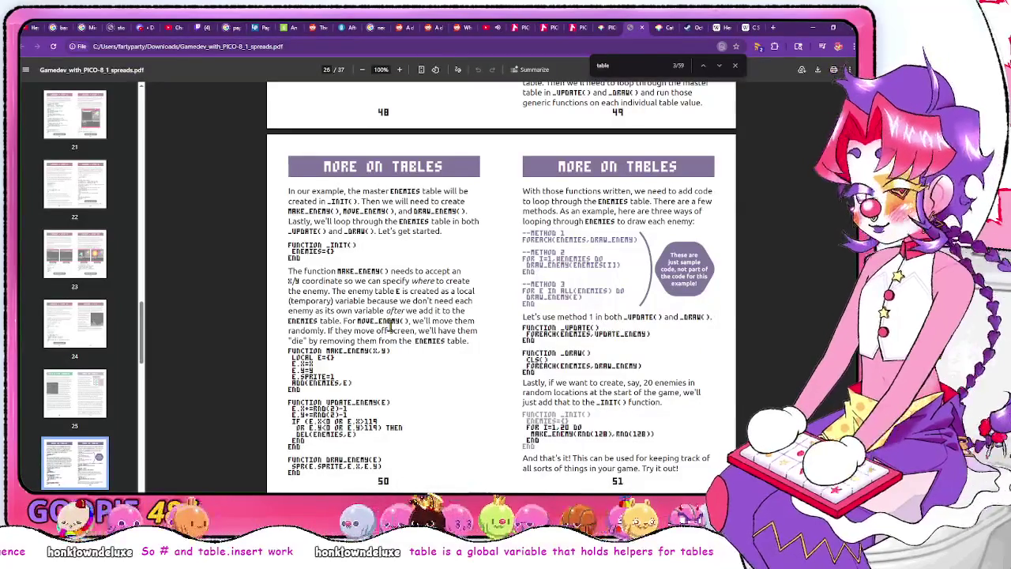
Change the PDF search from 'table' to 'color' and step back and forth through early matches
{"action": "key", "text": "BackSpace"}
{"action": "key", "text": "BackSpace"}
{"action": "key", "text": "BackSpace"}
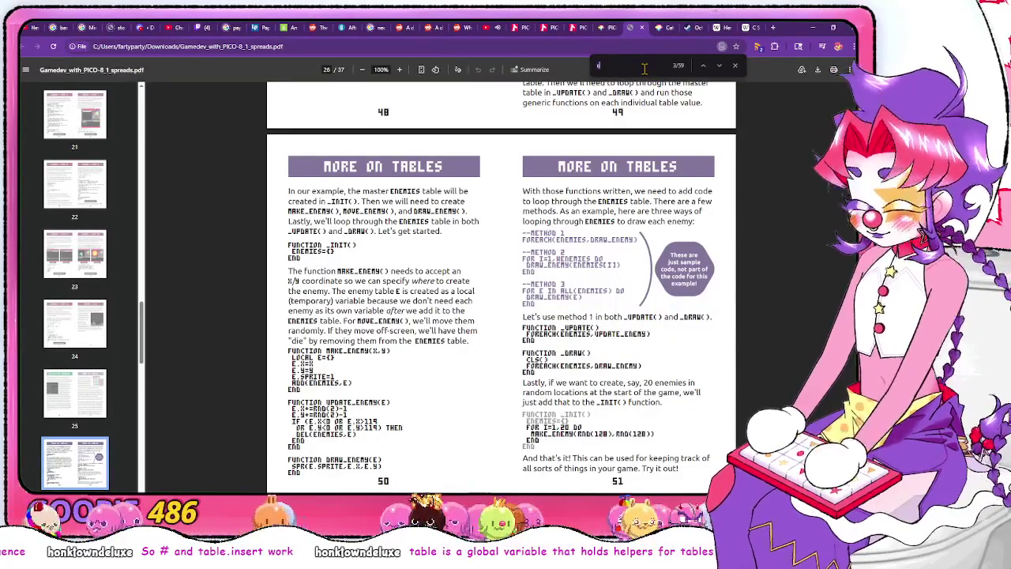
{"action": "type", "text": "olor"}
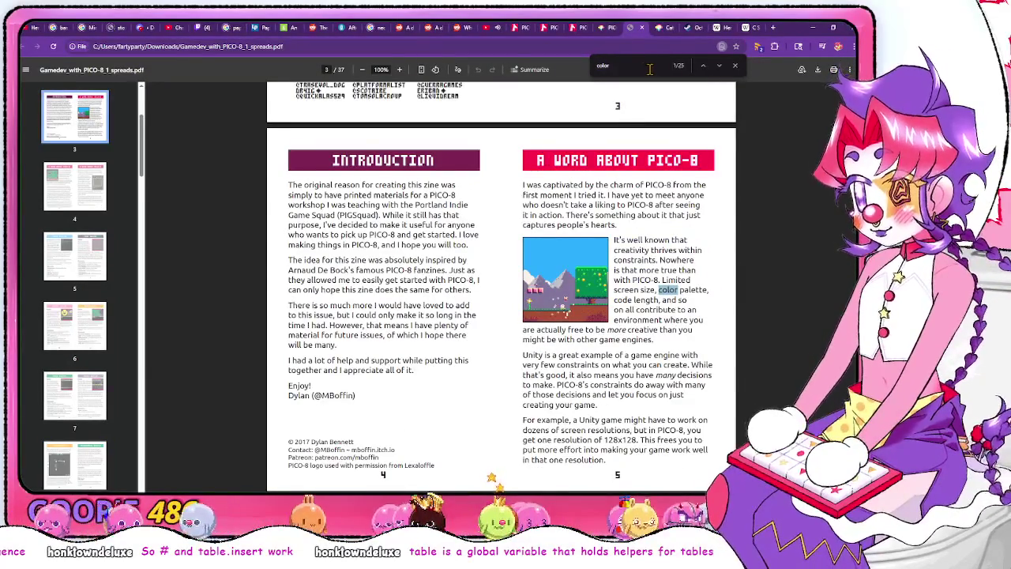
{"action": "left_click", "coordinate": [719, 67]}
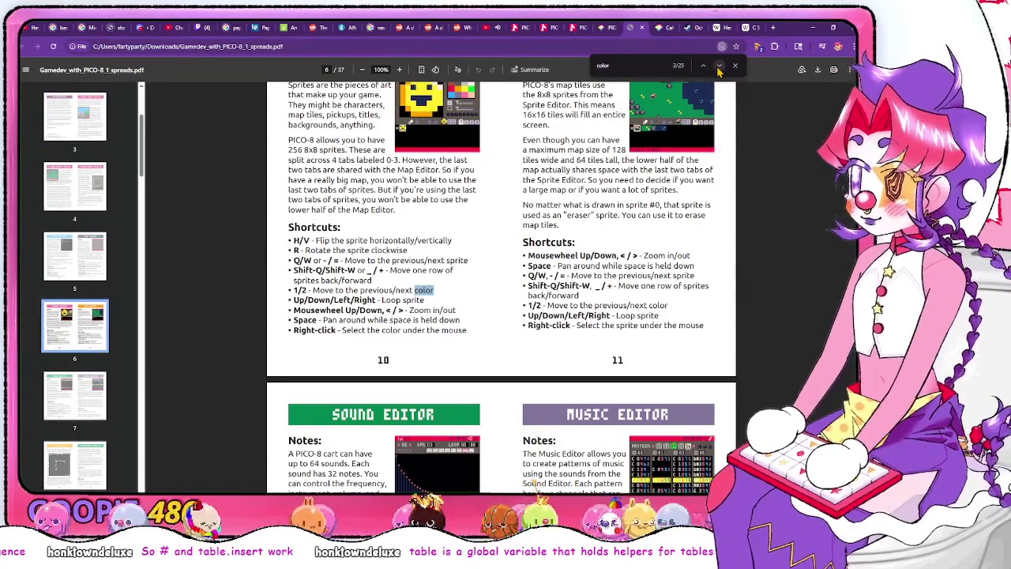
{"action": "left_click", "coordinate": [719, 68]}
{"action": "left_click", "coordinate": [718, 66]}
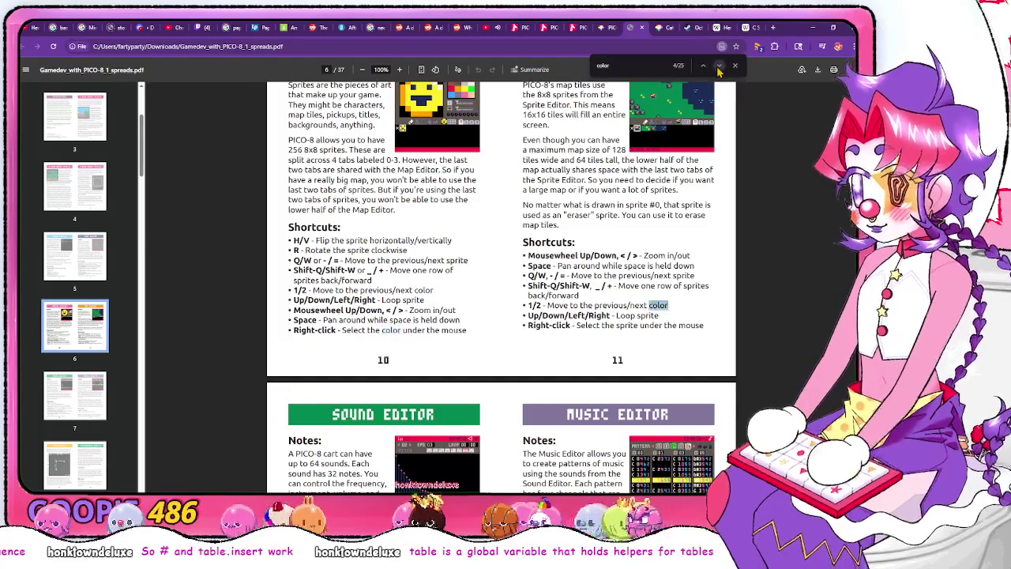
{"action": "left_click", "coordinate": [719, 67]}
{"action": "left_click", "coordinate": [705, 66]}
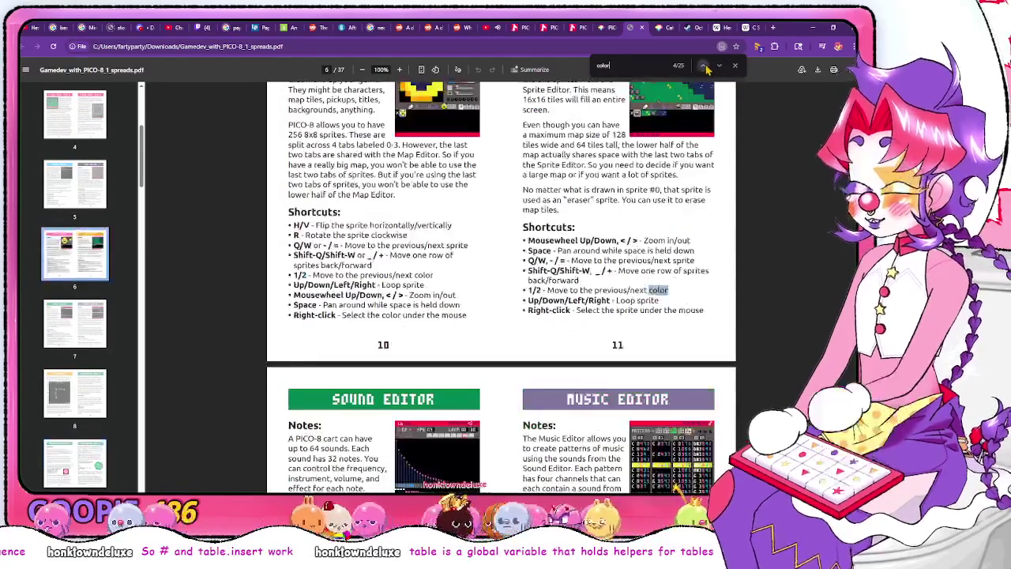
{"action": "left_click", "coordinate": [705, 66]}
{"action": "scroll", "coordinate": [275, 150], "scroll_direction": "up", "scroll_amount": 3}
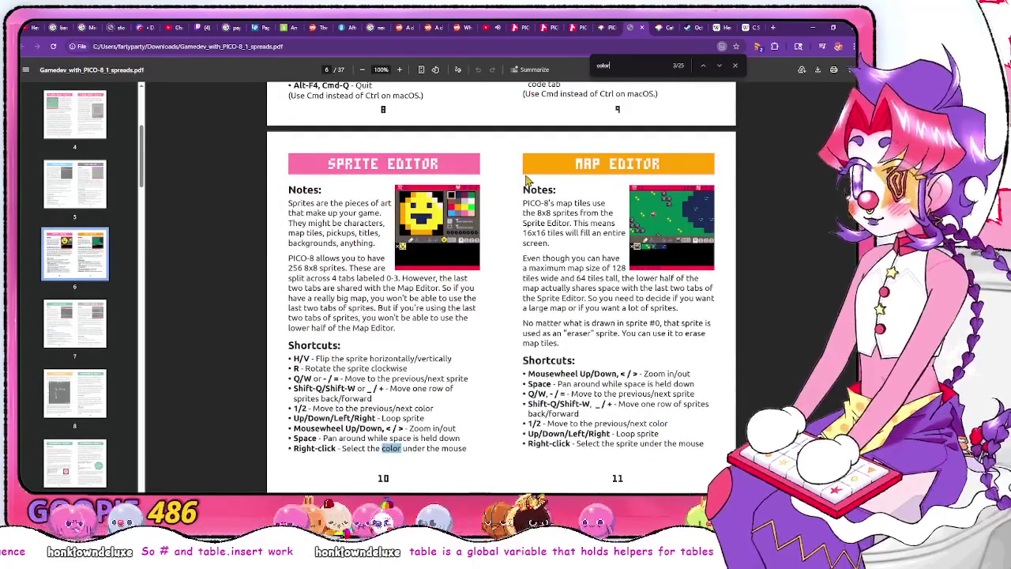
Keep advancing through the 'color' matches until the Code Reference pages appear
{"action": "left_click", "coordinate": [719, 66]}
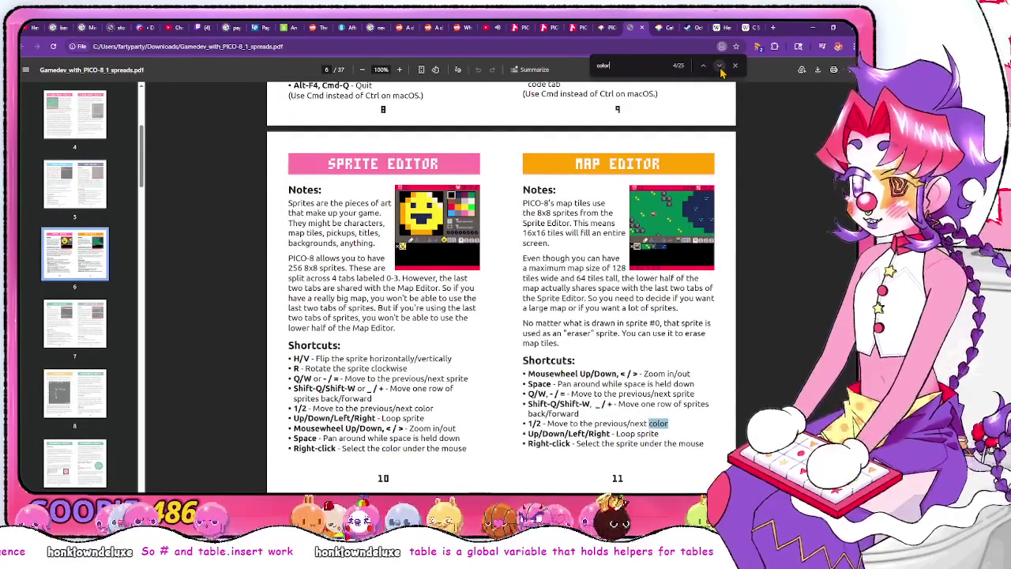
{"action": "left_click", "coordinate": [719, 66]}
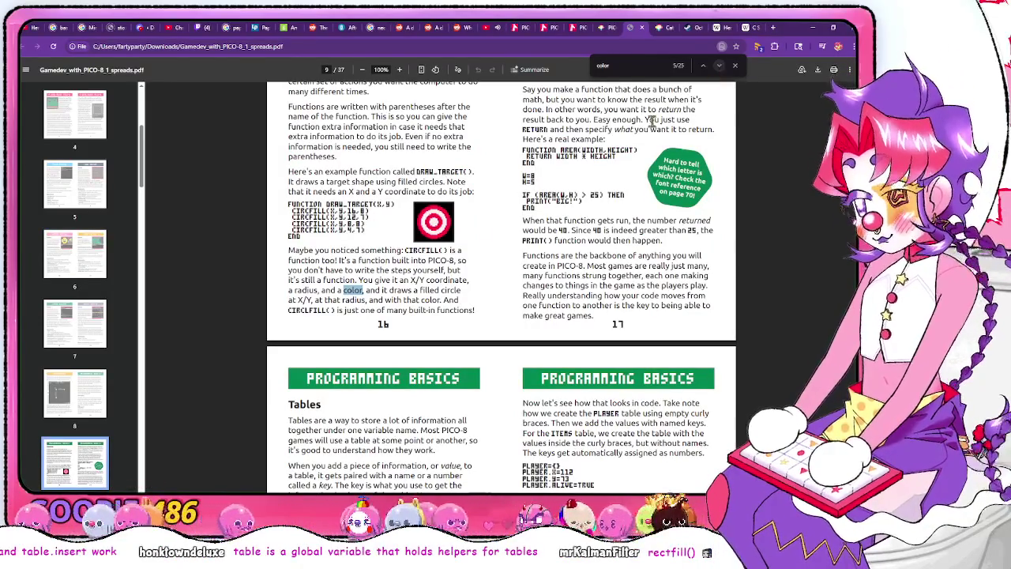
{"action": "scroll", "coordinate": [465, 257], "scroll_direction": "up", "scroll_amount": 1}
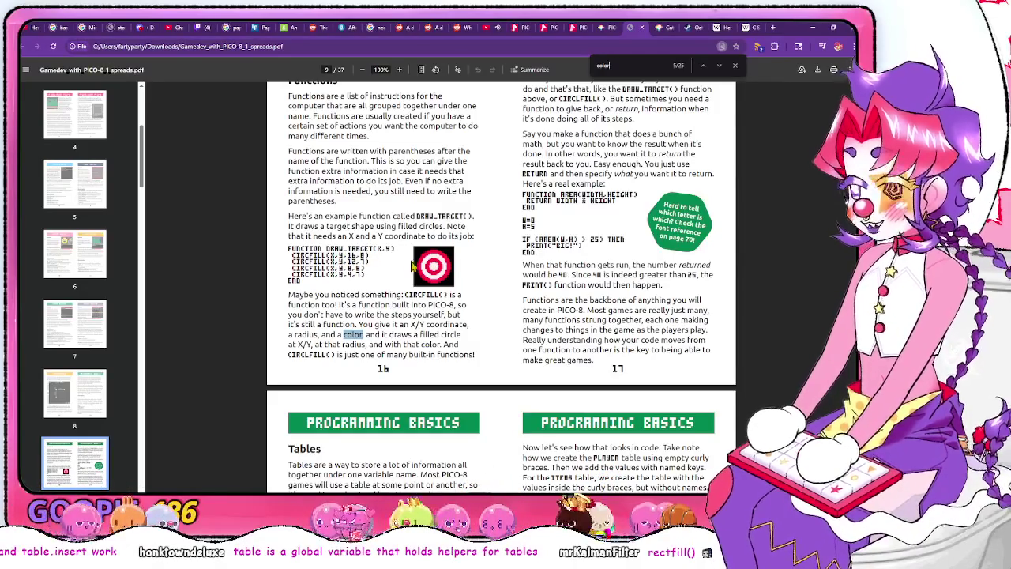
{"action": "left_click", "coordinate": [719, 68]}
{"action": "left_click", "coordinate": [719, 67]}
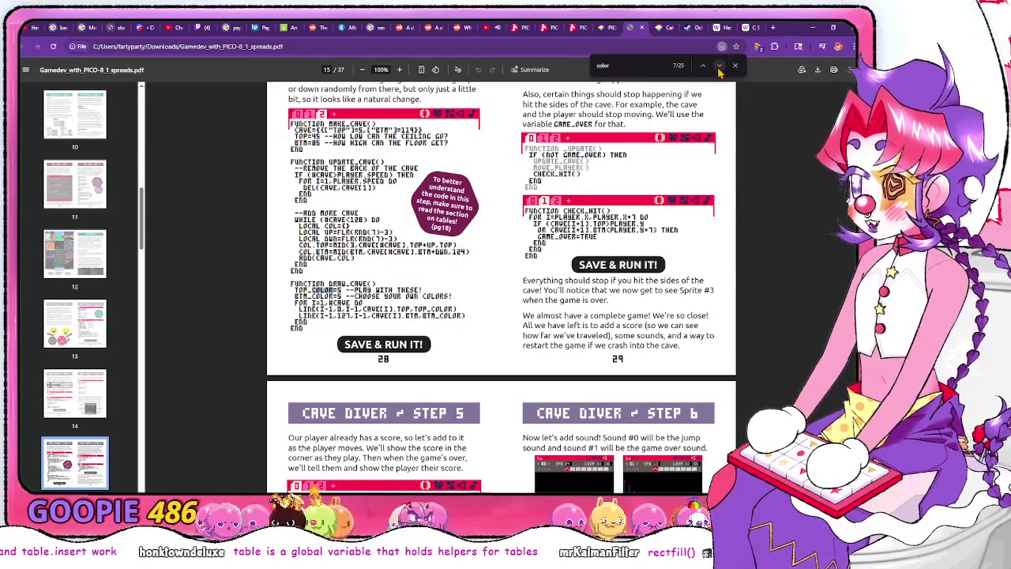
{"action": "left_click", "coordinate": [719, 67]}
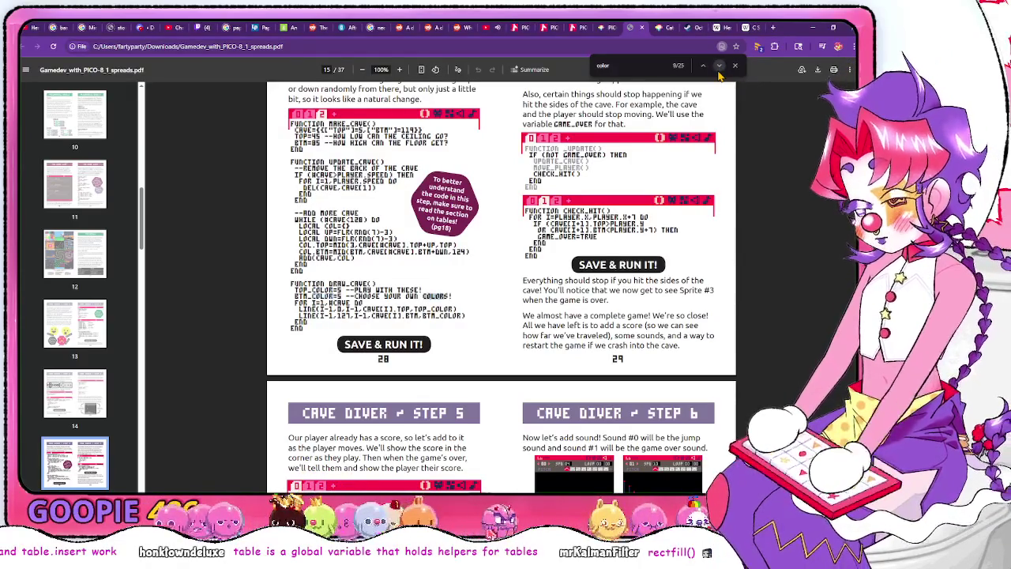
{"action": "left_click", "coordinate": [719, 67]}
{"action": "left_click", "coordinate": [719, 67]}
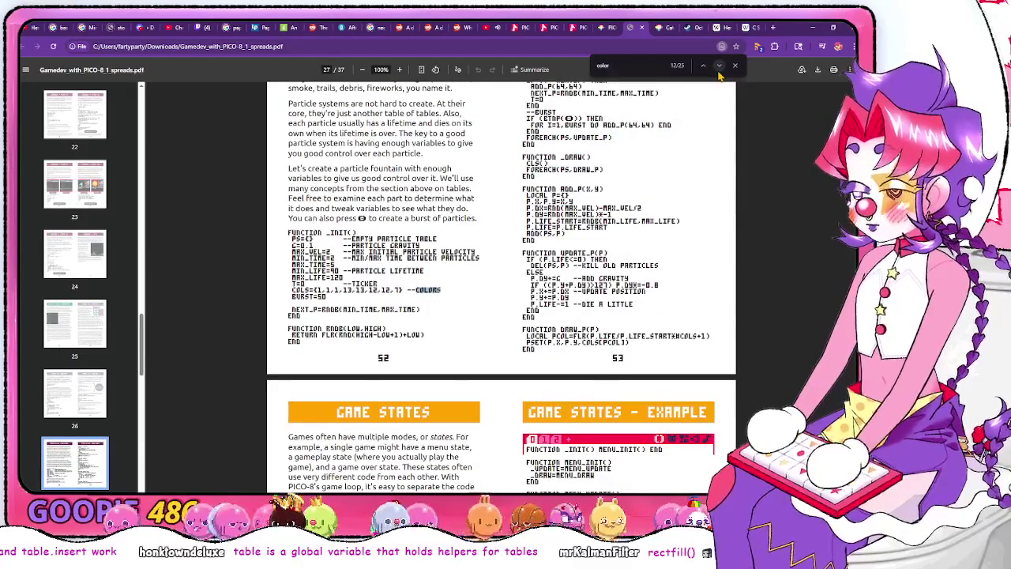
{"action": "left_click", "coordinate": [718, 67]}
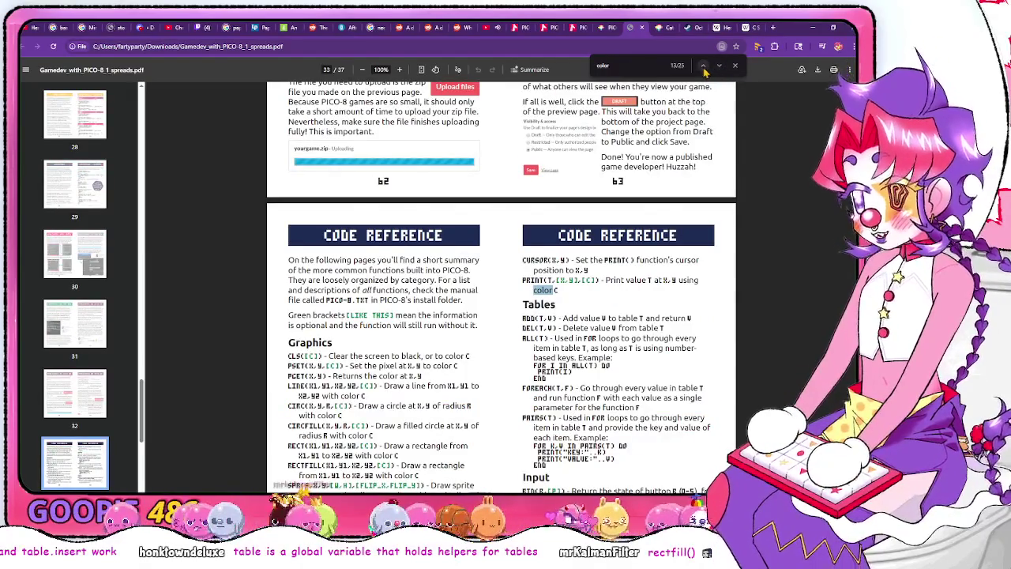
Step through the 'color' matches to the CLS entry in the guide
{"action": "left_click", "coordinate": [703, 68]}
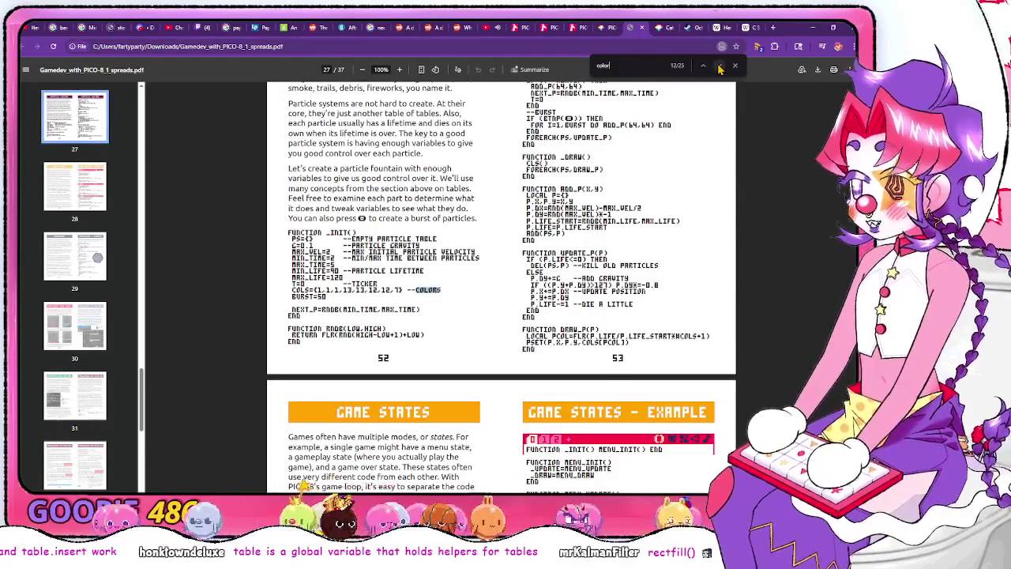
{"action": "left_click", "coordinate": [720, 67]}
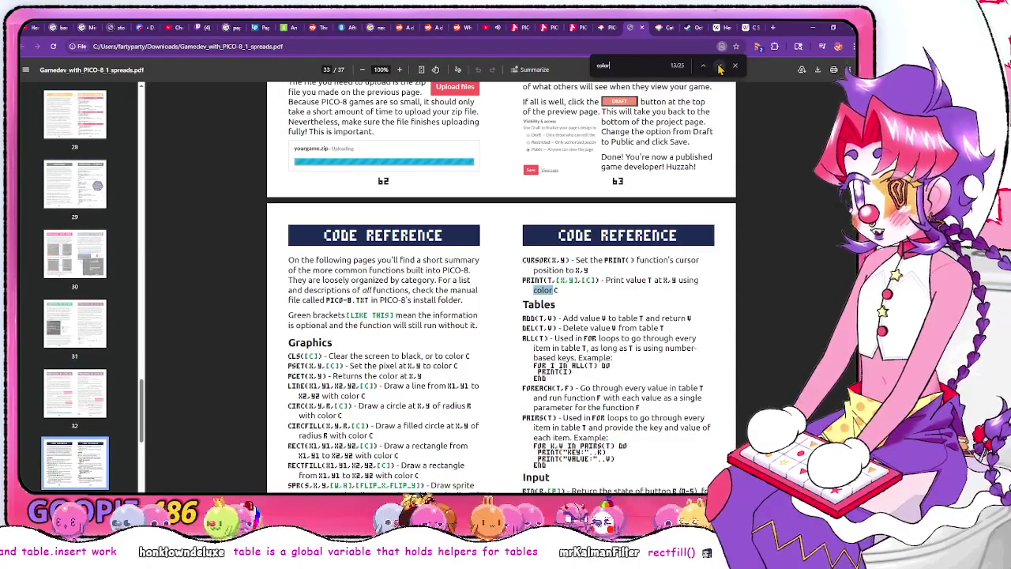
{"action": "left_click", "coordinate": [719, 67]}
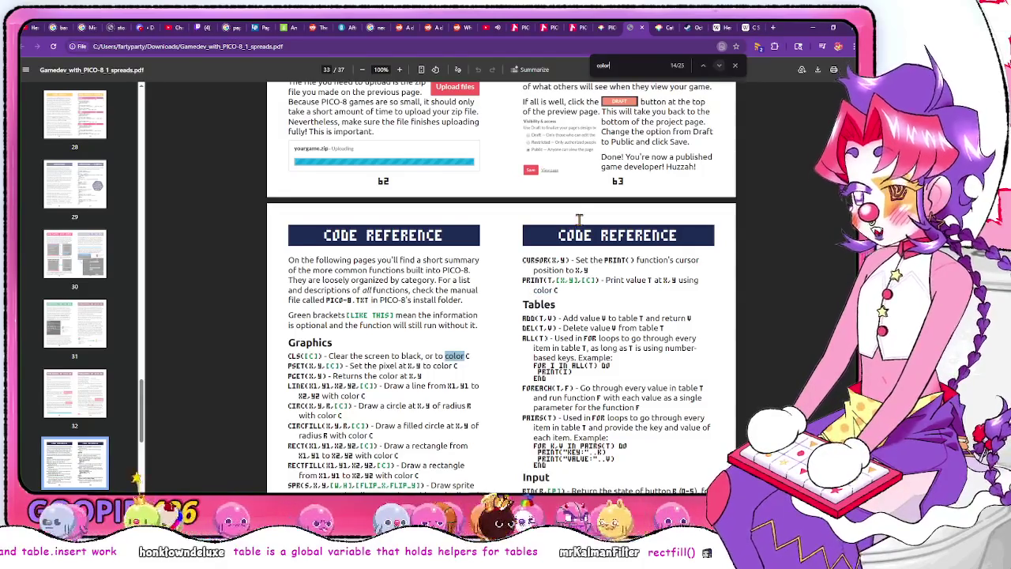
{"action": "scroll", "coordinate": [436, 348], "scroll_direction": "down", "scroll_amount": 1}
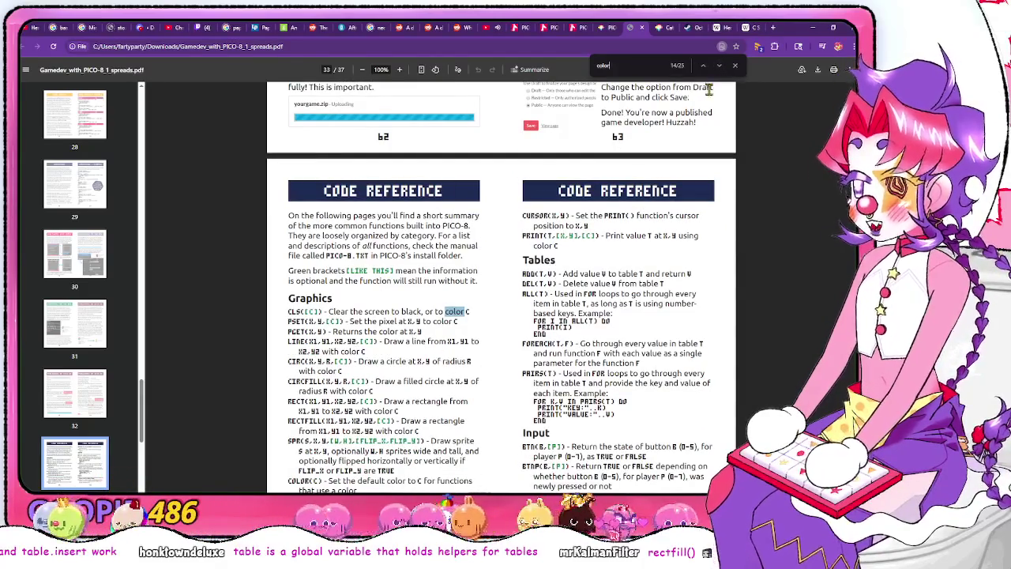
{"action": "scroll", "coordinate": [744, 180], "scroll_direction": "down", "scroll_amount": 2}
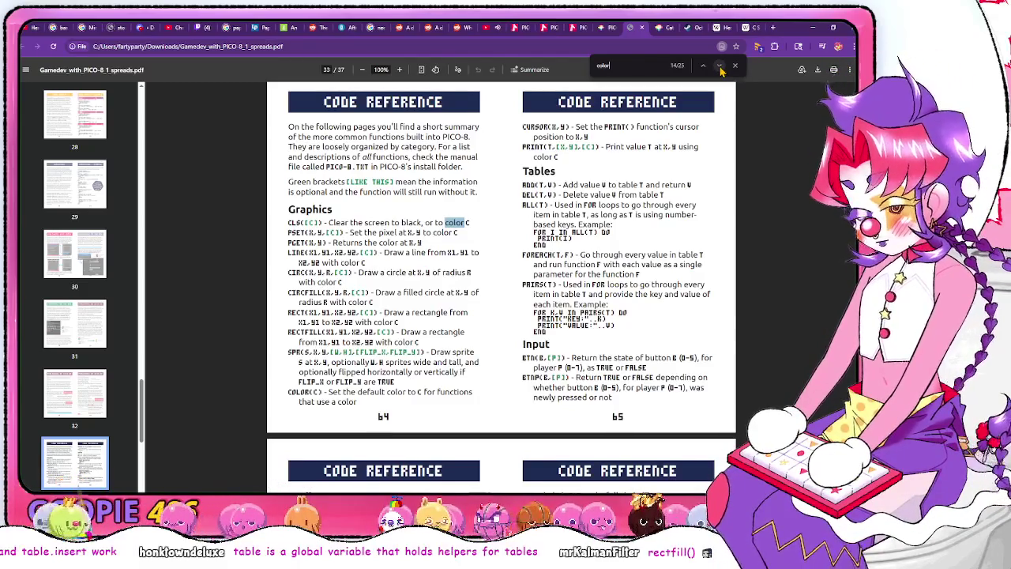
Advance to the Colors palette on page 67, then return to the PICO-8 editor
{"action": "left_click", "coordinate": [719, 66]}
{"action": "left_click", "coordinate": [719, 66]}
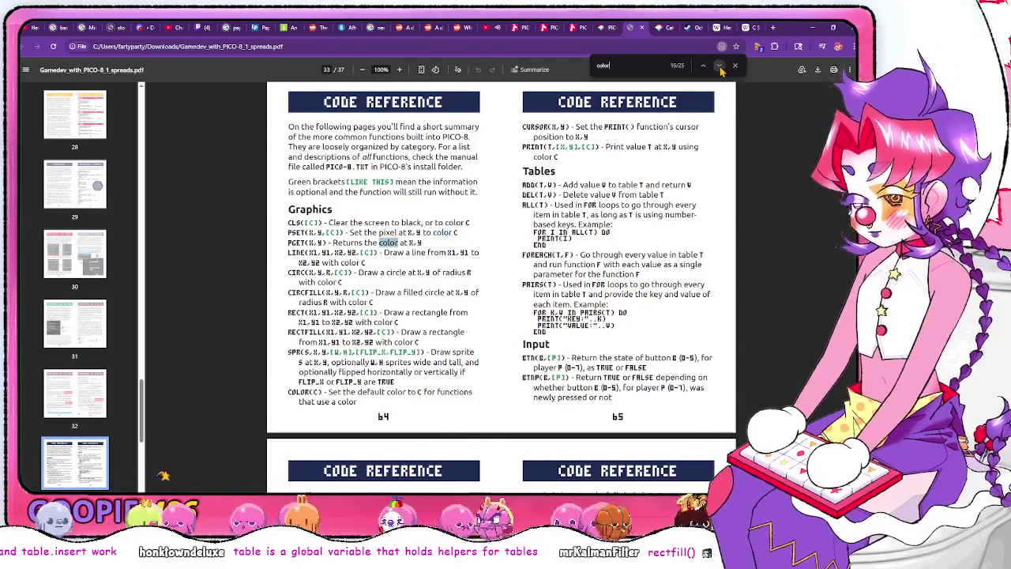
{"action": "left_click", "coordinate": [719, 66]}
{"action": "left_click", "coordinate": [718, 66]}
{"action": "left_click", "coordinate": [719, 66]}
{"action": "left_click", "coordinate": [719, 66]}
{"action": "left_click", "coordinate": [718, 66]}
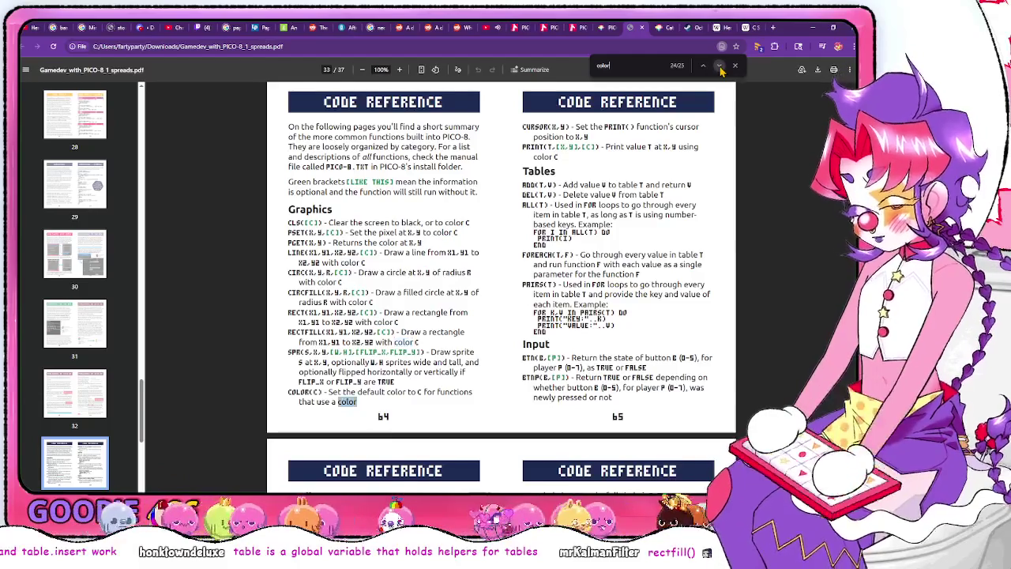
{"action": "left_click", "coordinate": [719, 66]}
{"action": "left_click", "coordinate": [718, 66]}
{"action": "left_click", "coordinate": [719, 66]}
{"action": "left_click", "coordinate": [718, 67]}
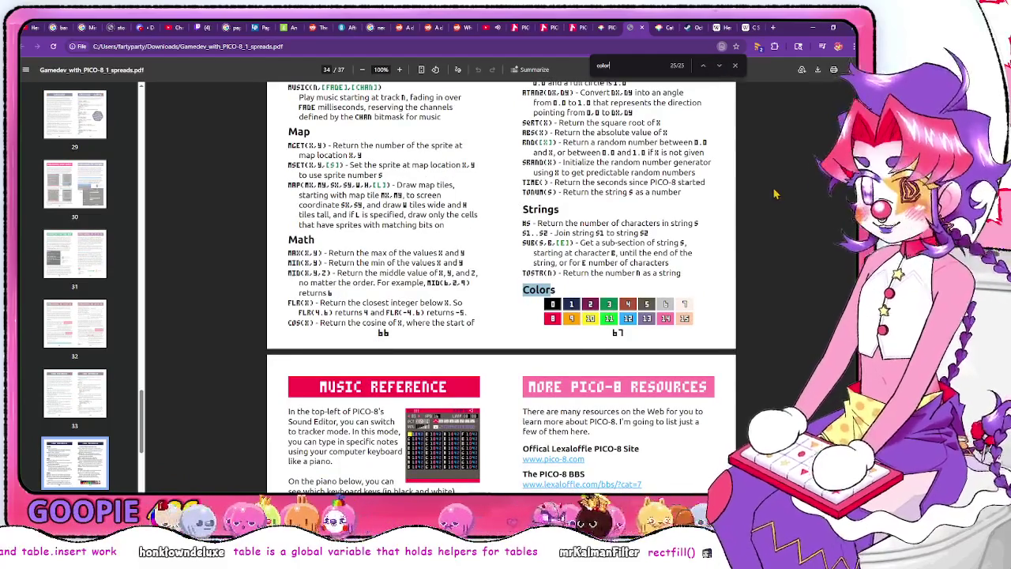
{"action": "scroll", "coordinate": [770, 184], "scroll_direction": "down", "scroll_amount": 2}
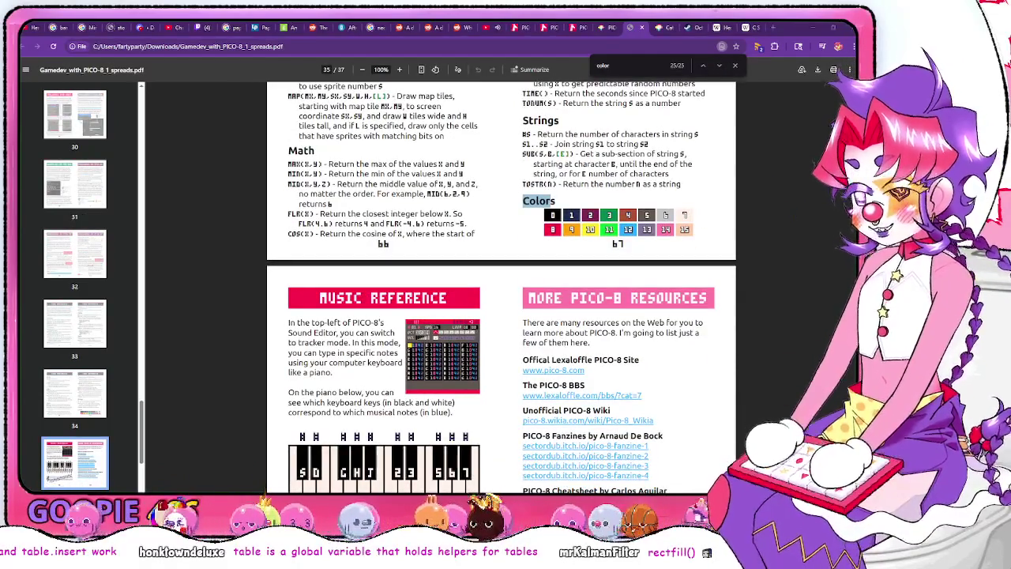
{"action": "key", "text": "alt+Tab"}
Close the tooth RECTFILL call with colour 7 and delete the 'draw tooth on screen' comment
{"action": "type", "text": "7"}
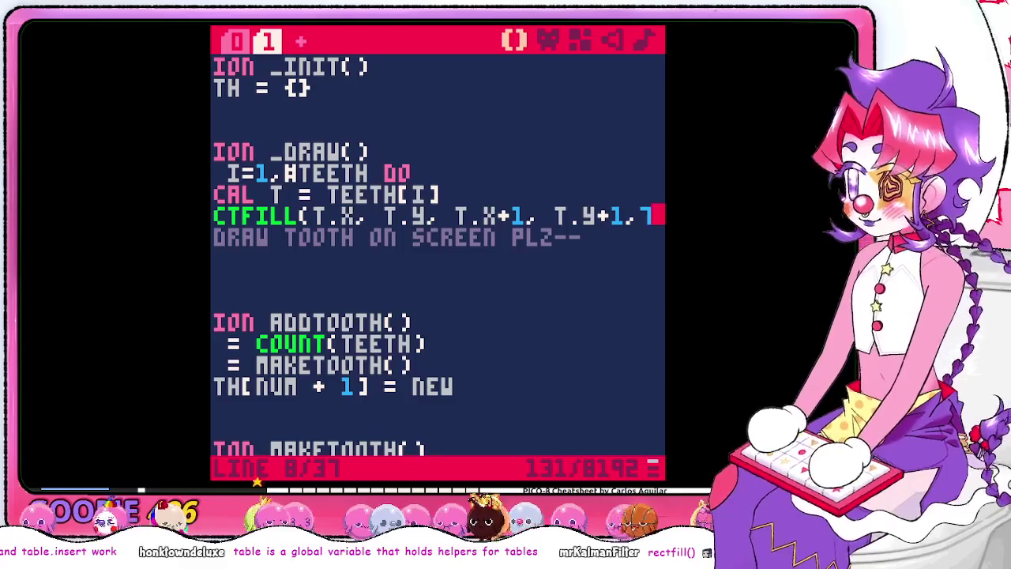
{"action": "type", "text": "("}
{"action": "key", "text": "BackSpace"}
{"action": "type", "text": ")"}
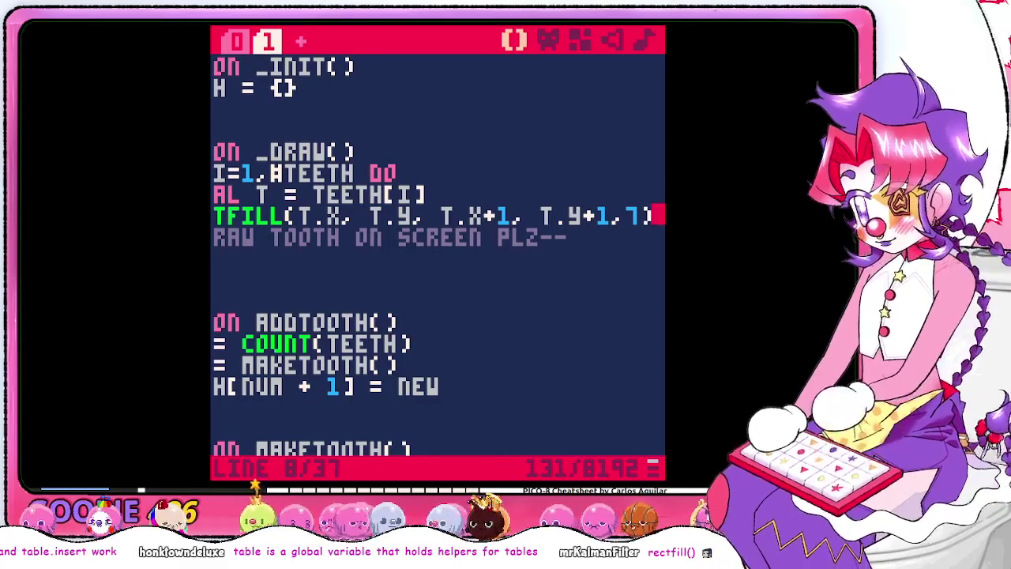
{"action": "key", "text": "Down"}
{"action": "key", "text": "BackSpace"}
{"action": "key", "text": "BackSpace"}
{"action": "key", "text": "BackSpace"}
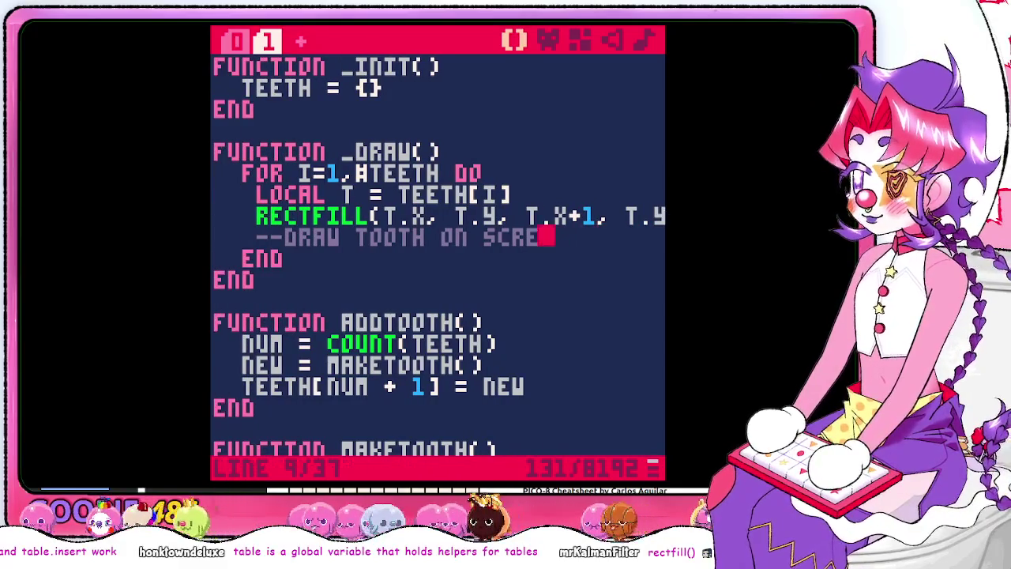
{"action": "key", "text": "BackSpace"}
{"action": "key", "text": "BackSpace"}
{"action": "key", "text": "BackSpace"}
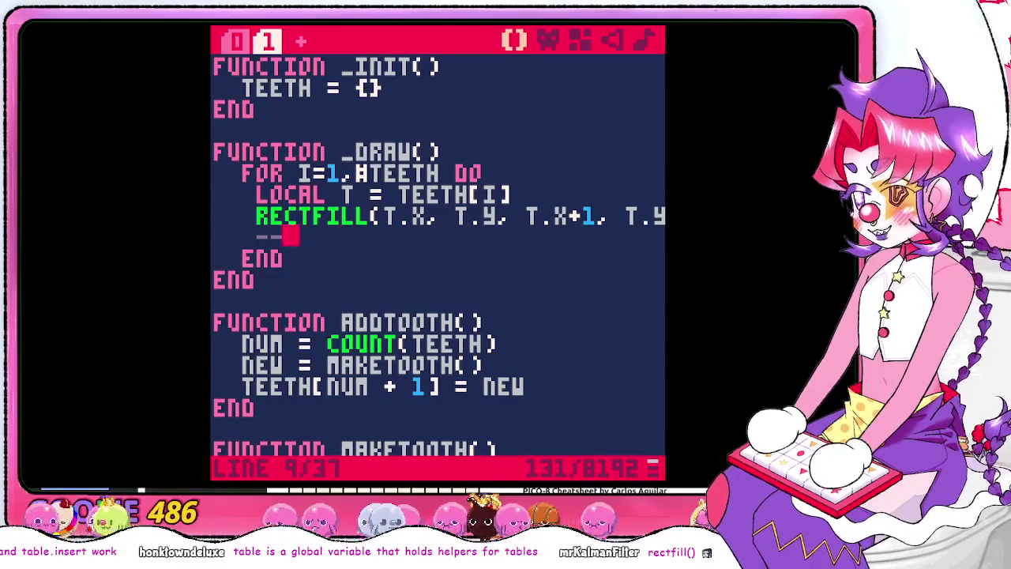
{"action": "key", "text": "BackSpace"}
{"action": "key", "text": "BackSpace"}
{"action": "key", "text": "BackSpace"}
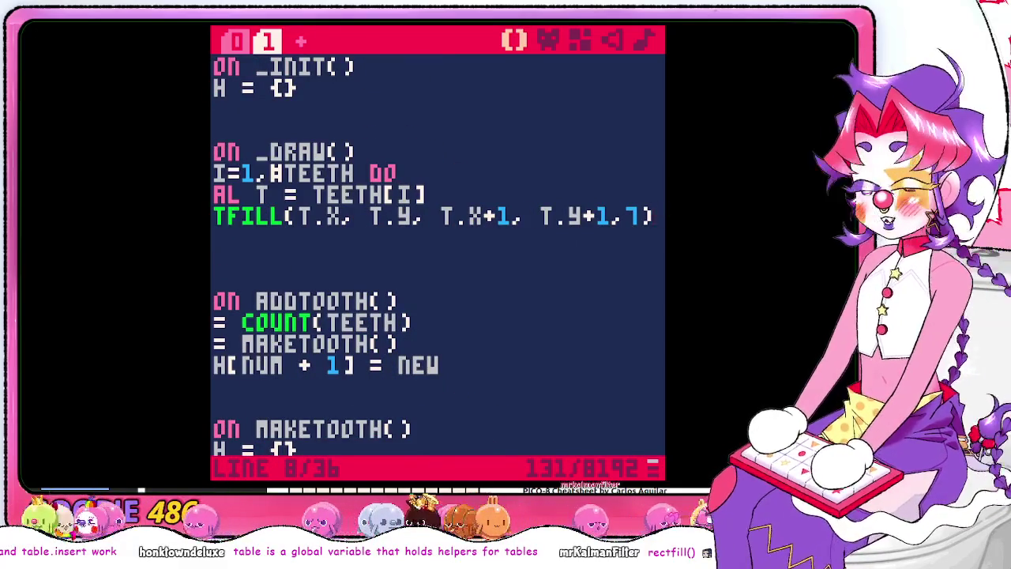
Scroll through the code down to DESTROYTOOTH and back up to the top
{"action": "key", "text": "Down"}
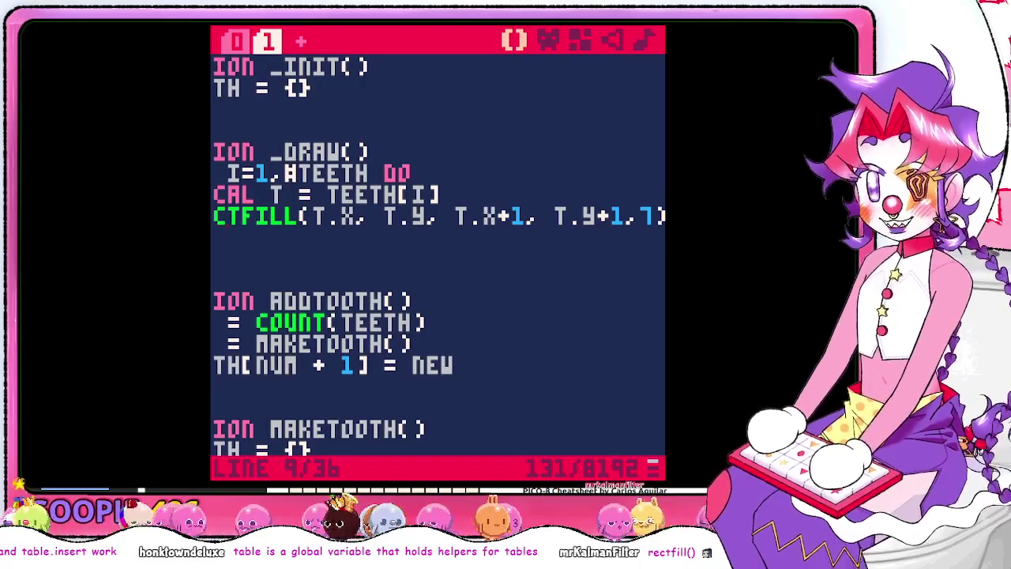
{"action": "key", "text": "Home"}
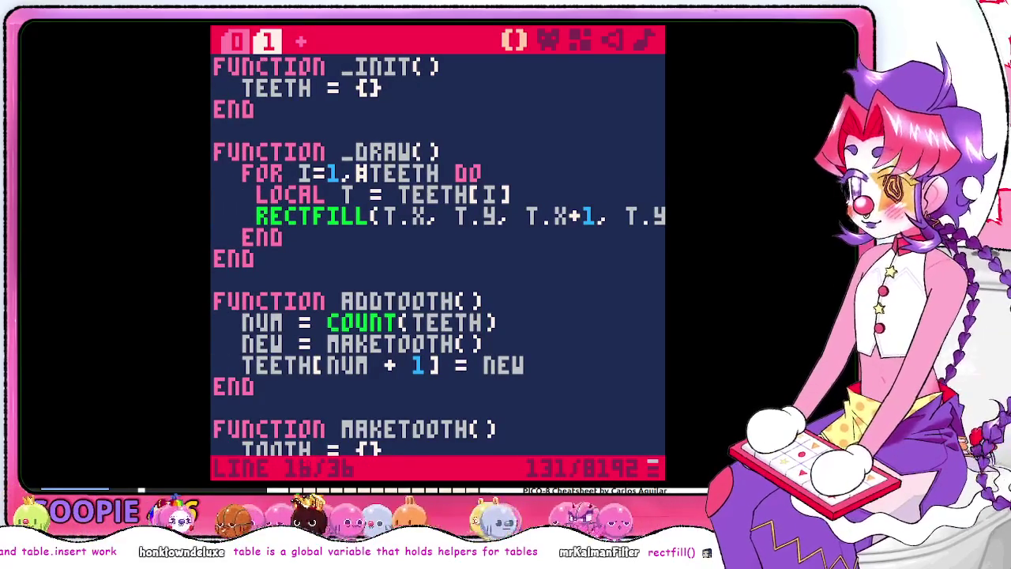
{"action": "key", "text": "Down"}
{"action": "key", "text": "Down"}
{"action": "key", "text": "Down"}
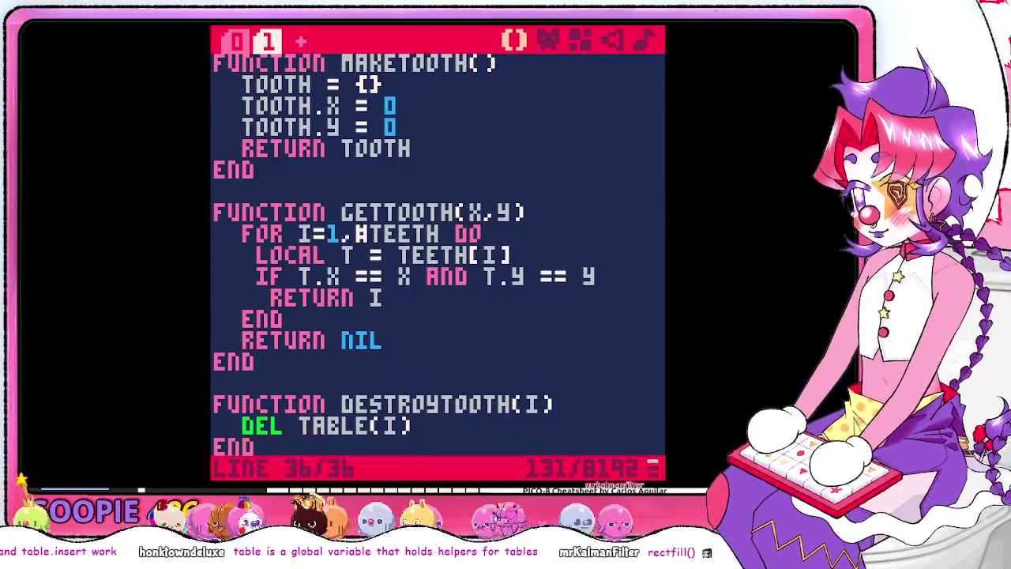
{"action": "key", "text": "Up"}
{"action": "key", "text": "Up"}
{"action": "key", "text": "Up"}
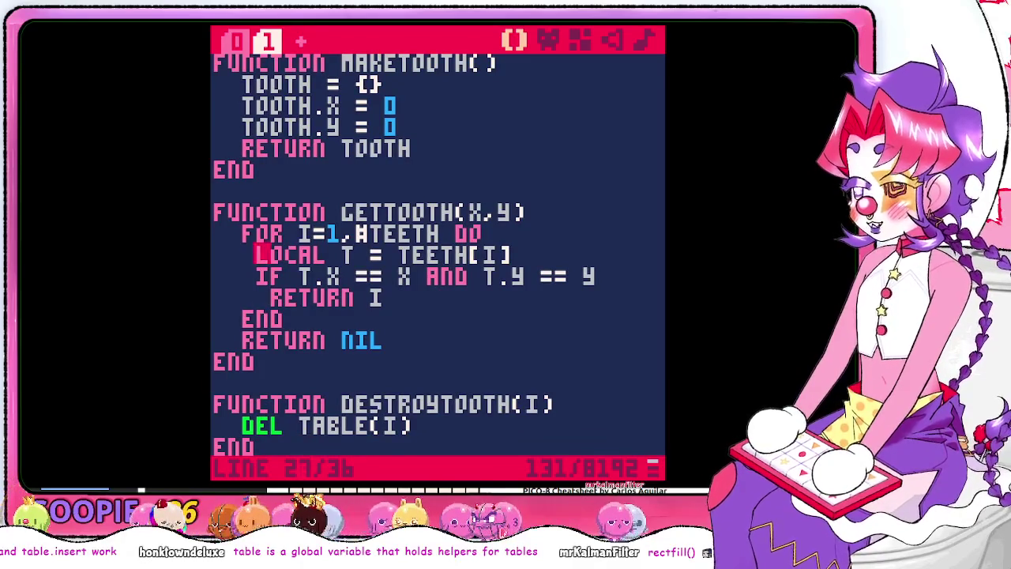
{"action": "key", "text": "Up"}
{"action": "key", "text": "Up"}
{"action": "key", "text": "Up"}
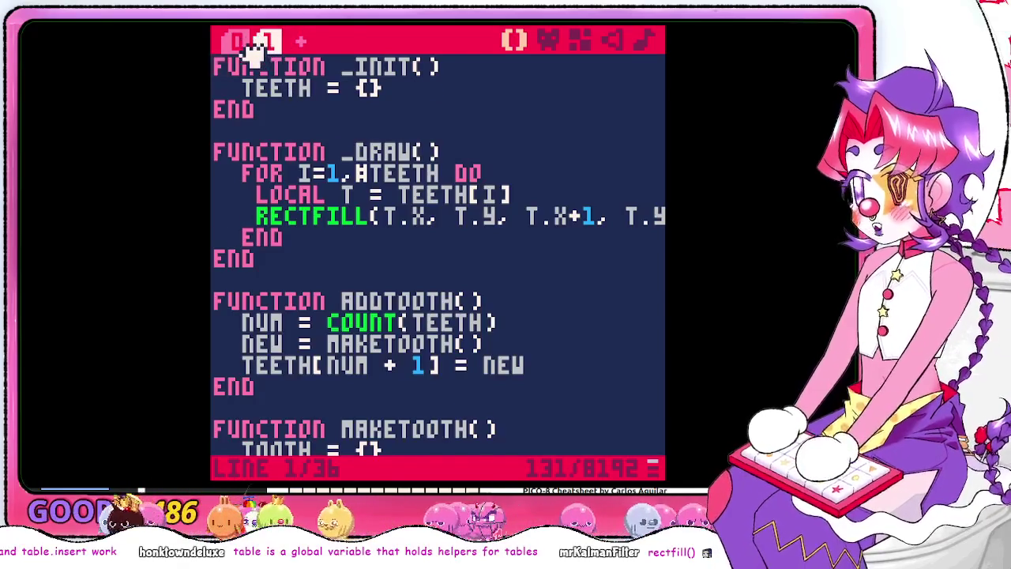
In code tab 0, remove the TEETH={} line from _init and open a line below it
{"action": "left_click", "coordinate": [239, 41]}
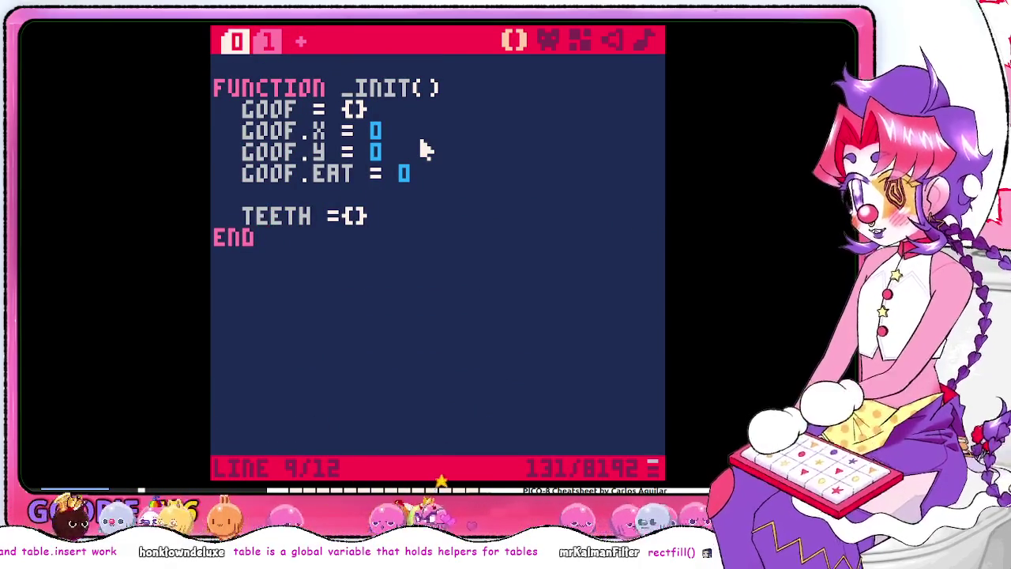
{"action": "key", "text": "BackSpace"}
{"action": "key", "text": "BackSpace"}
{"action": "key", "text": "BackSpace"}
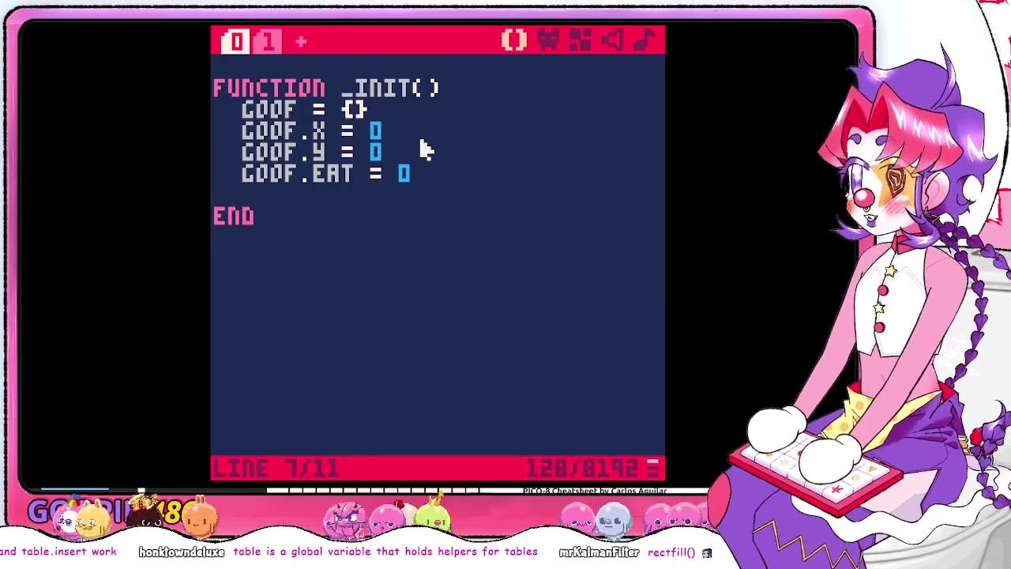
{"action": "key", "text": "Down"}
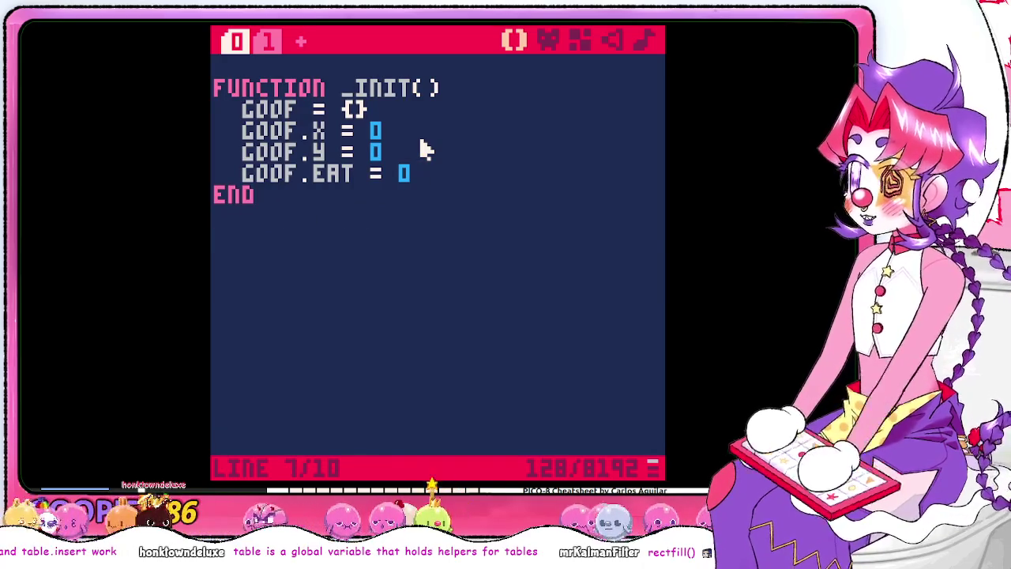
{"action": "key", "text": "Return"}
{"action": "key", "text": "Up"}
{"action": "key", "text": "Up"}
{"action": "key", "text": "Up"}
{"action": "key", "text": "BackSpace"}
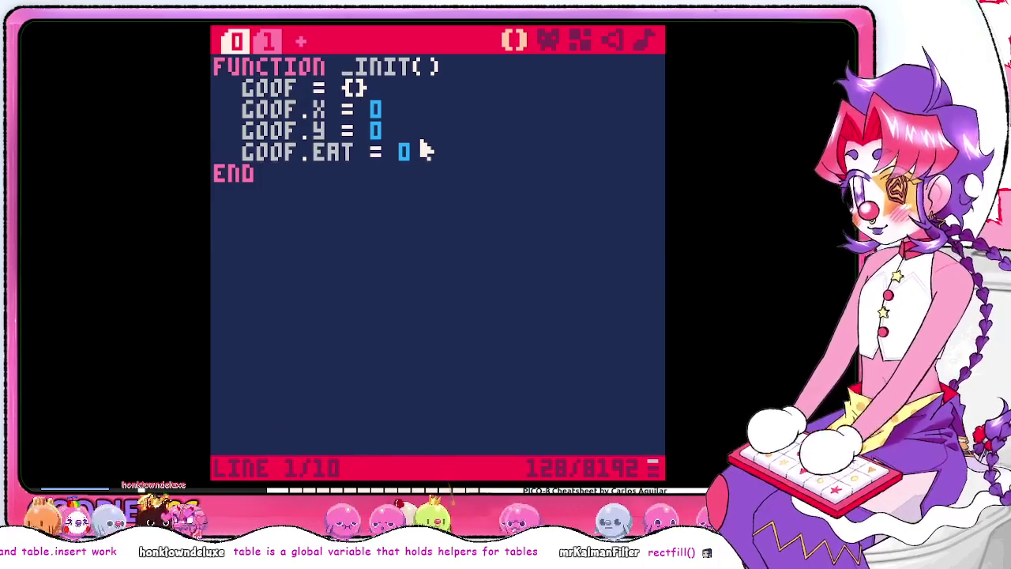
{"action": "key", "text": "Down"}
{"action": "key", "text": "Down"}
{"action": "key", "text": "Down"}
{"action": "key", "text": "Return"}
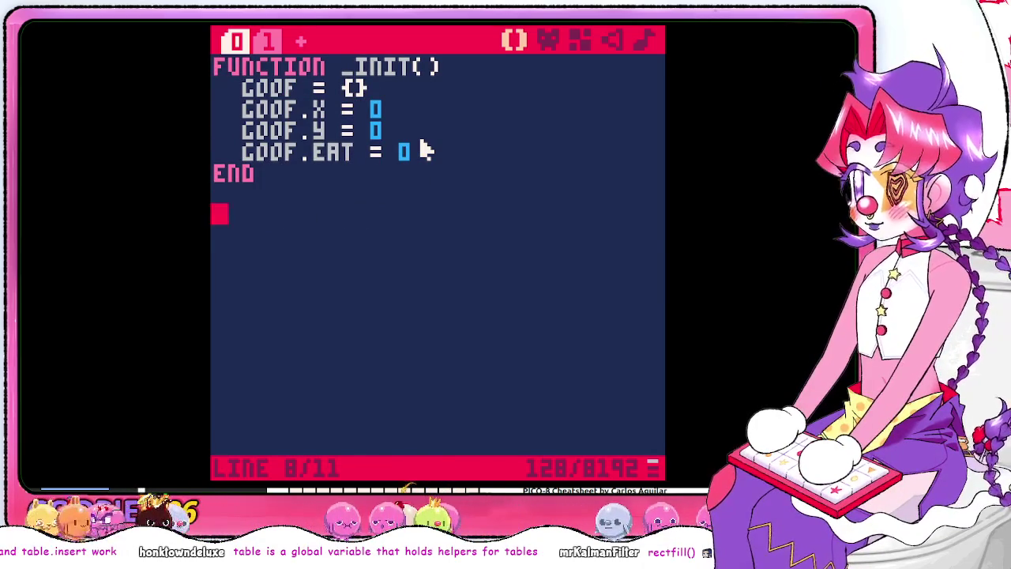
Start a new _draw function containing a rectfill(goof.x, call
{"action": "type", "text": "FUNCITON _T"}
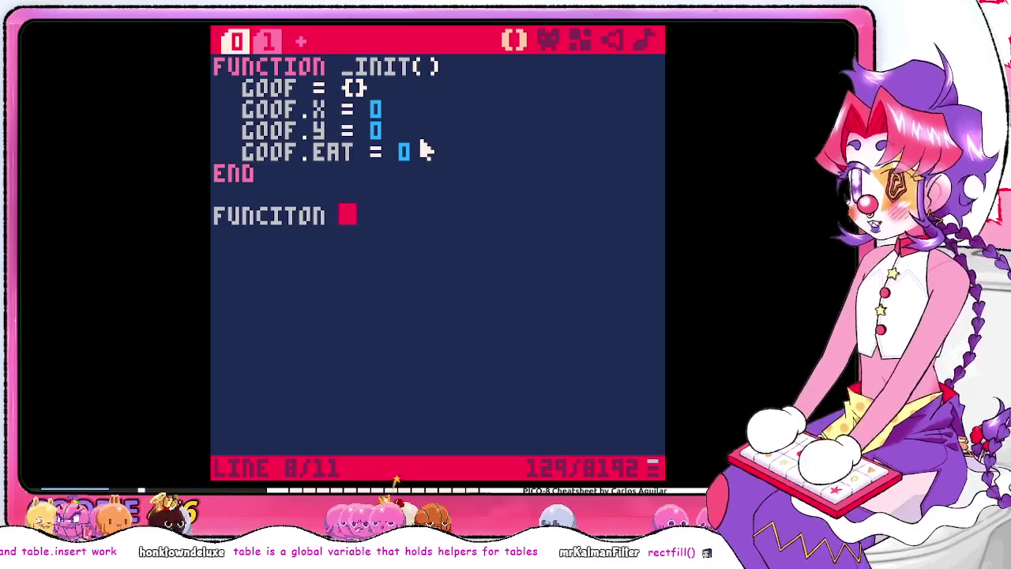
{"action": "key", "text": "BackSpace"}
{"action": "type", "text": "DRAW()"}
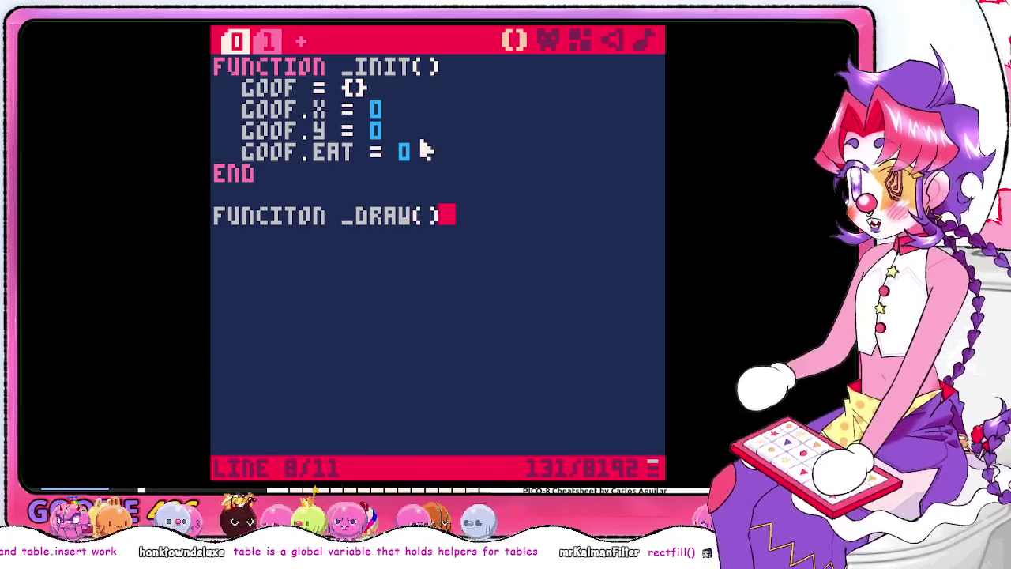
{"action": "key", "text": "Return"}
{"action": "type", "text": "R"}
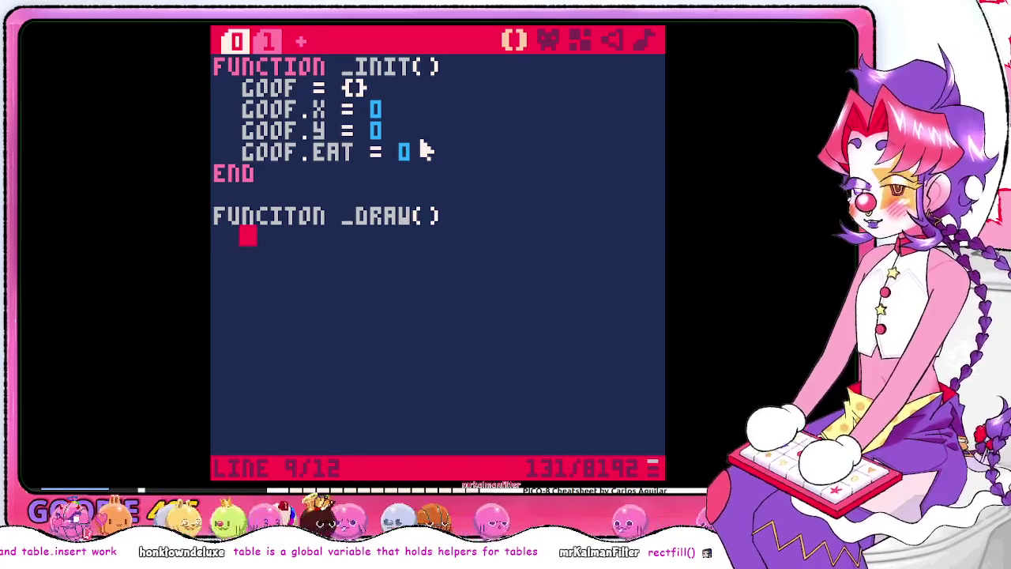
{"action": "type", "text": "ECT"}
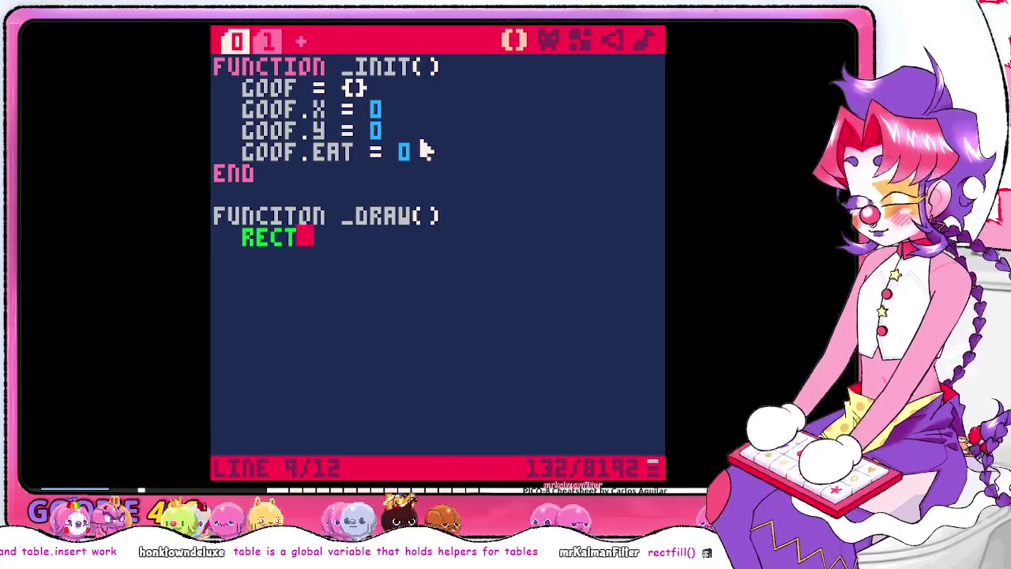
{"action": "type", "text": "FILL("}
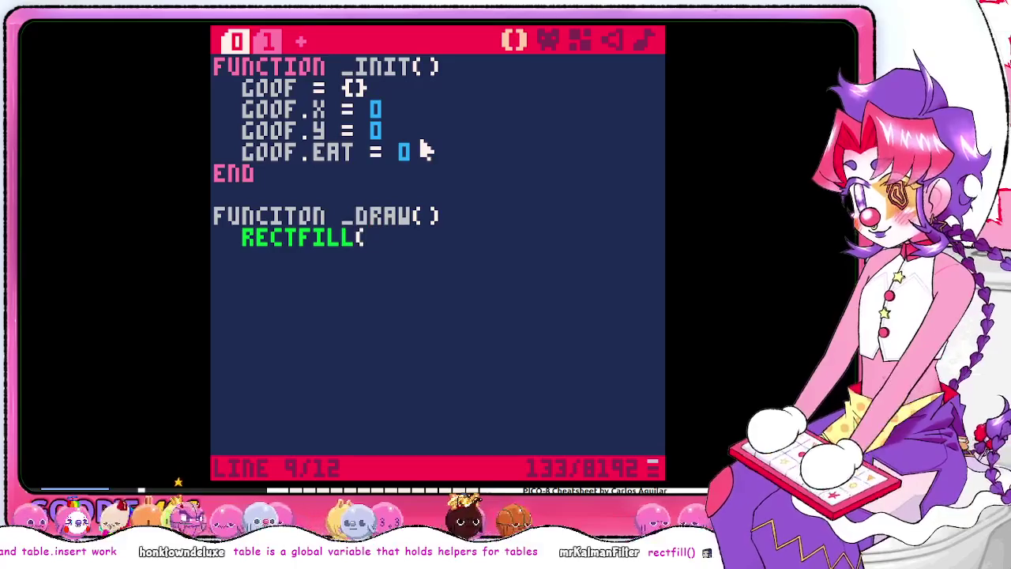
{"action": "type", "text": "GOOF"}
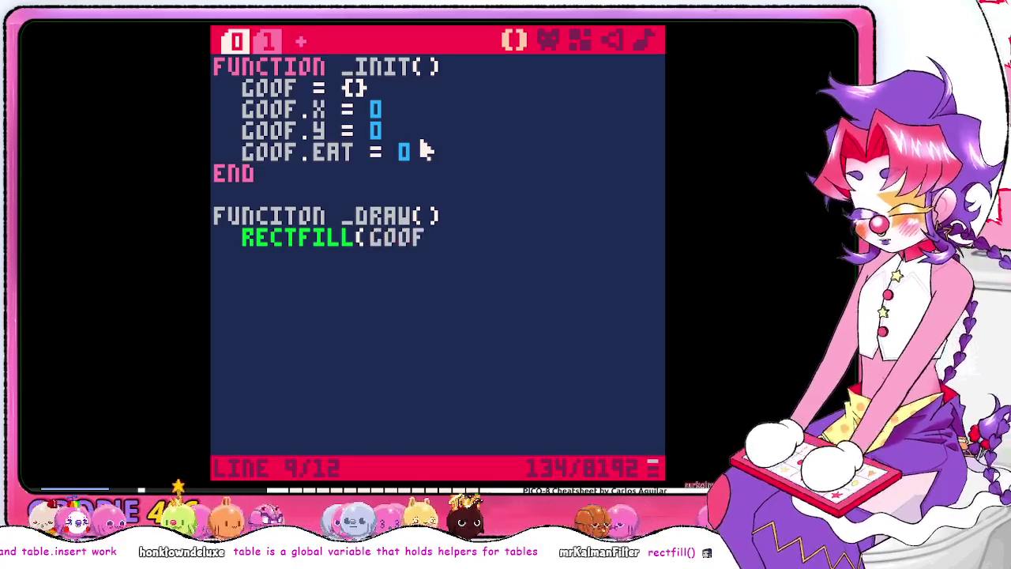
{"action": "type", "text": ".X,"}
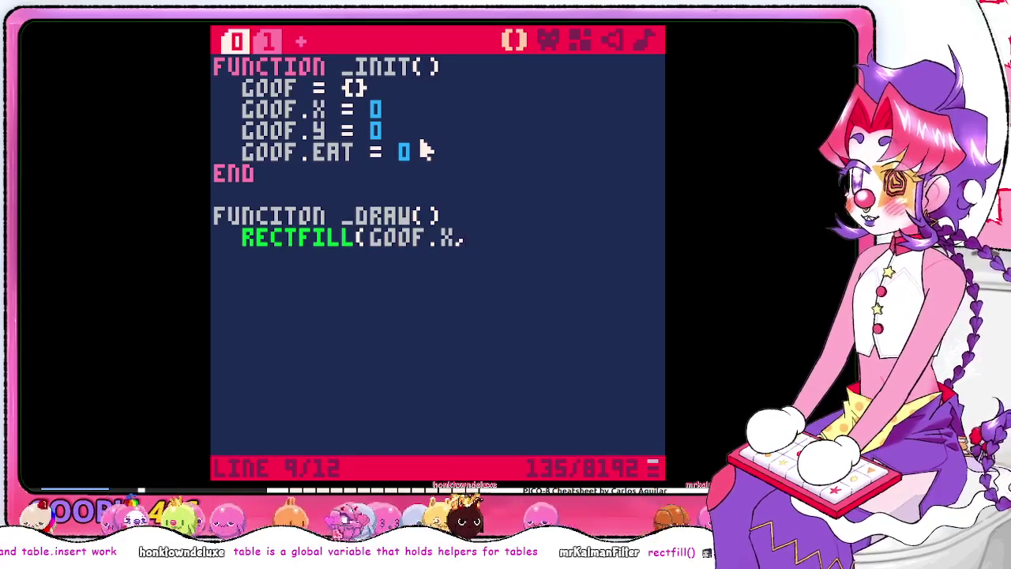
{"action": "key", "text": "BackSpace"}
Add 'local g = goof' above rectfill and rewrite its arguments as g.x, g.y, g.x+1, g.y+1
{"action": "key", "text": "Home"}
{"action": "key", "text": "Return"}
{"action": "key", "text": "Up"}
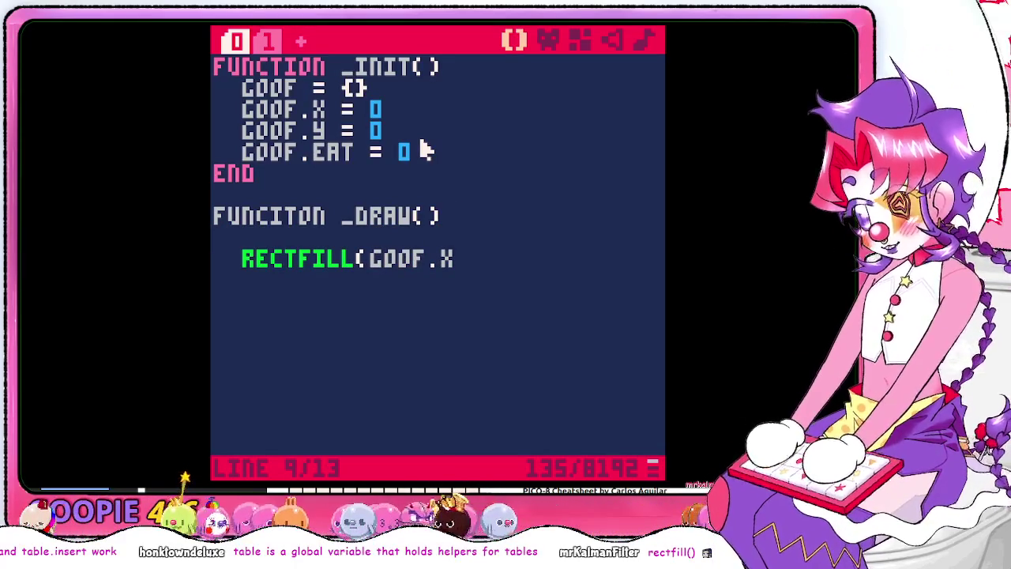
{"action": "type", "text": "loca"}
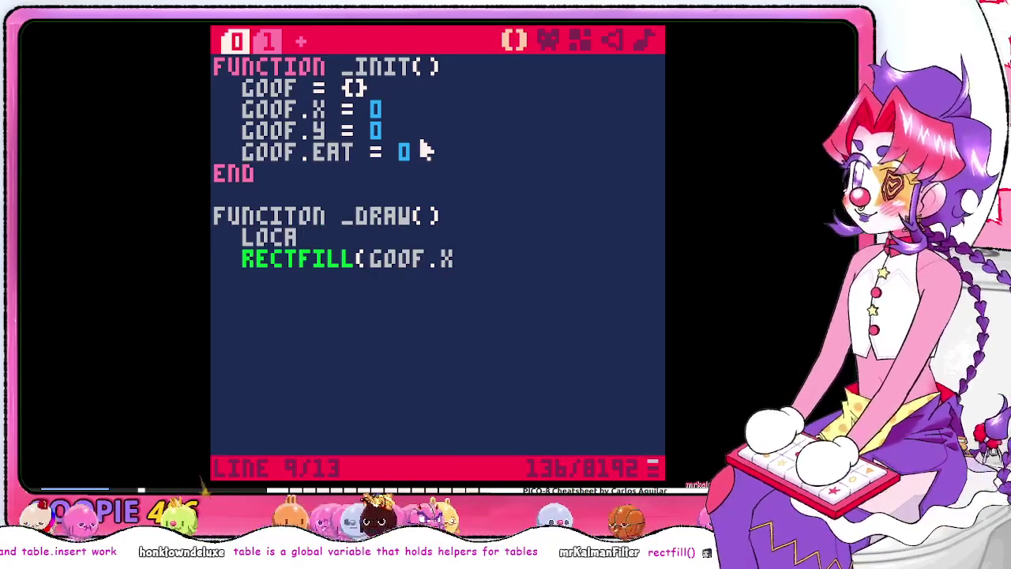
{"action": "type", "text": "l g = goof"}
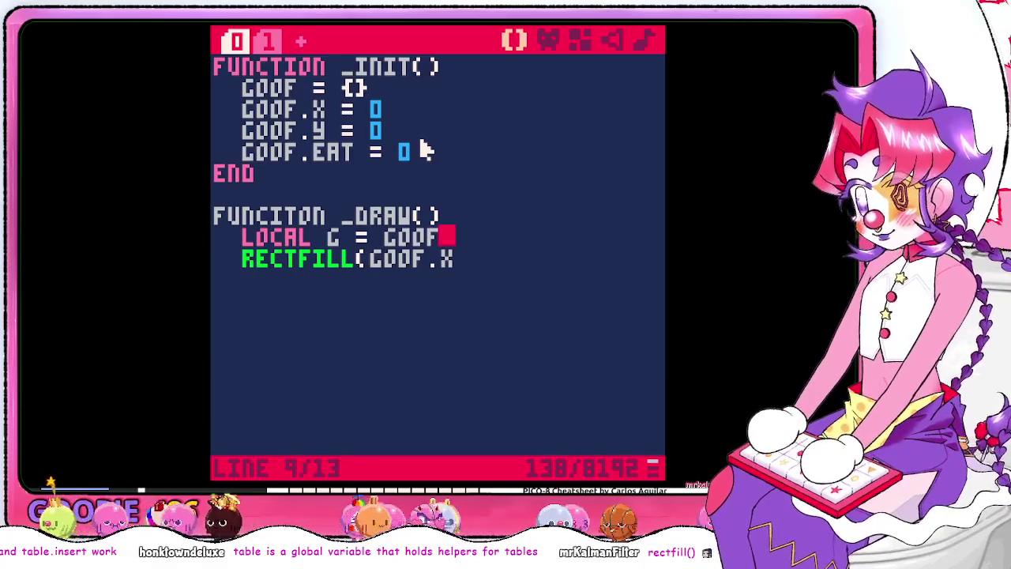
{"action": "key", "text": "Down"}
{"action": "key", "text": "Down"}
{"action": "key", "text": "Up"}
{"action": "key", "text": "BackSpace"}
{"action": "key", "text": "BackSpace"}
{"action": "key", "text": "BackSpace"}
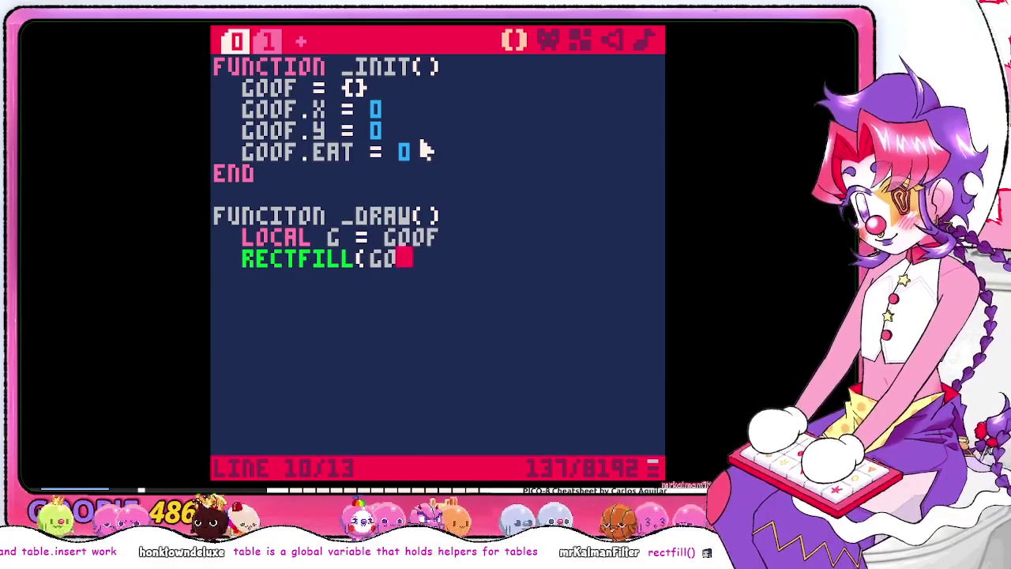
{"action": "type", "text": ".x, g.y, g"}
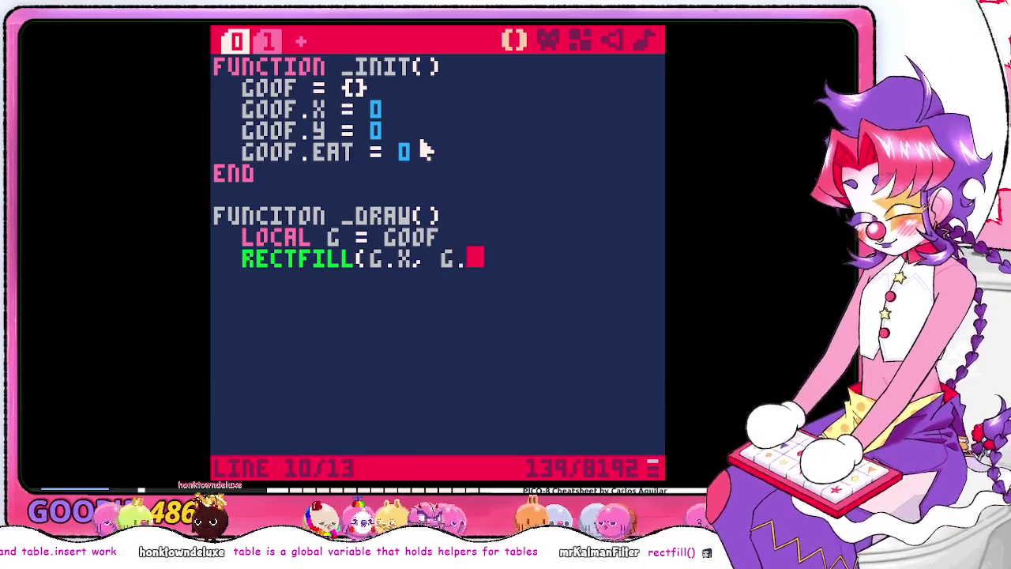
{"action": "type", "text": ".x"}
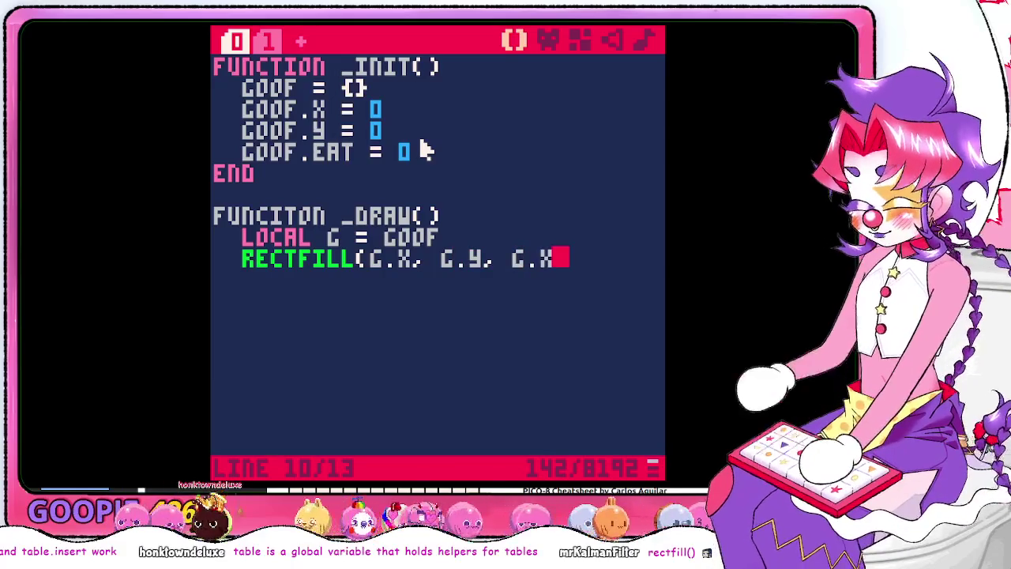
{"action": "type", "text": "+1, g.y+1"}
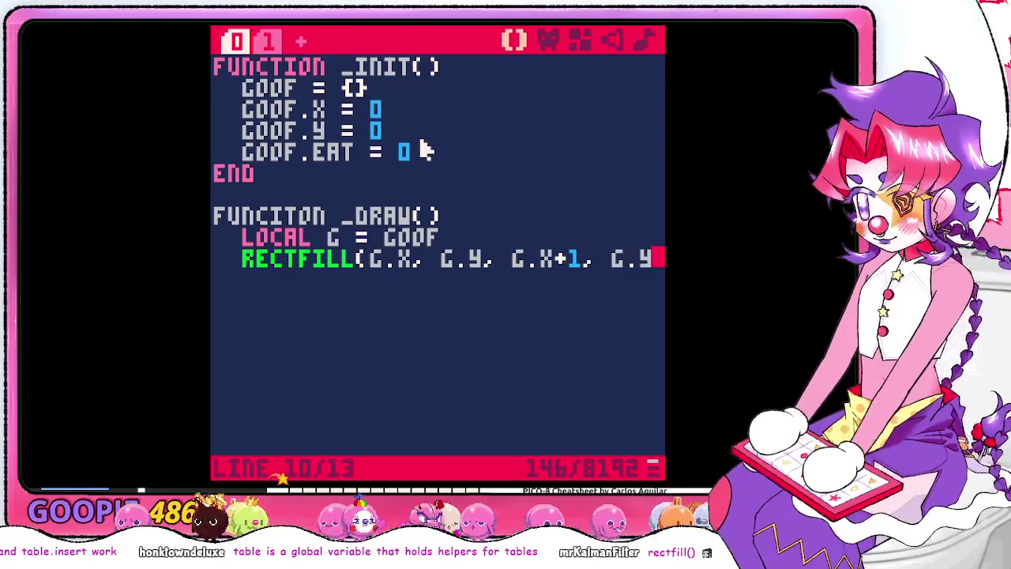
{"action": "type", "text": ","}
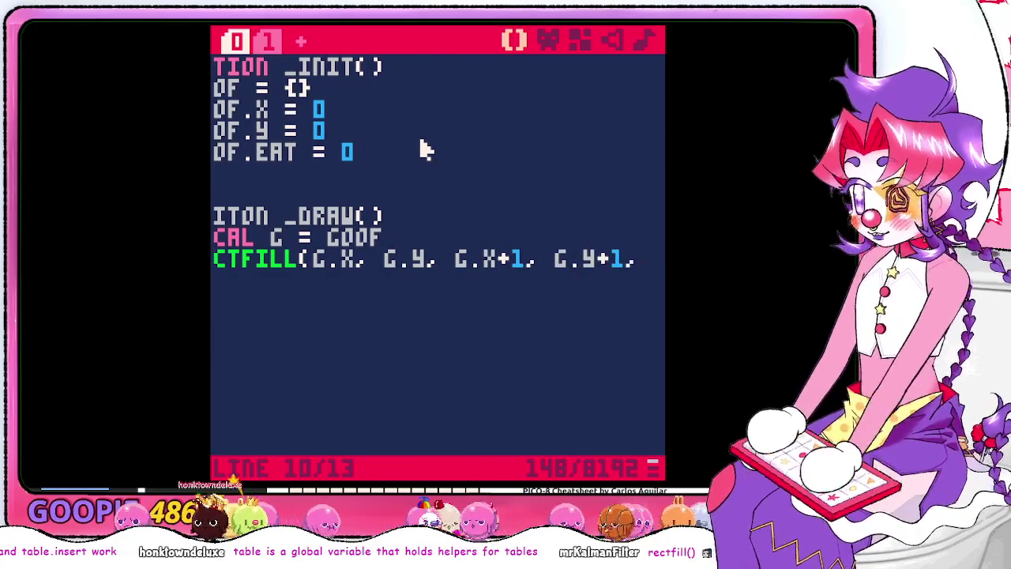
{"action": "key", "text": "alt+Tab"}
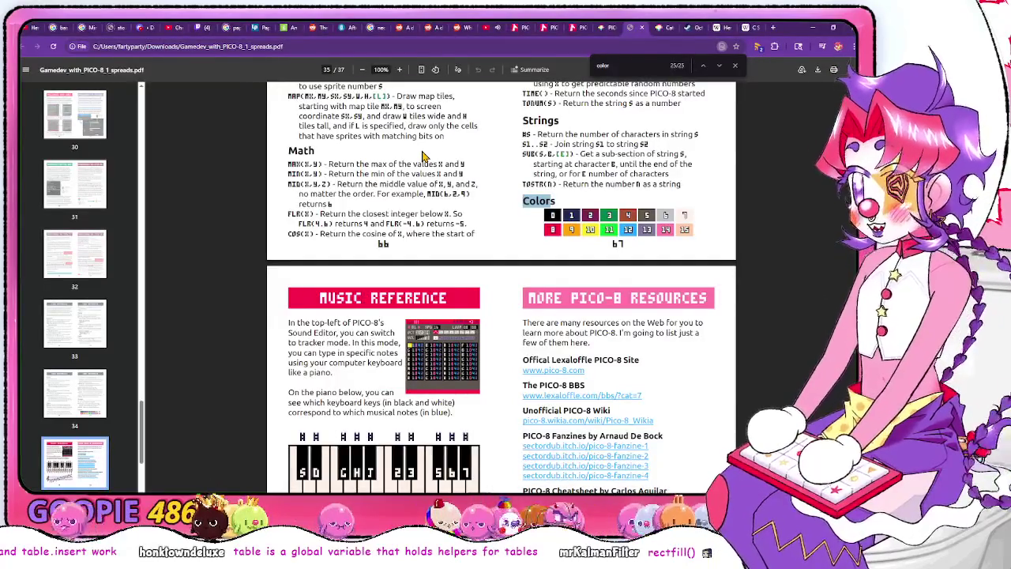
Complete the goof rectfill with colour 14) and add an end line closing _draw
{"action": "key", "text": "alt+Tab"}
{"action": "type", "text": "14)"}
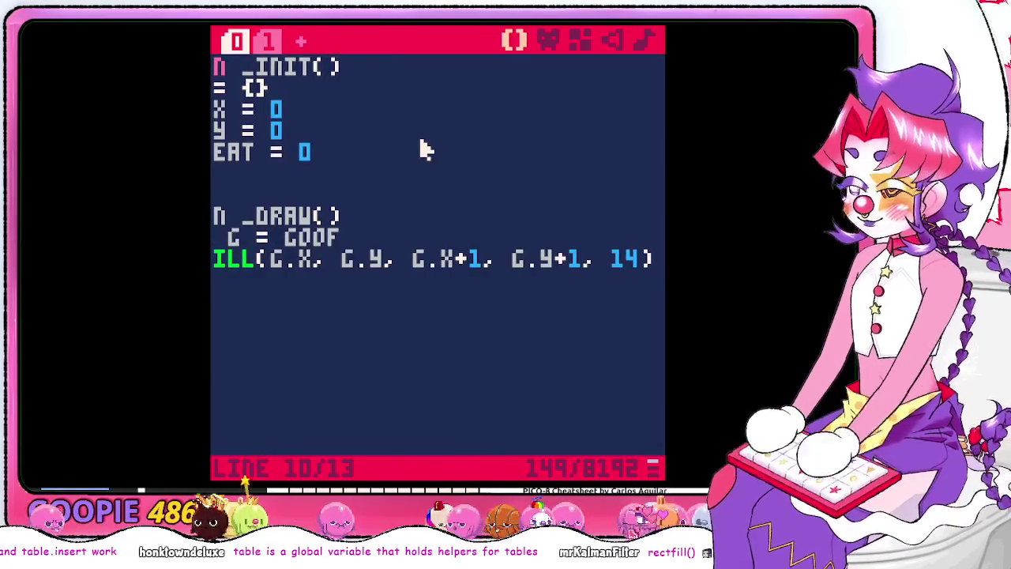
{"action": "key", "text": "Return"}
{"action": "key", "text": "BackSpace"}
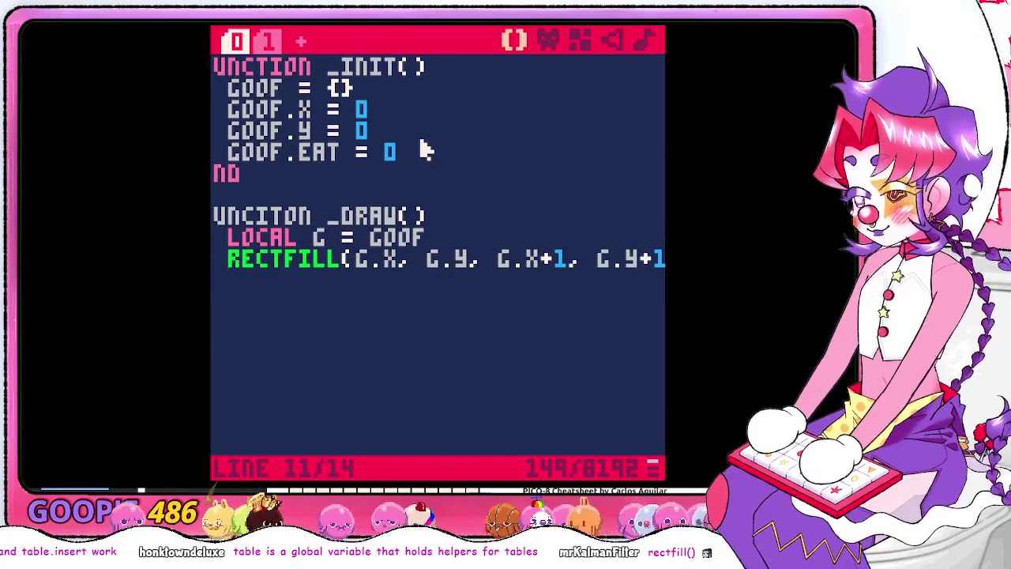
{"action": "key", "text": "BackSpace"}
{"action": "type", "text": "end"}
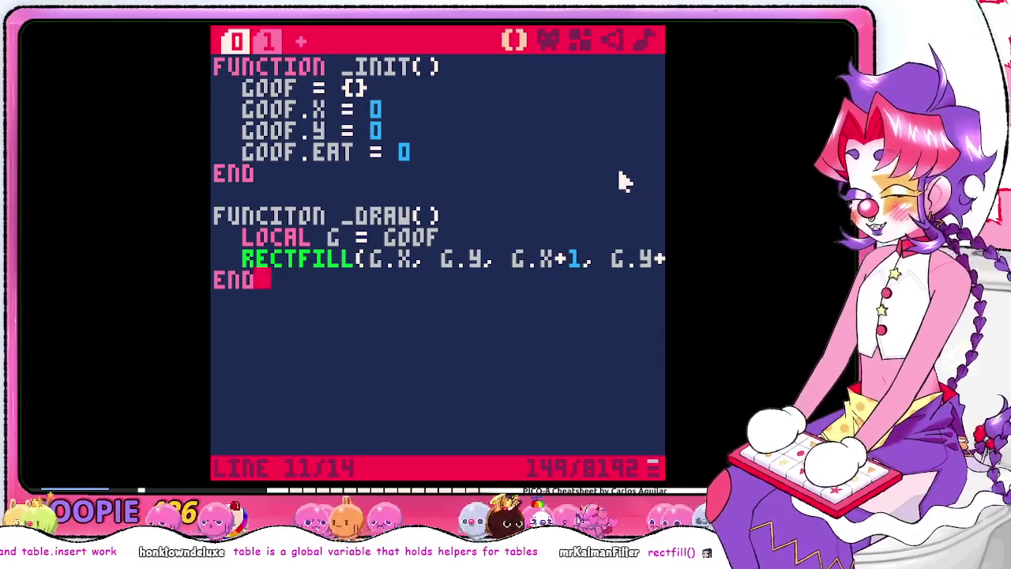
{"action": "key", "text": "alt+Tab"}
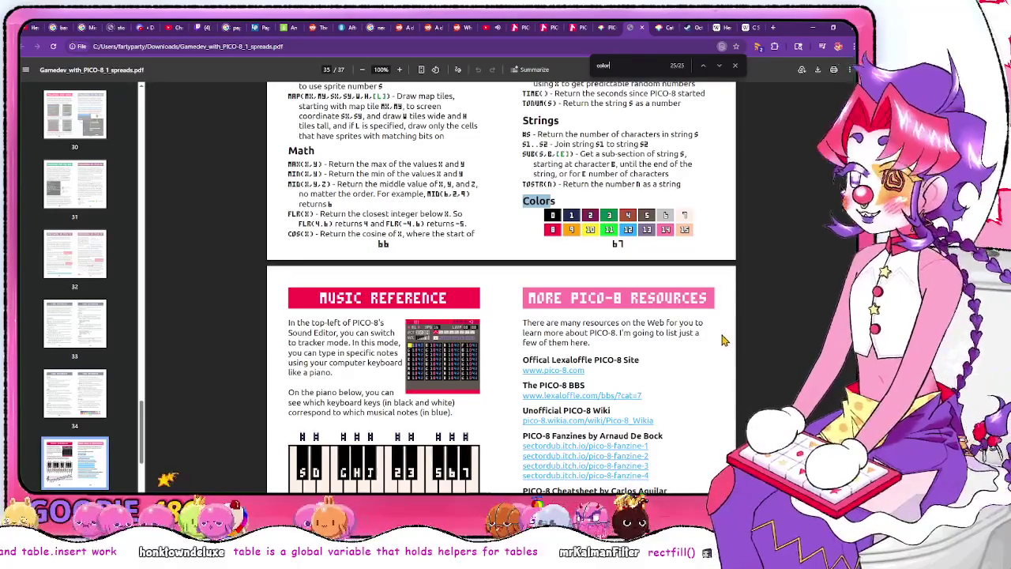
Save the cart as untitled.p8 with Ctrl+S while browsing the guide
{"action": "scroll", "coordinate": [747, 241], "scroll_direction": "up", "scroll_amount": 20}
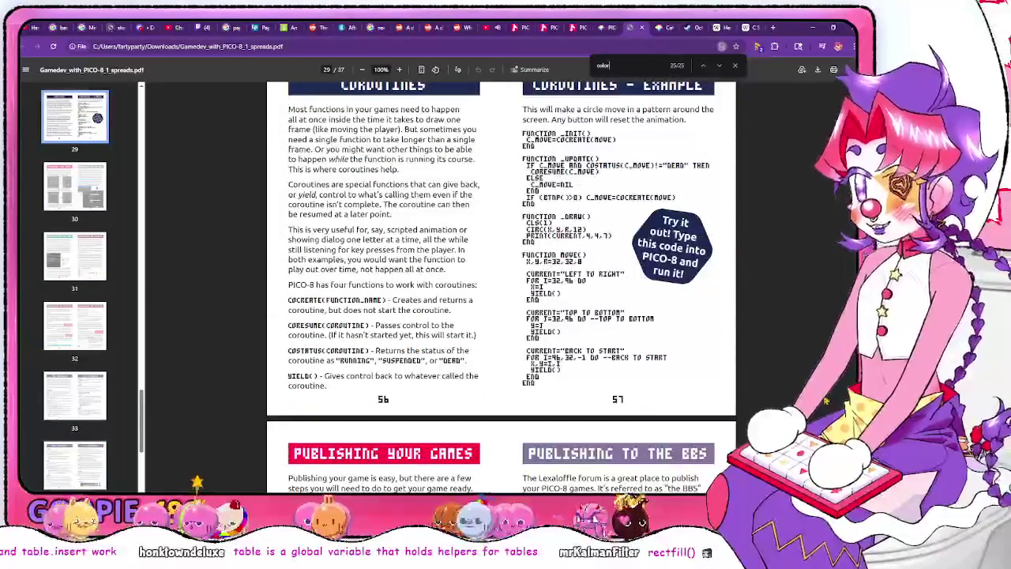
{"action": "scroll", "coordinate": [780, 338], "scroll_direction": "up", "scroll_amount": 20}
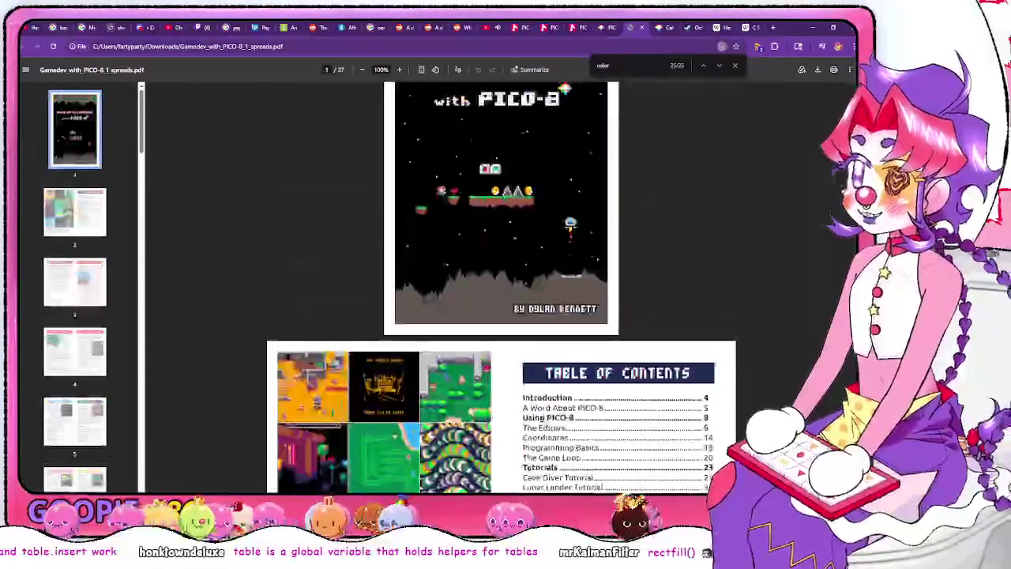
{"action": "scroll", "coordinate": [780, 338], "scroll_direction": "down", "scroll_amount": 8}
{"action": "scroll", "coordinate": [780, 338], "scroll_direction": "down", "scroll_amount": 2}
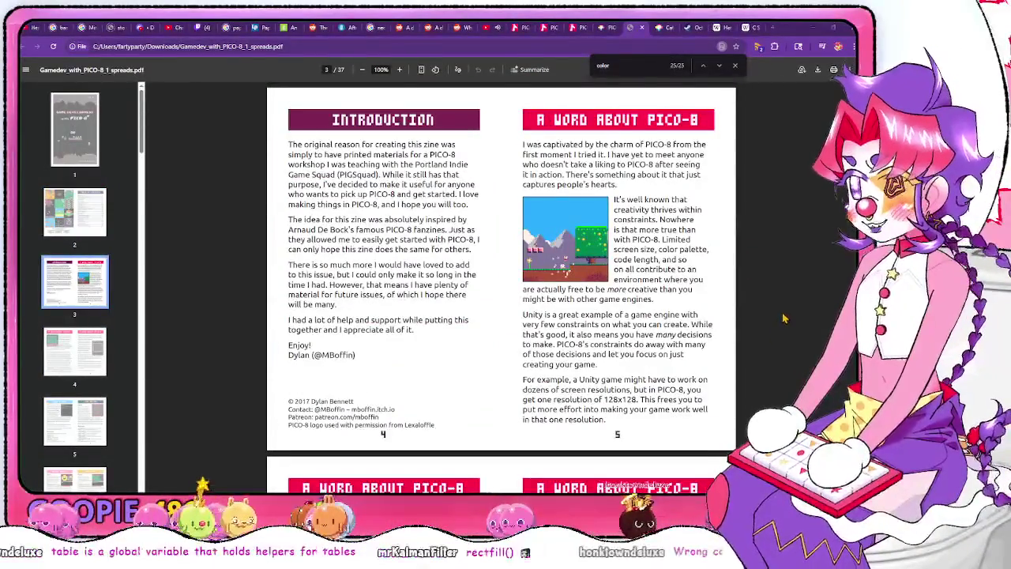
{"action": "key", "text": "alt+Tab"}
{"action": "key", "text": "ctrl+s"}
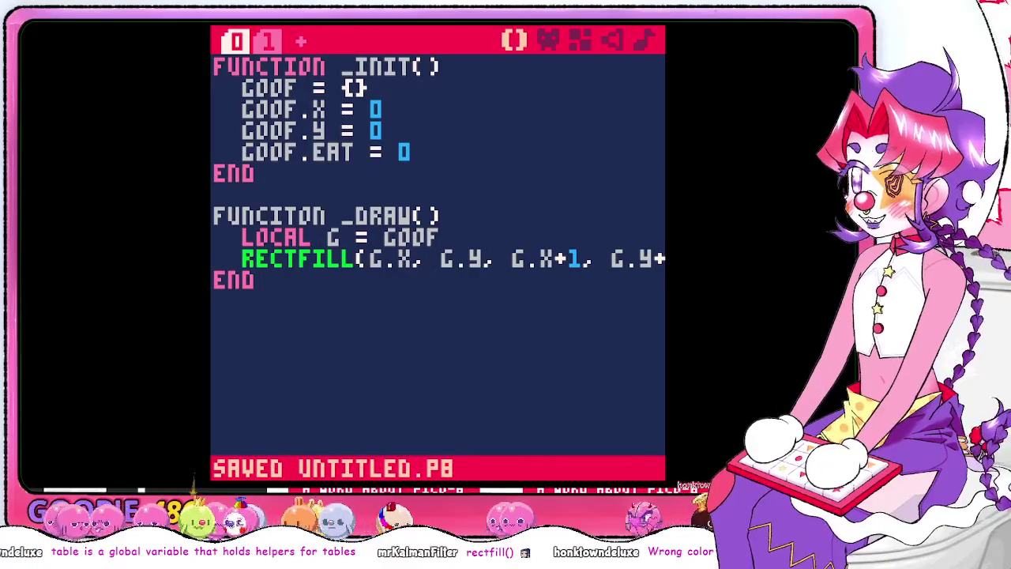
{"action": "key", "text": "alt+Tab"}
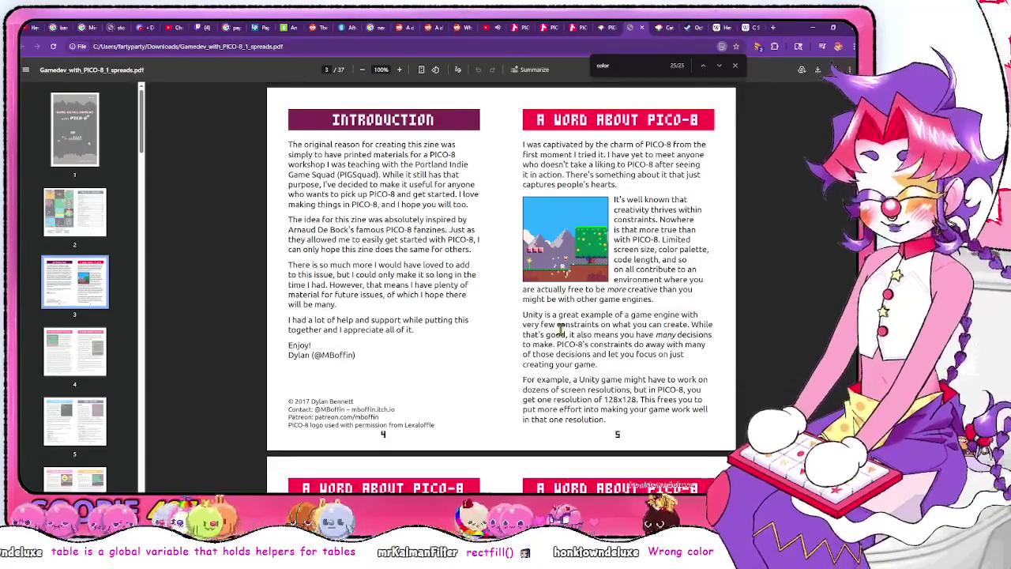
Search the guide for 'run' and step to match 3 of 42 on the Using PICO-8 page
{"action": "scroll", "coordinate": [512, 237], "scroll_direction": "down", "scroll_amount": 8}
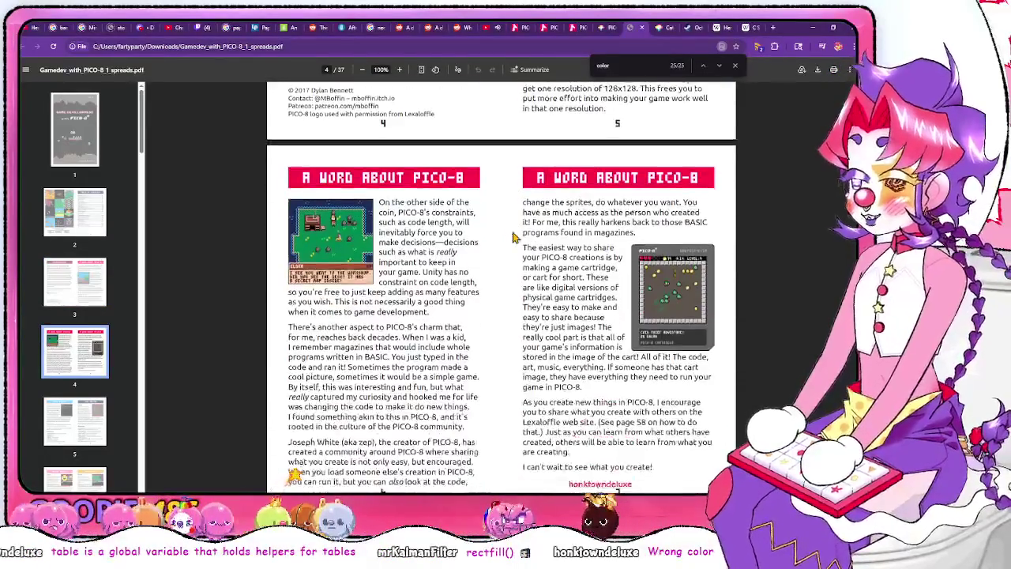
{"action": "scroll", "coordinate": [513, 237], "scroll_direction": "down", "scroll_amount": 5}
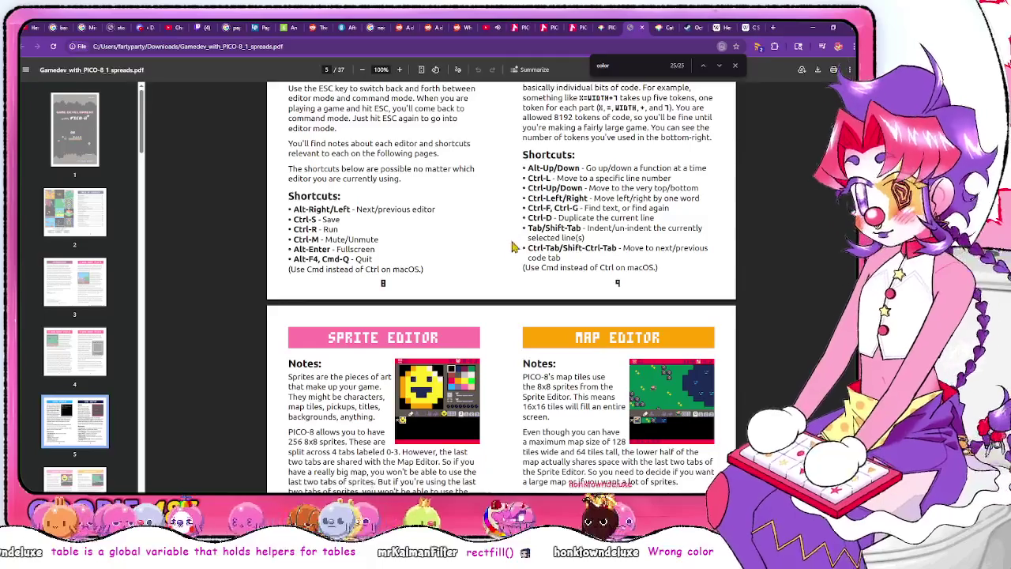
{"action": "scroll", "coordinate": [506, 255], "scroll_direction": "down", "scroll_amount": 15}
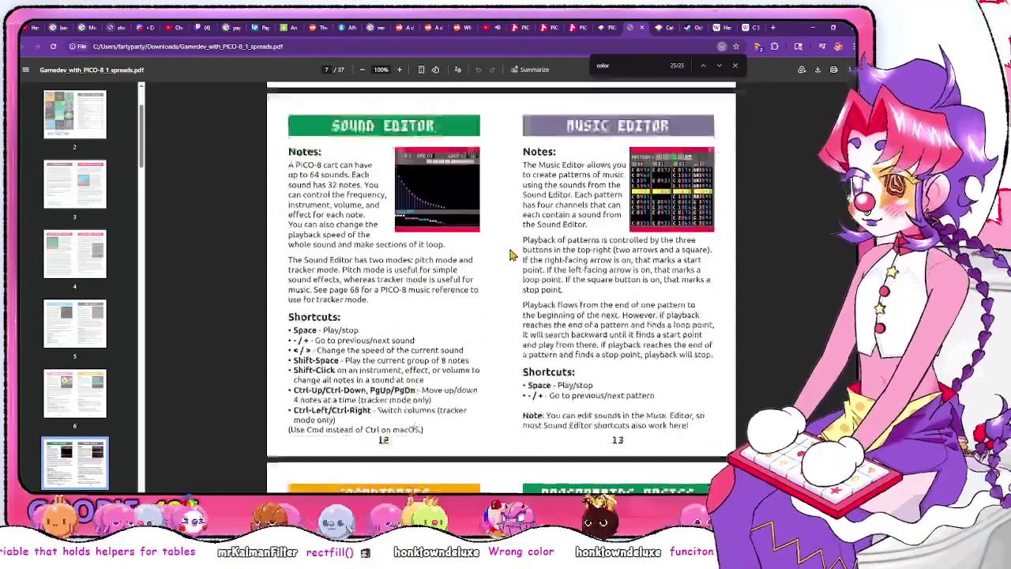
{"action": "left_click", "coordinate": [624, 63]}
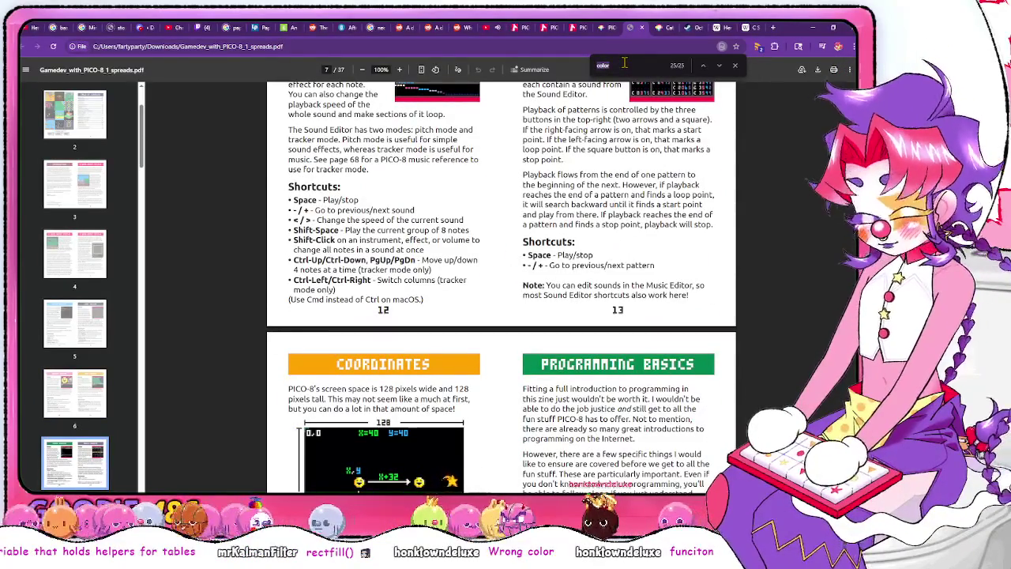
{"action": "type", "text": "rnd"}
{"action": "key", "text": "Return"}
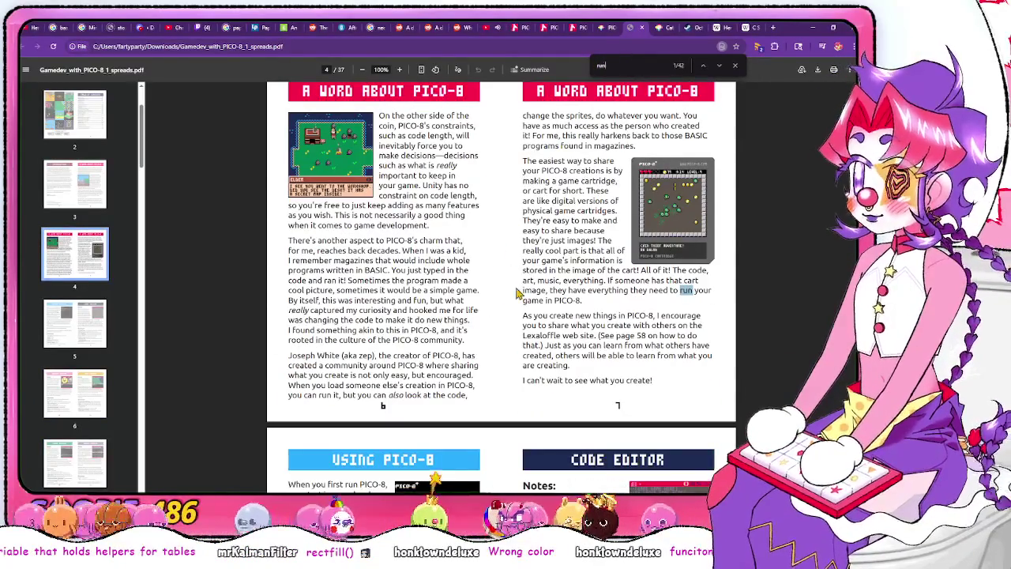
{"action": "scroll", "coordinate": [510, 314], "scroll_direction": "down", "scroll_amount": 10}
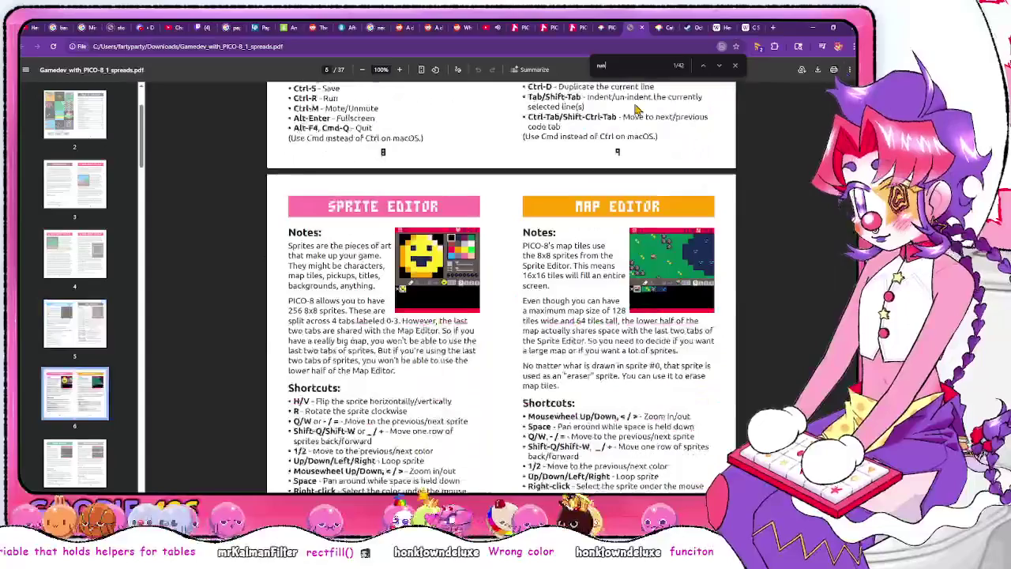
{"action": "left_click", "coordinate": [718, 66]}
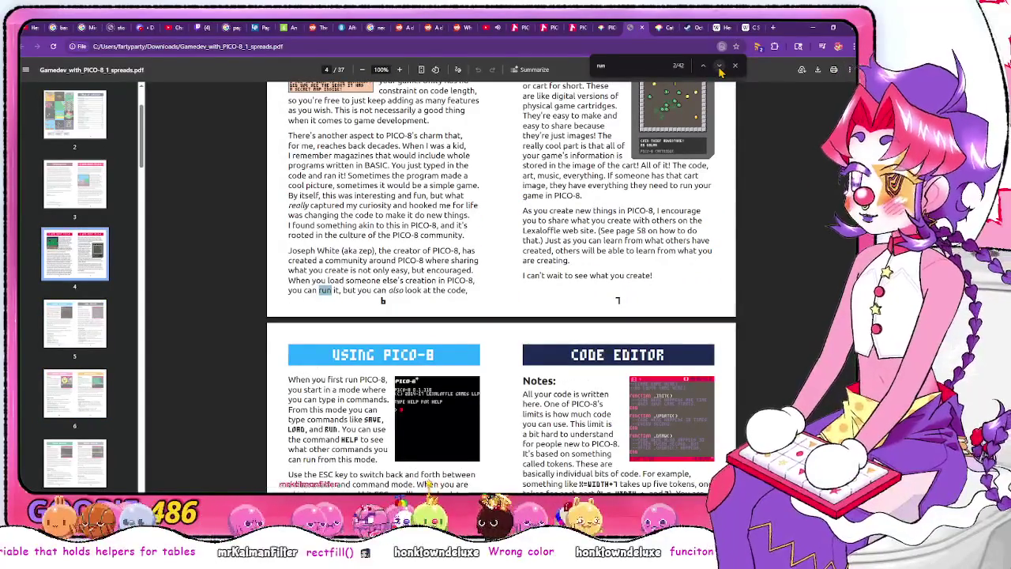
{"action": "left_click", "coordinate": [719, 66]}
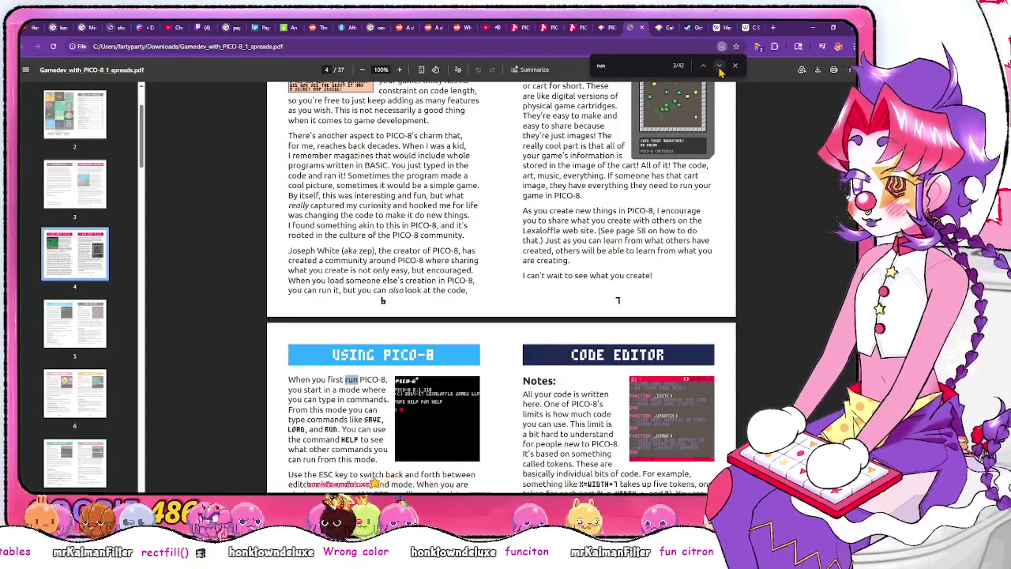
Run the cart from the console to see its first error
{"action": "key", "text": "alt+Tab"}
{"action": "key", "text": "Escape"}
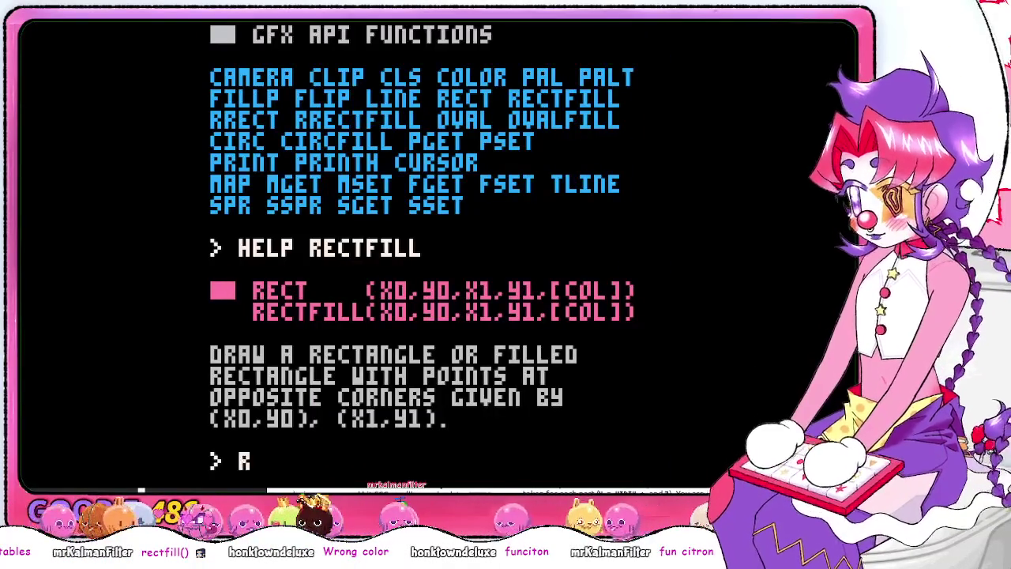
{"action": "type", "text": "n"}
{"action": "key", "text": "Return"}
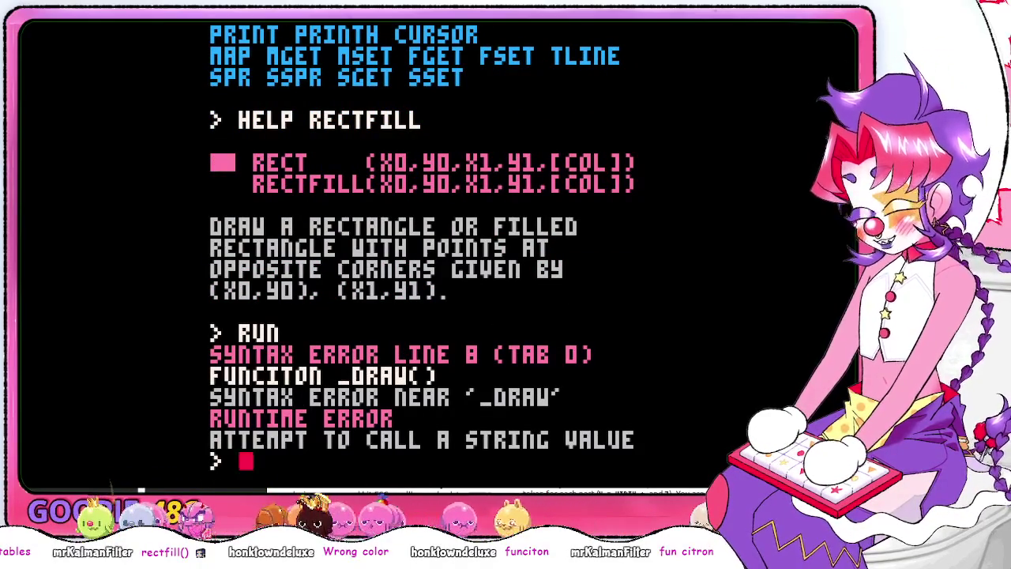
{"action": "key", "text": "Escape"}
Correct FUNCITON to FUNCTION before _DRAW, save, and run the cart again
{"action": "key", "text": "Down"}
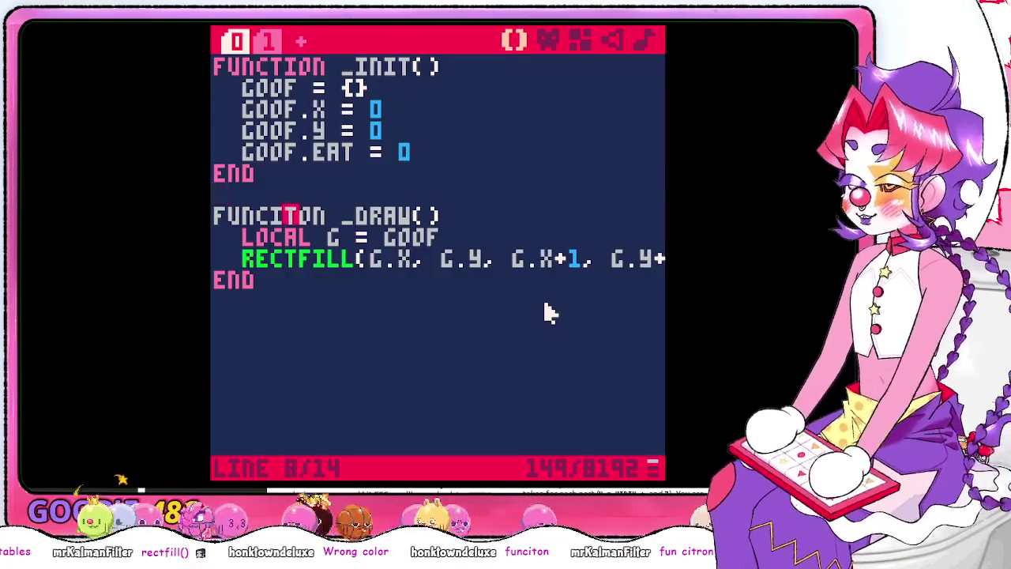
{"action": "key", "text": "Right"}
{"action": "key", "text": "Delete"}
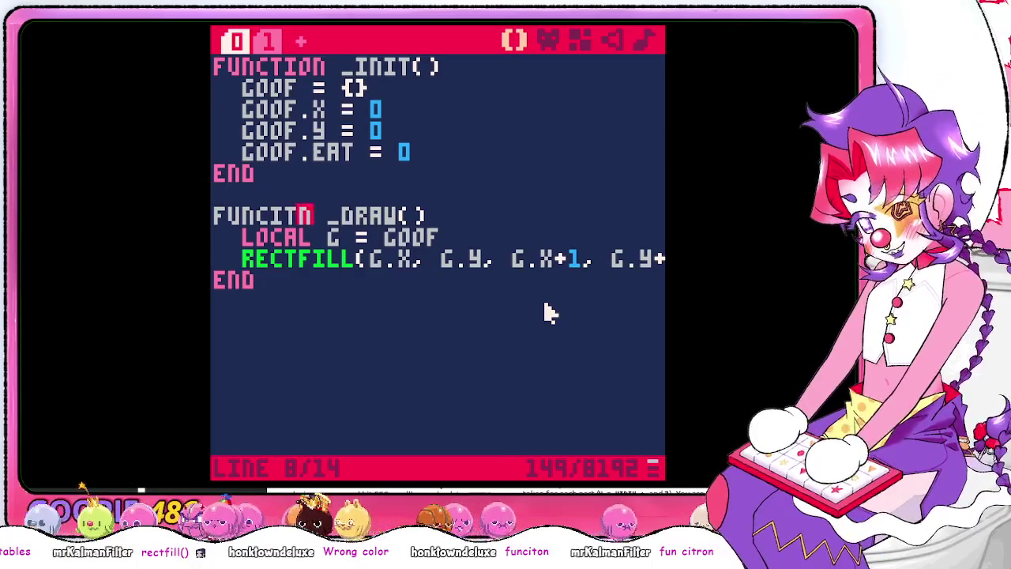
{"action": "key", "text": "BackSpace"}
{"action": "key", "text": "BackSpace"}
{"action": "type", "text": "TIO"}
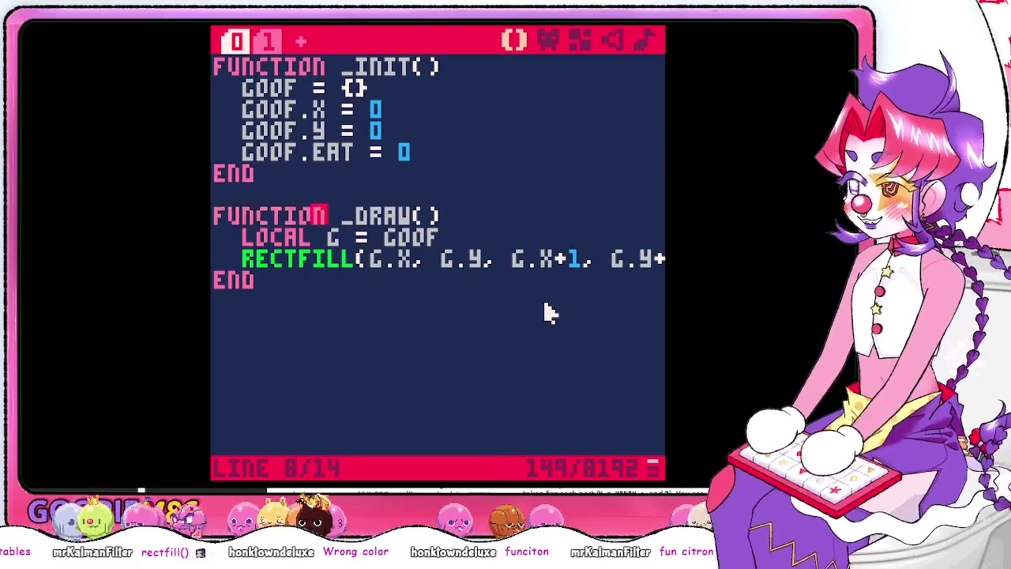
{"action": "key", "text": "ctrl+s"}
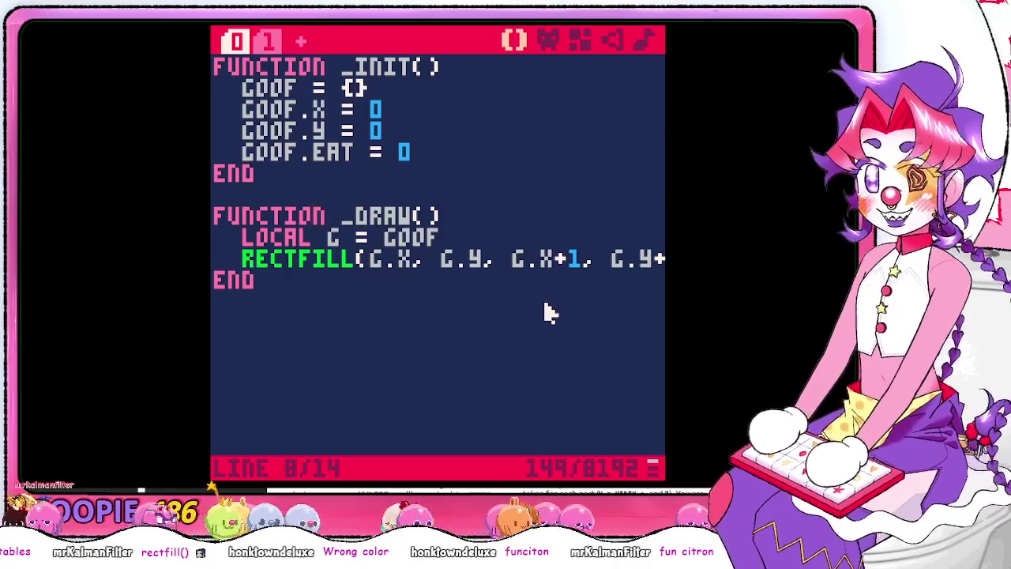
{"action": "key", "text": "Escape"}
{"action": "type", "text": "n"}
{"action": "key", "text": "Return"}
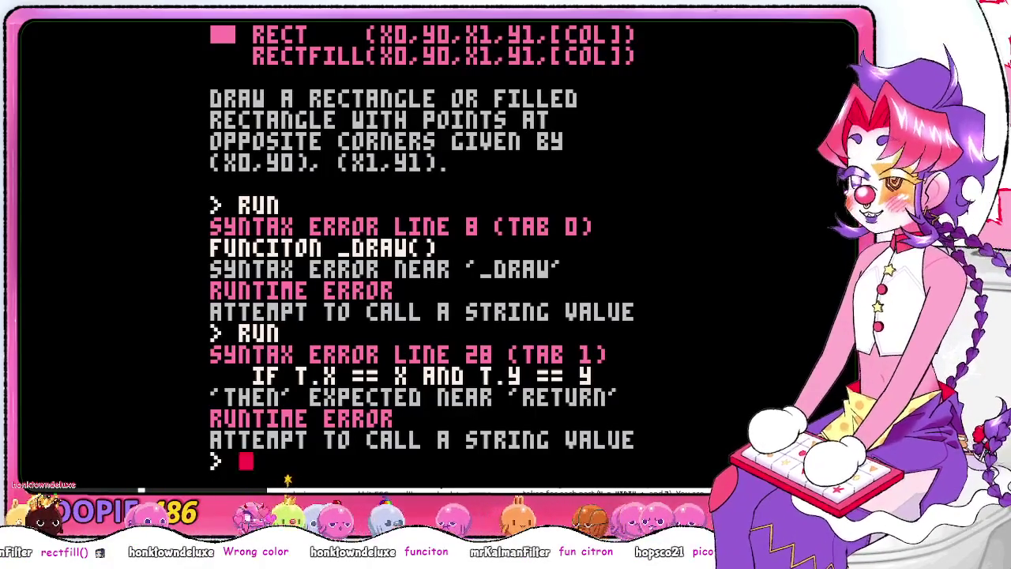
Add THEN to gettooth's if on line 28, save, and rerun, leaving the line 35 error
{"action": "key", "text": "Escape"}
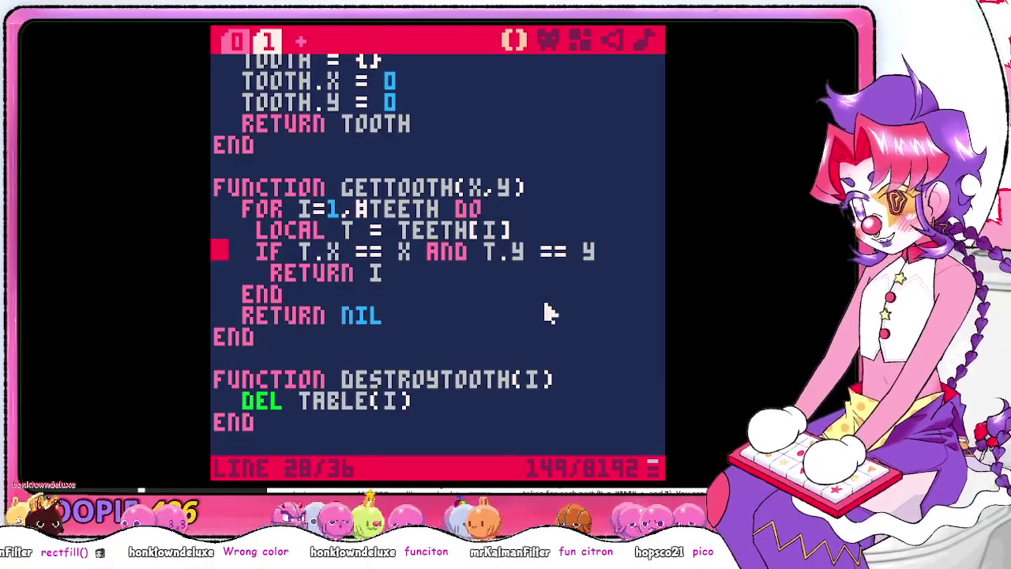
{"action": "key", "text": "Down"}
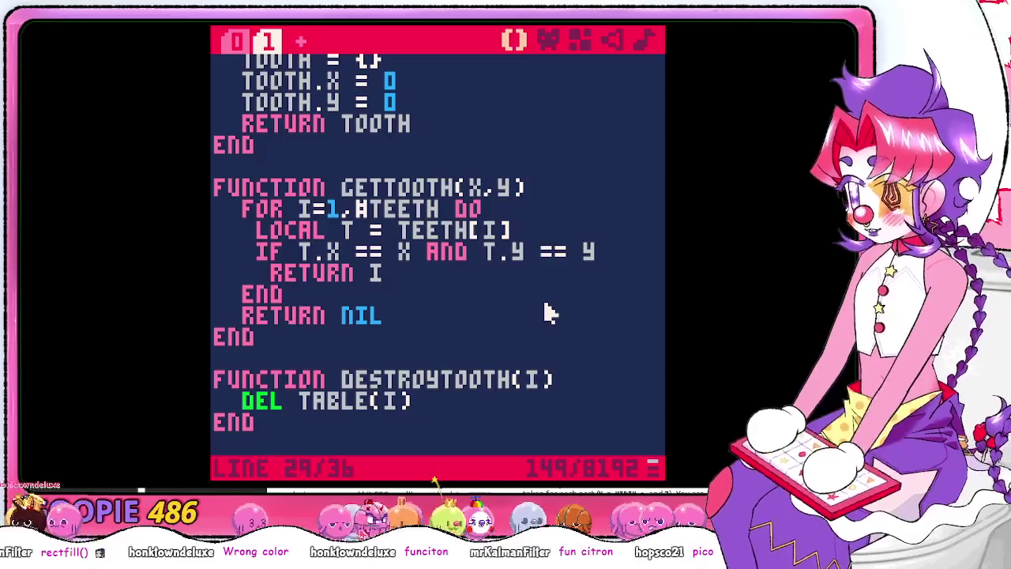
{"action": "key", "text": "Left"}
{"action": "type", "text": "t"}
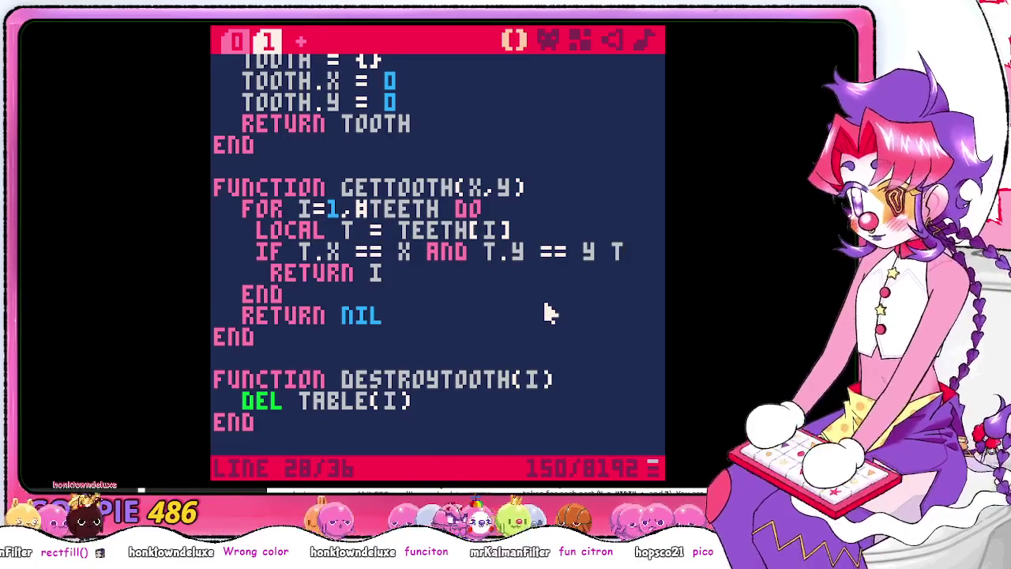
{"action": "type", "text": "hen"}
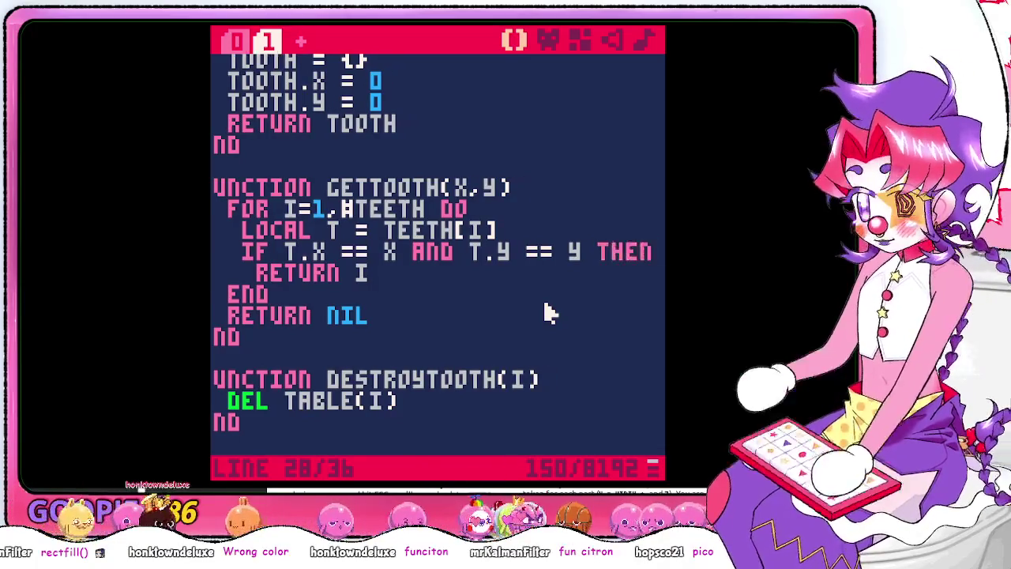
{"action": "key", "text": "Escape"}
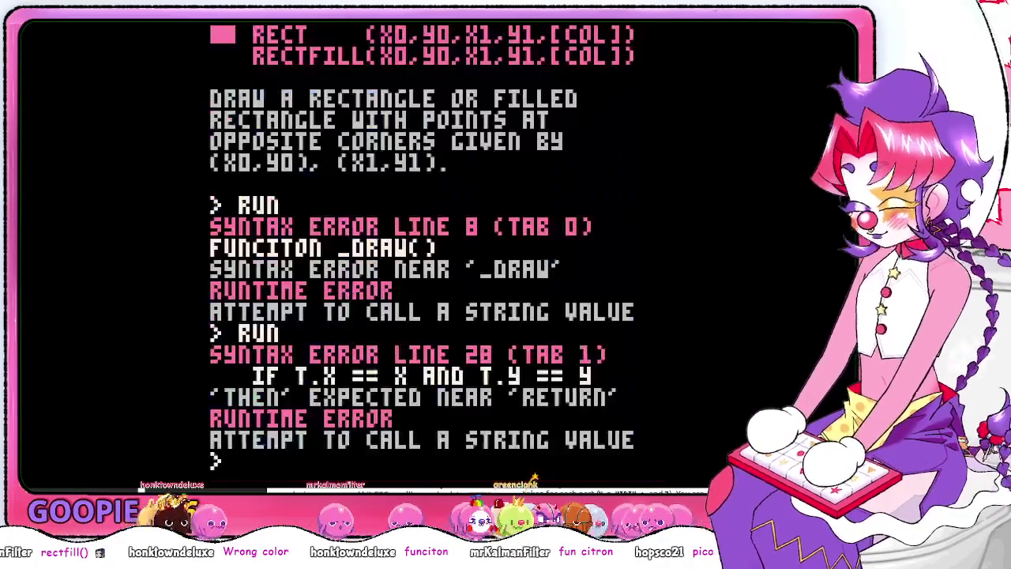
{"action": "key", "text": "Escape"}
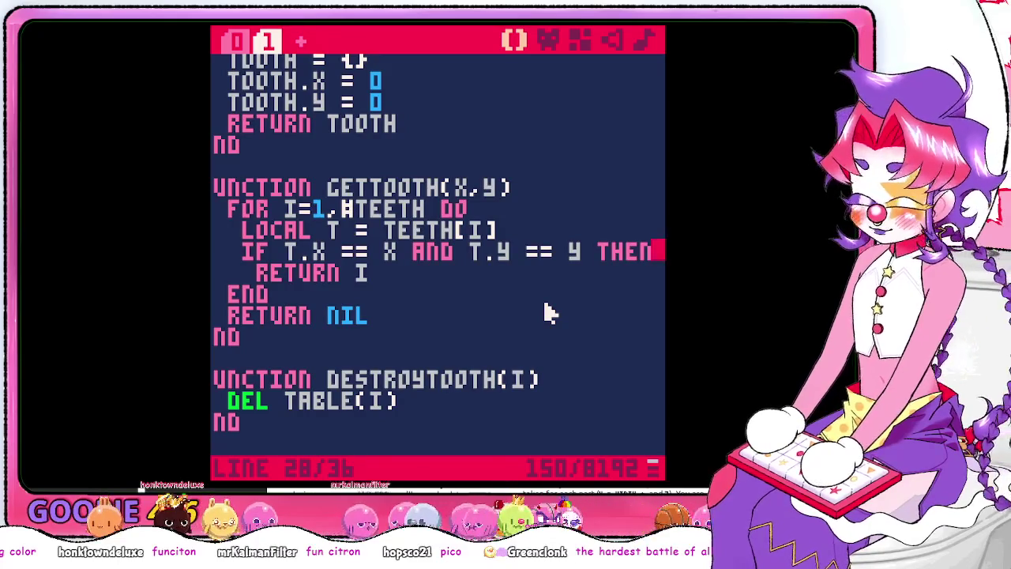
{"action": "key", "text": "ctrl+s"}
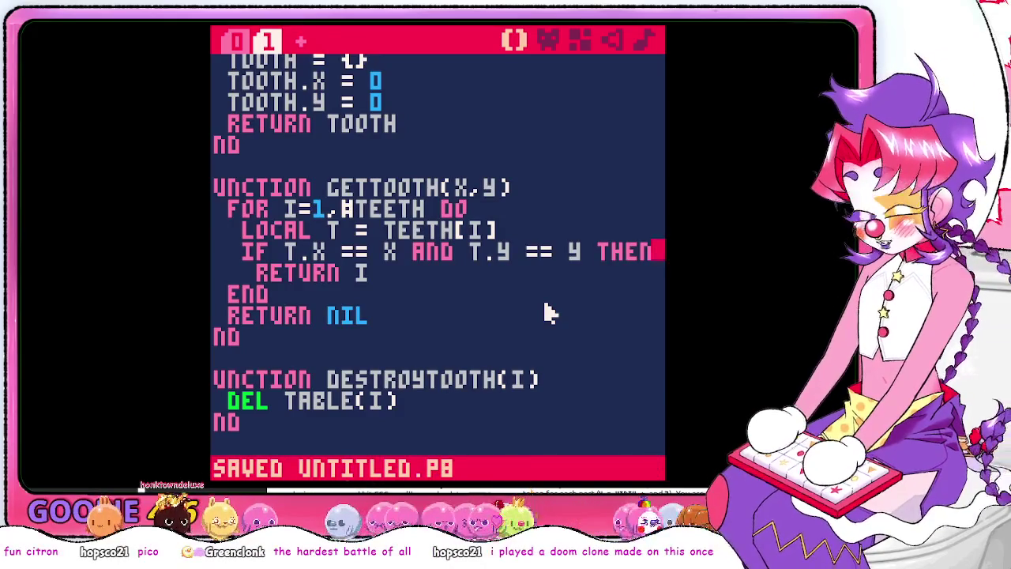
{"action": "key", "text": "Escape"}
{"action": "key", "text": "Return"}
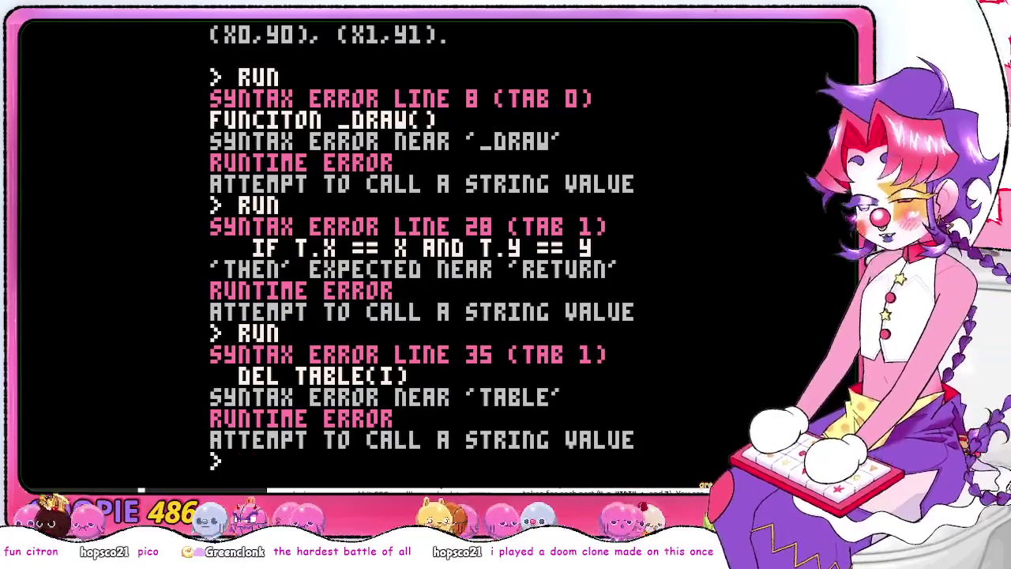
Change line 35 from deleting TABLE to 'del teeth(i)', save, and rerun the cart
{"action": "key", "text": "Escape"}
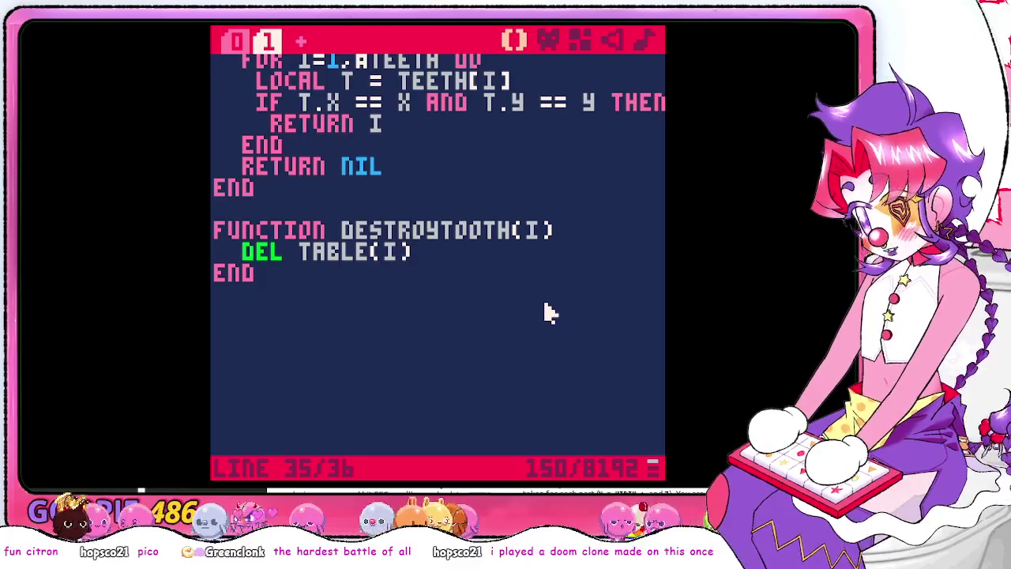
{"action": "key", "text": "End"}
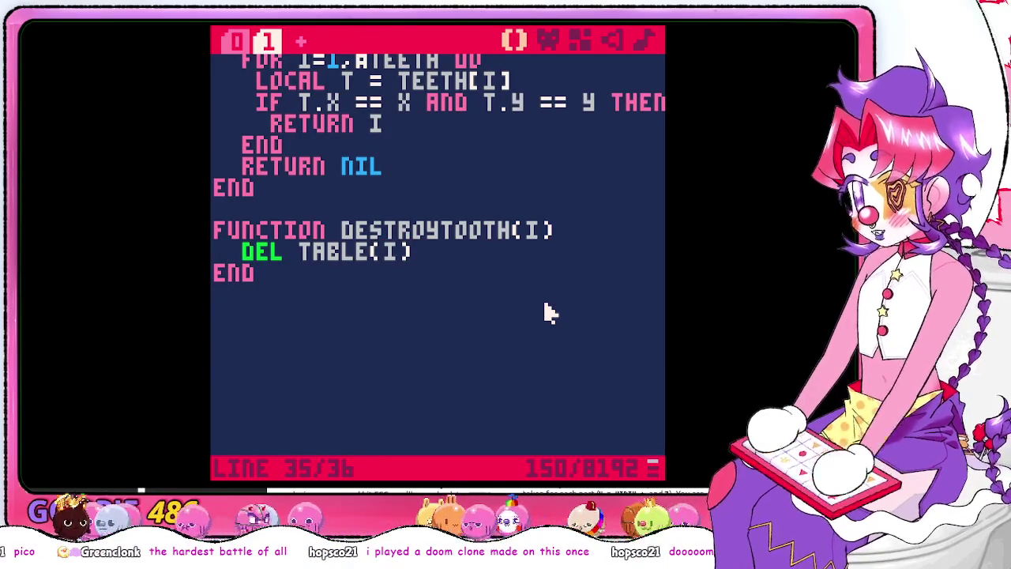
{"action": "key", "text": "Left"}
{"action": "key", "text": "Left"}
{"action": "key", "text": "Left"}
{"action": "key", "text": "BackSpace"}
{"action": "key", "text": "BackSpace"}
{"action": "key", "text": "BackSpace"}
{"action": "type", "text": "eeth"}
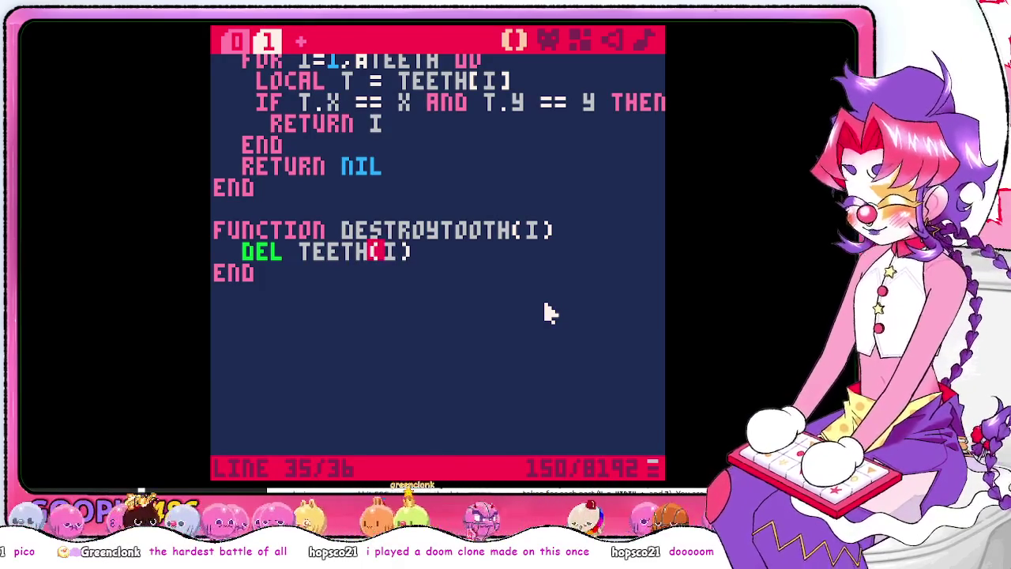
{"action": "key", "text": "ctrl+s"}
{"action": "key", "text": "Escape"}
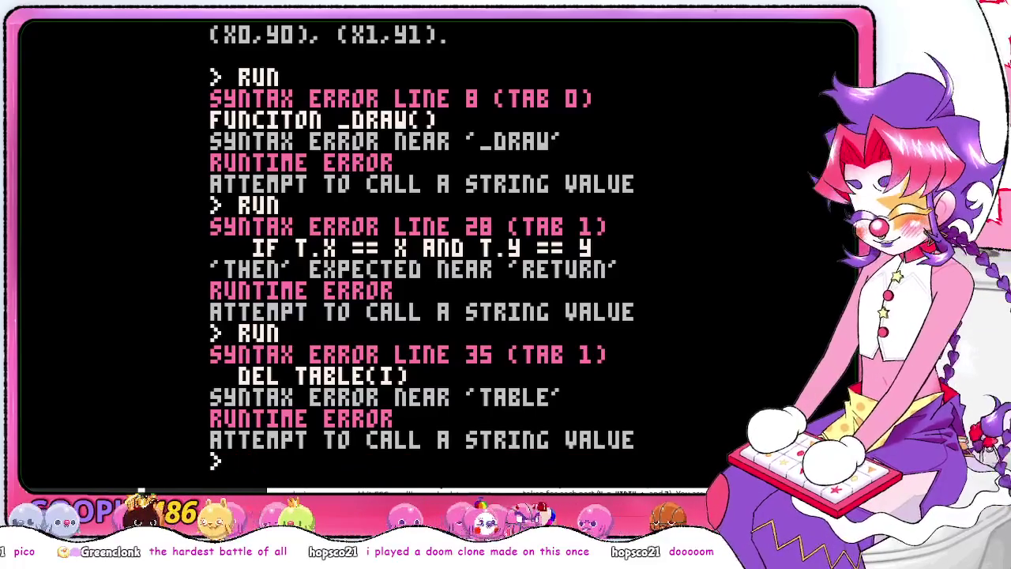
{"action": "type", "text": "run"}
{"action": "key", "text": "Return"}
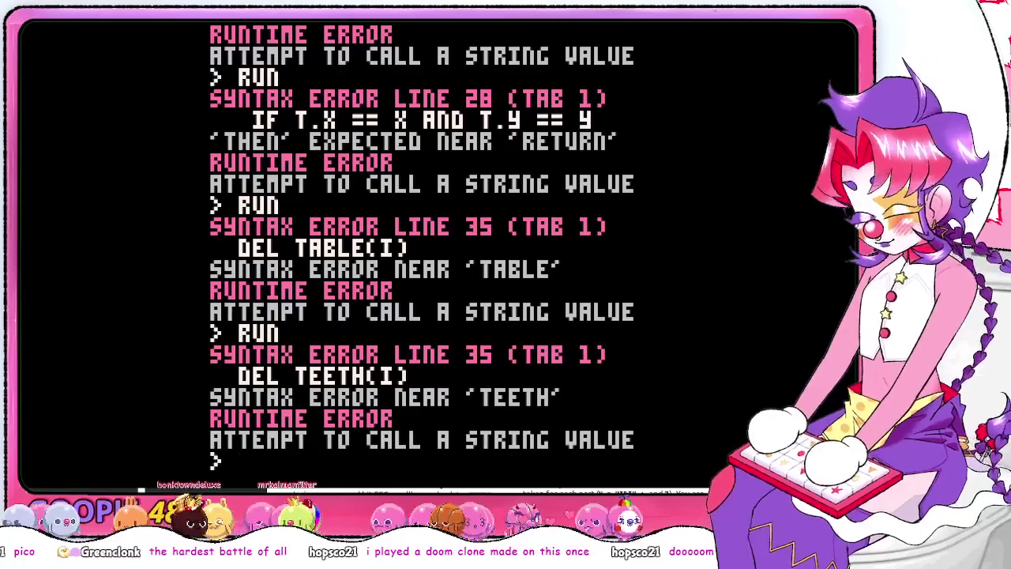
Try adding '= num' to the DESTROYTOOTH parameter, then undo it and return to line 35
{"action": "key", "text": "Escape"}
{"action": "key", "text": "Up"}
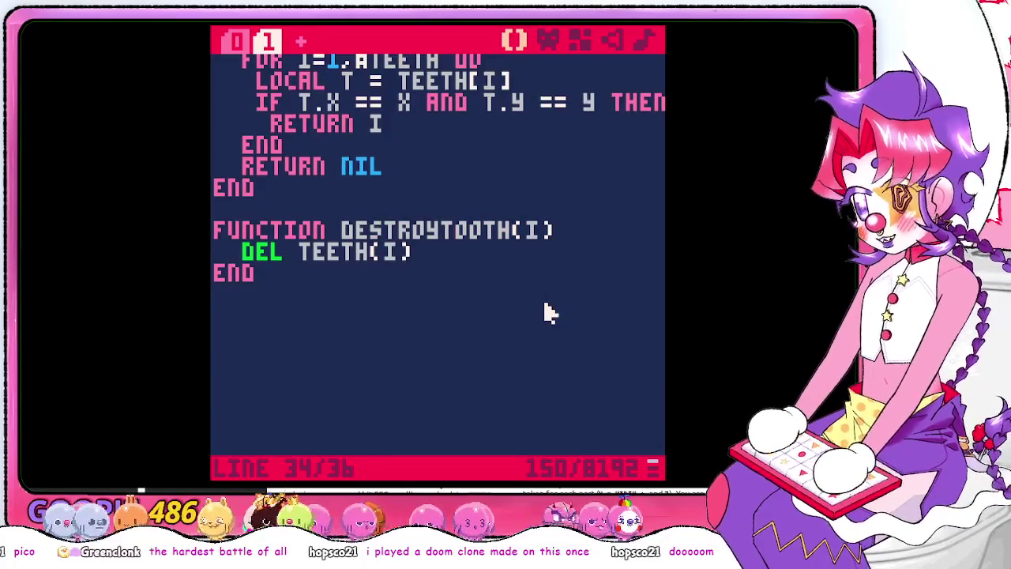
{"action": "key", "text": "Right"}
{"action": "key", "text": "Right"}
{"action": "key", "text": "Right"}
{"action": "type", "text": "= num"}
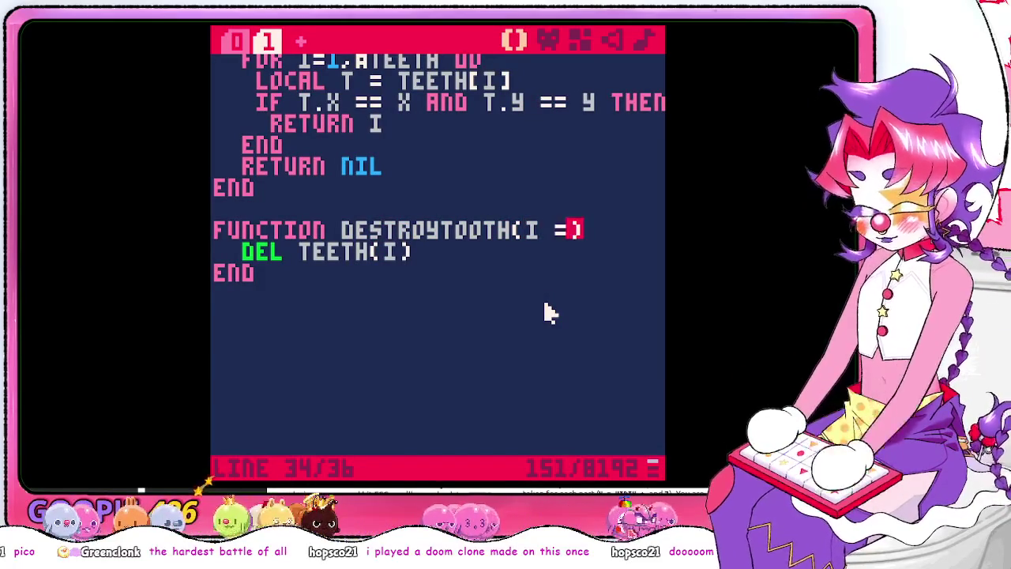
{"action": "key", "text": "BackSpace"}
{"action": "key", "text": "BackSpace"}
{"action": "key", "text": "BackSpace"}
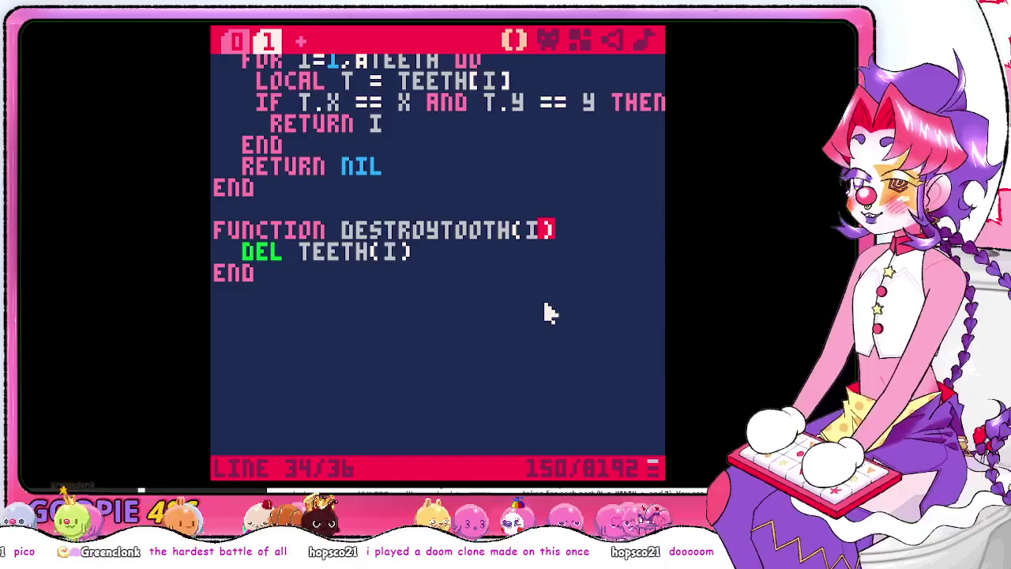
{"action": "key", "text": "Up"}
{"action": "key", "text": "Up"}
{"action": "key", "text": "Down"}
{"action": "key", "text": "Down"}
{"action": "key", "text": "Down"}
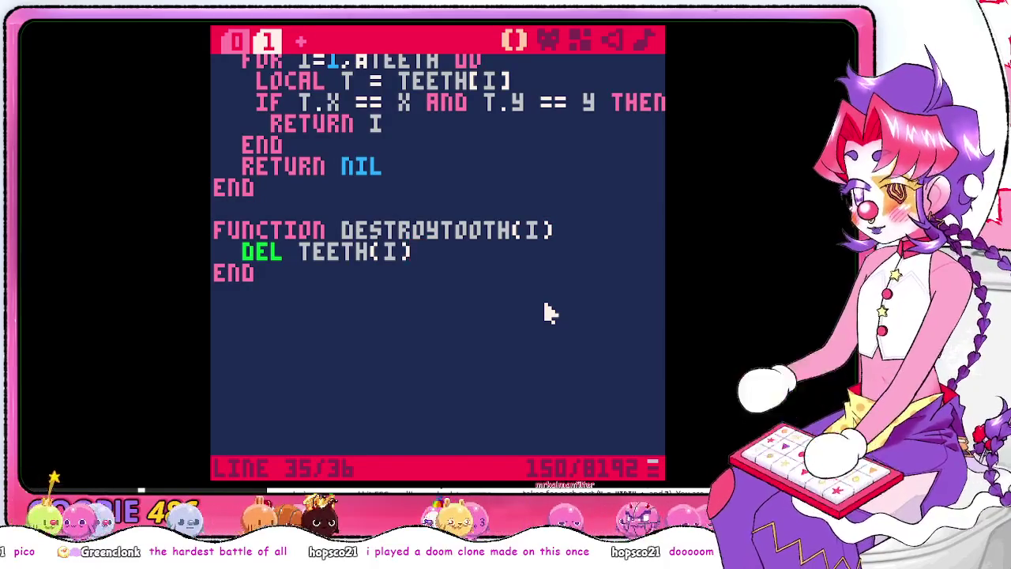
{"action": "key", "text": "alt+Tab"}
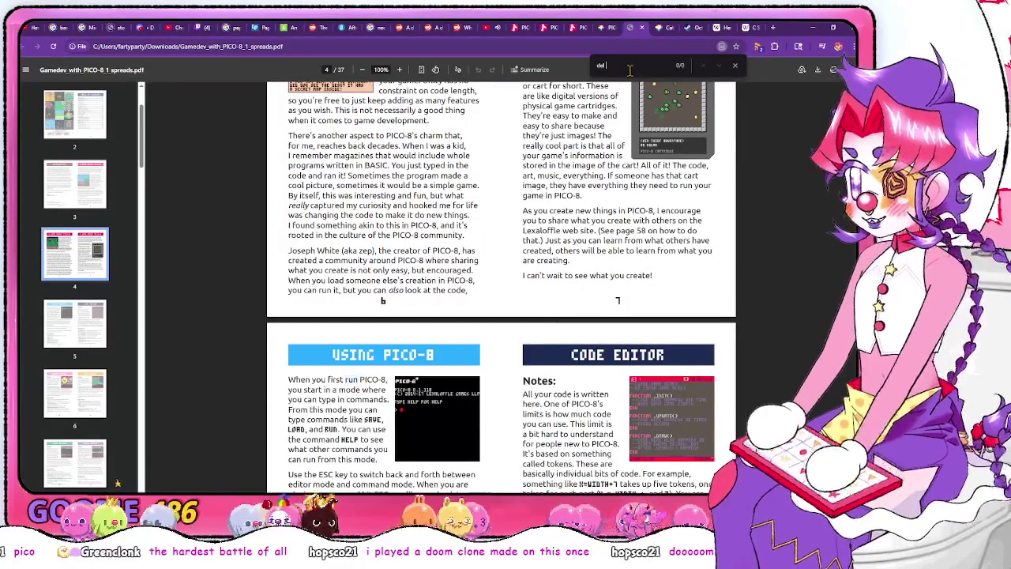
Scroll the guide to the More on Tables pages and highlight the del(enemies,e) example
{"action": "scroll", "coordinate": [587, 237], "scroll_direction": "down", "scroll_amount": 20}
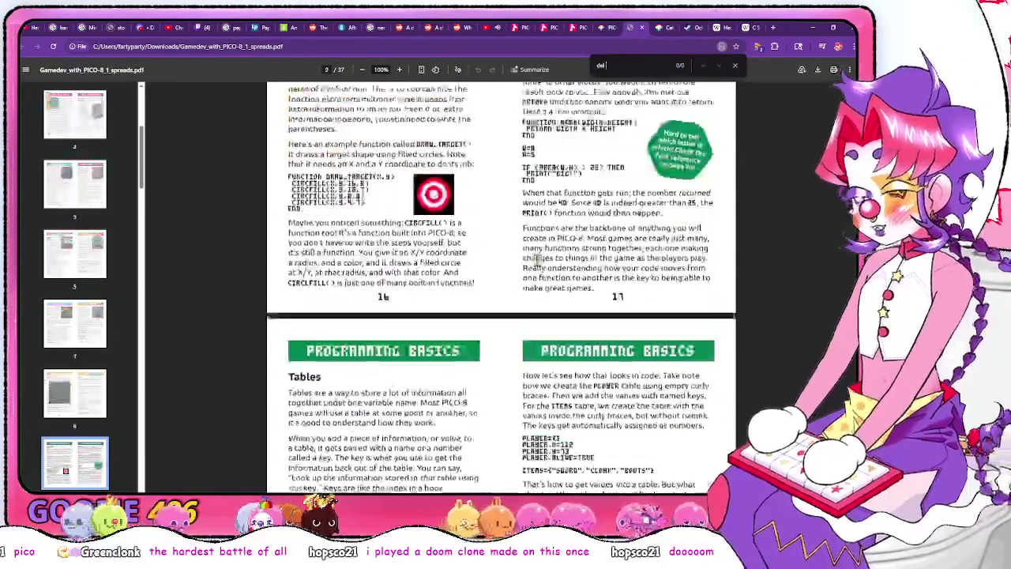
{"action": "scroll", "coordinate": [537, 263], "scroll_direction": "down", "scroll_amount": 8}
{"action": "scroll", "coordinate": [367, 238], "scroll_direction": "up", "scroll_amount": 3}
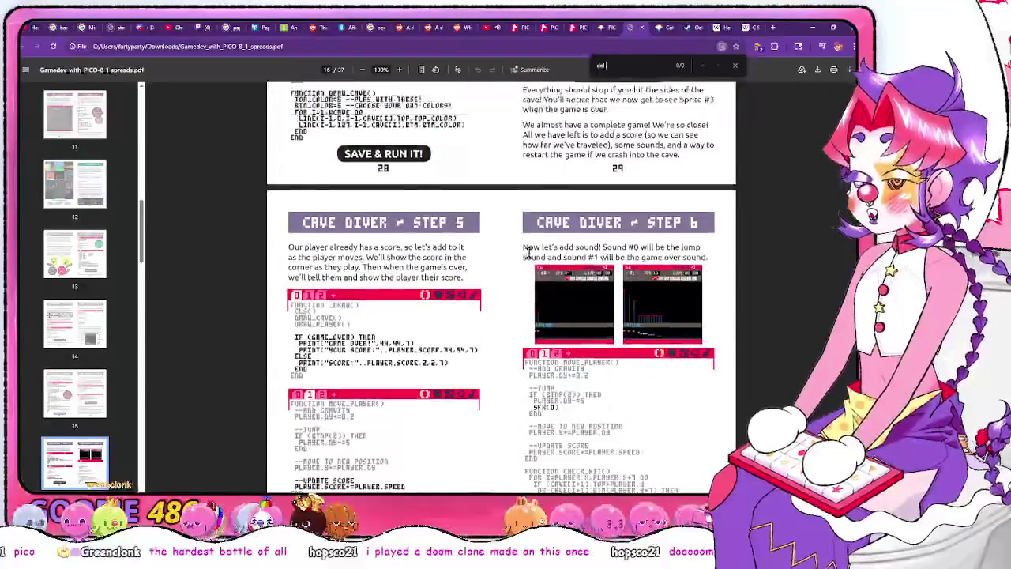
{"action": "scroll", "coordinate": [506, 251], "scroll_direction": "down", "scroll_amount": 15}
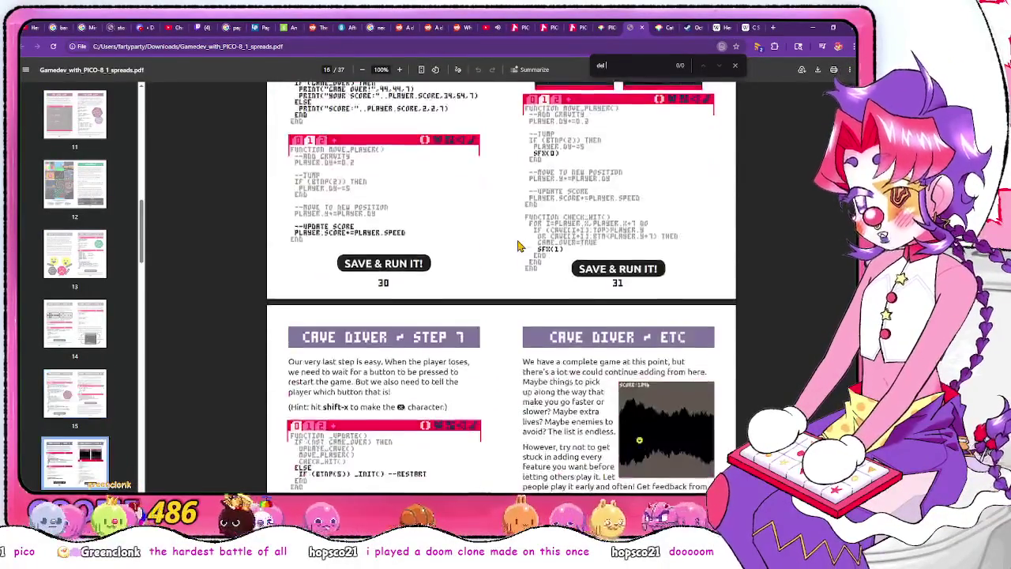
{"action": "scroll", "coordinate": [520, 245], "scroll_direction": "down", "scroll_amount": 12}
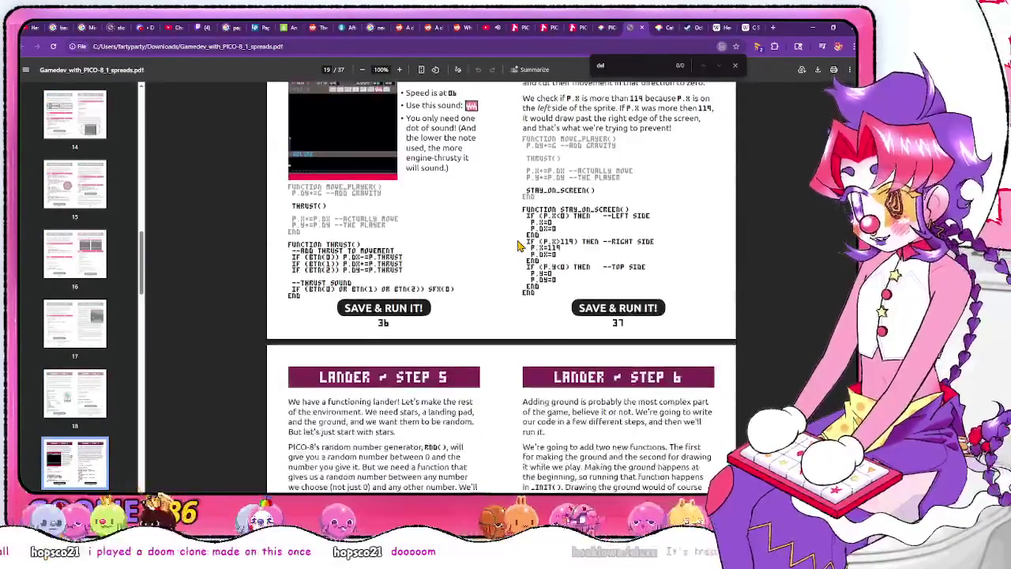
{"action": "scroll", "coordinate": [423, 313], "scroll_direction": "down", "scroll_amount": 16}
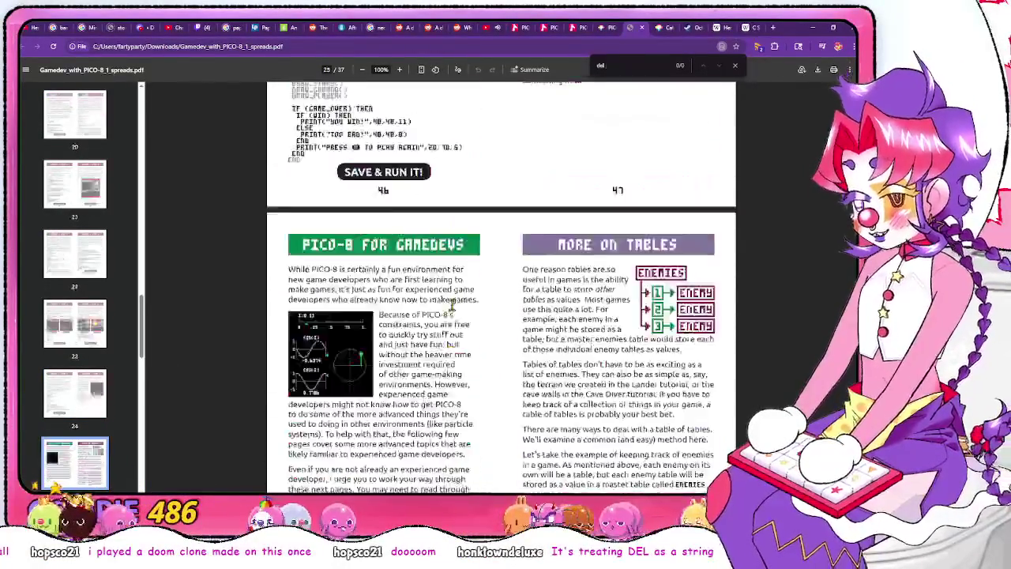
{"action": "scroll", "coordinate": [491, 285], "scroll_direction": "up", "scroll_amount": 2}
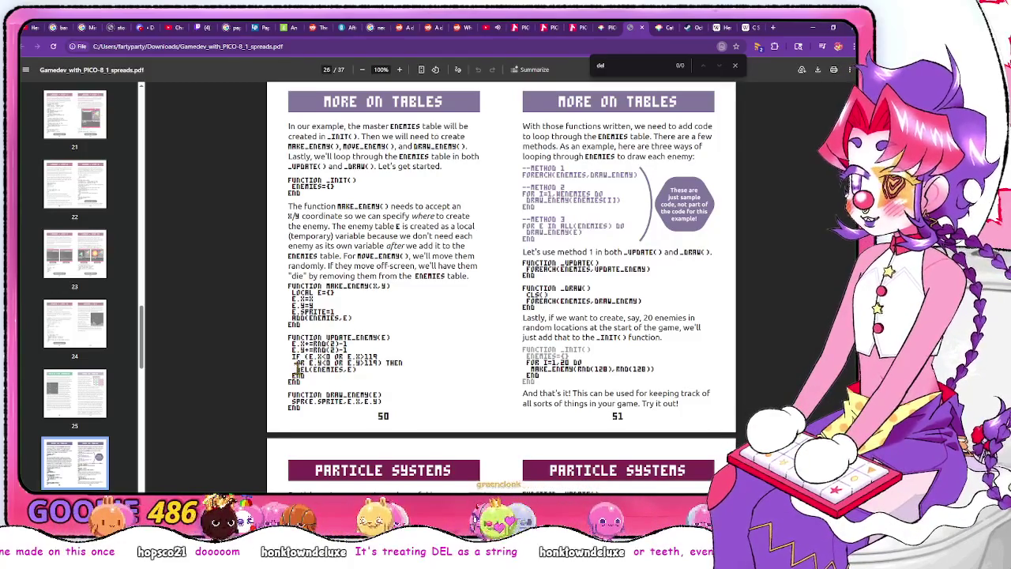
{"action": "left_click_drag", "start_coordinate": [298, 368], "coordinate": [365, 368]}
{"action": "left_click", "coordinate": [367, 370]}
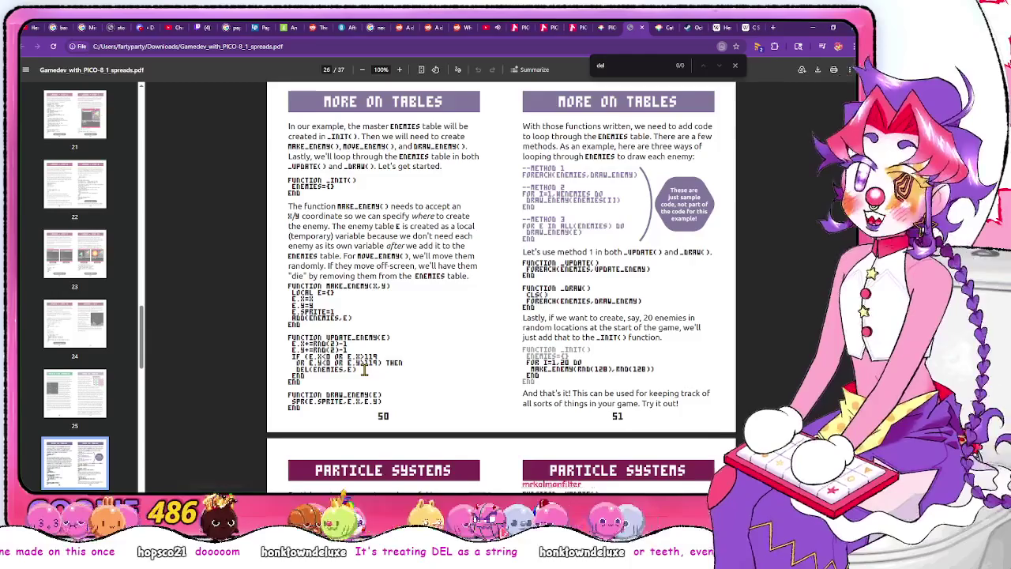
Rewrite line 35 as 'del(teeth,i)'
{"action": "key", "text": "alt+Tab"}
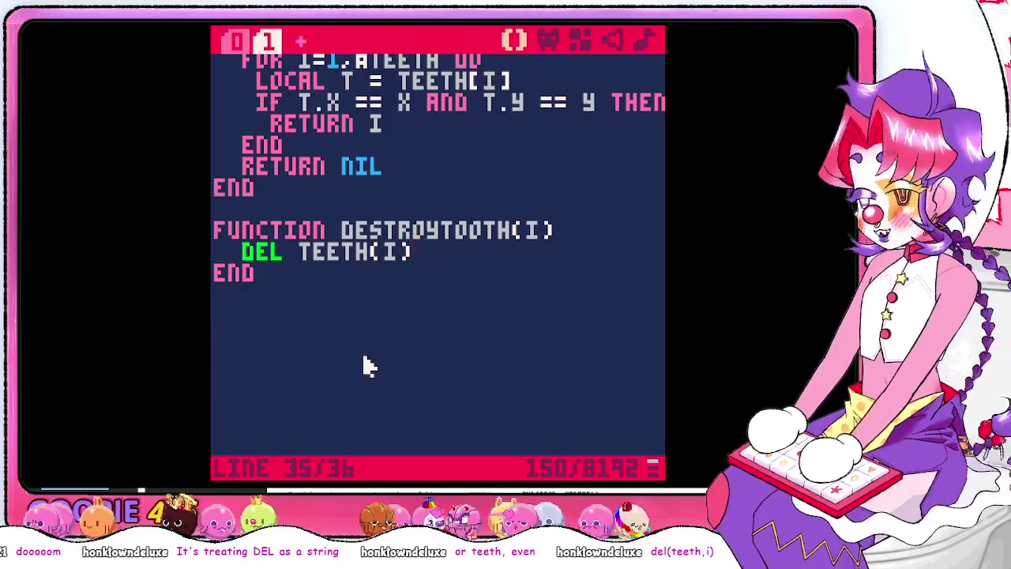
{"action": "key", "text": "Left"}
{"action": "key", "text": "Left"}
{"action": "key", "text": "Left"}
{"action": "key", "text": "Left"}
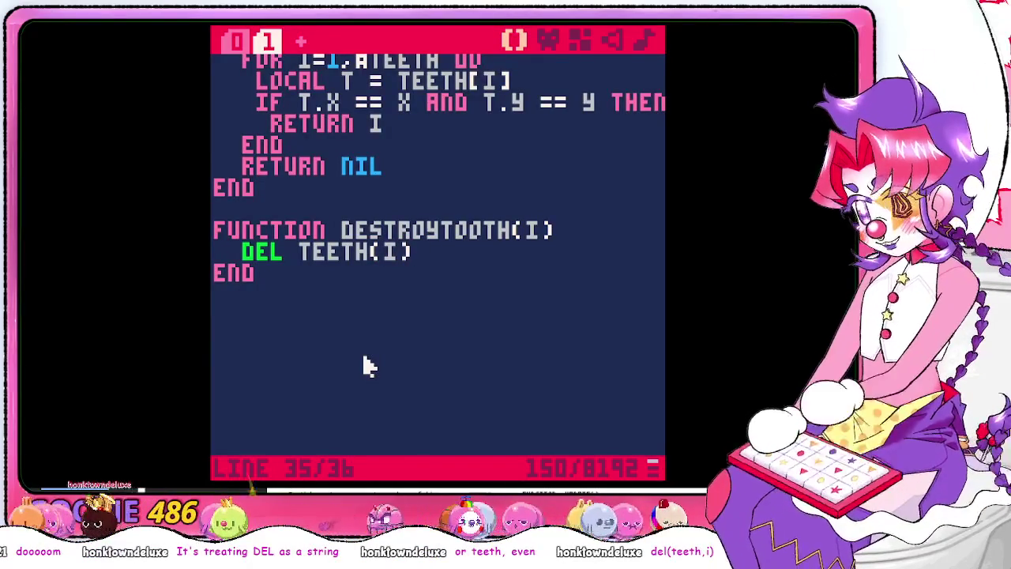
{"action": "key", "text": "Delete"}
{"action": "type", "text": ","}
{"action": "key", "text": "Left"}
{"action": "key", "text": "Left"}
{"action": "key", "text": "Left"}
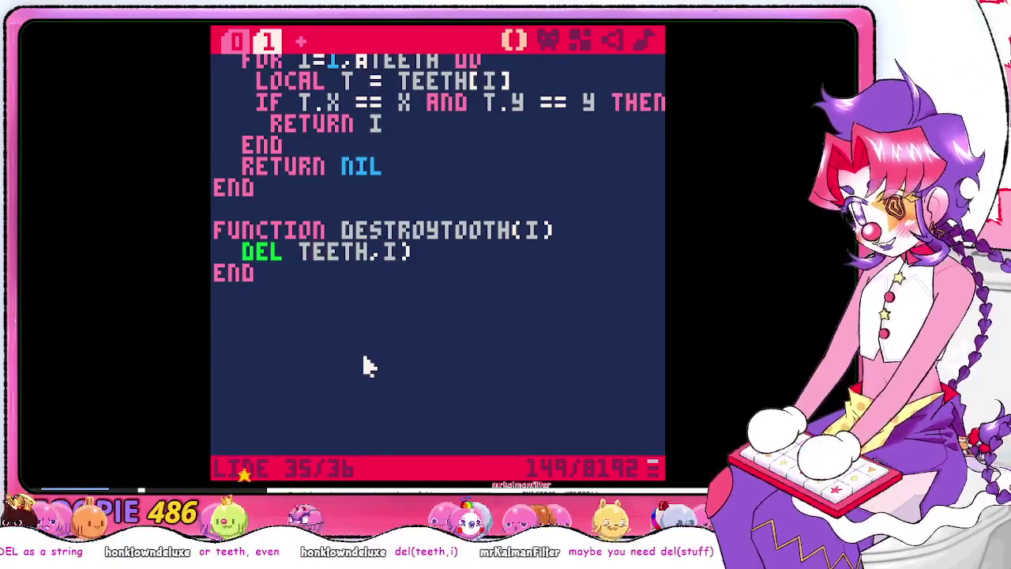
{"action": "key", "text": "BackSpace"}
{"action": "type", "text": "("}
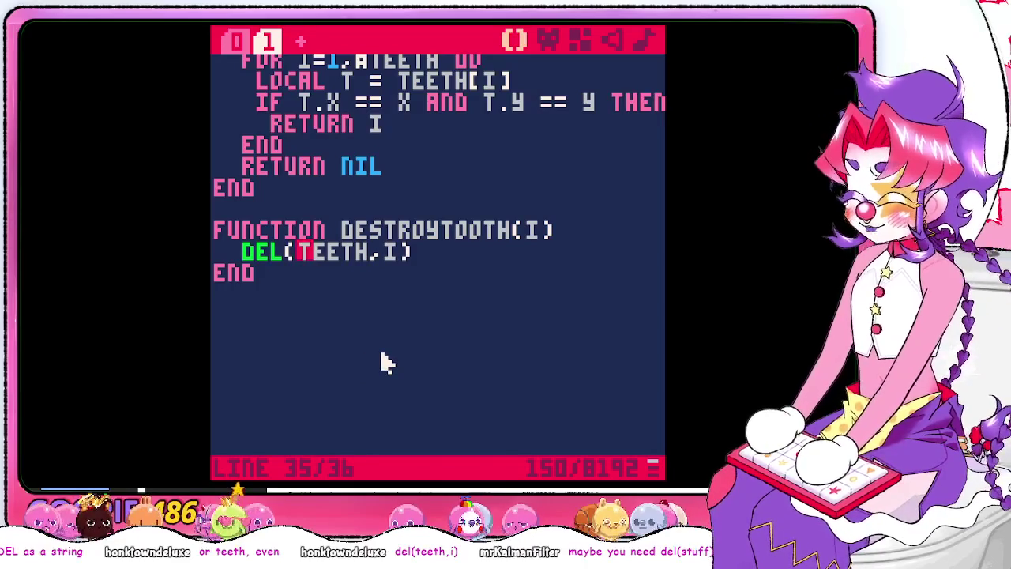
Save and run the cart, then return to the unclosed GETTOOTH function at line 25
{"action": "key", "text": "ctrl+s"}
{"action": "key", "text": "Escape"}
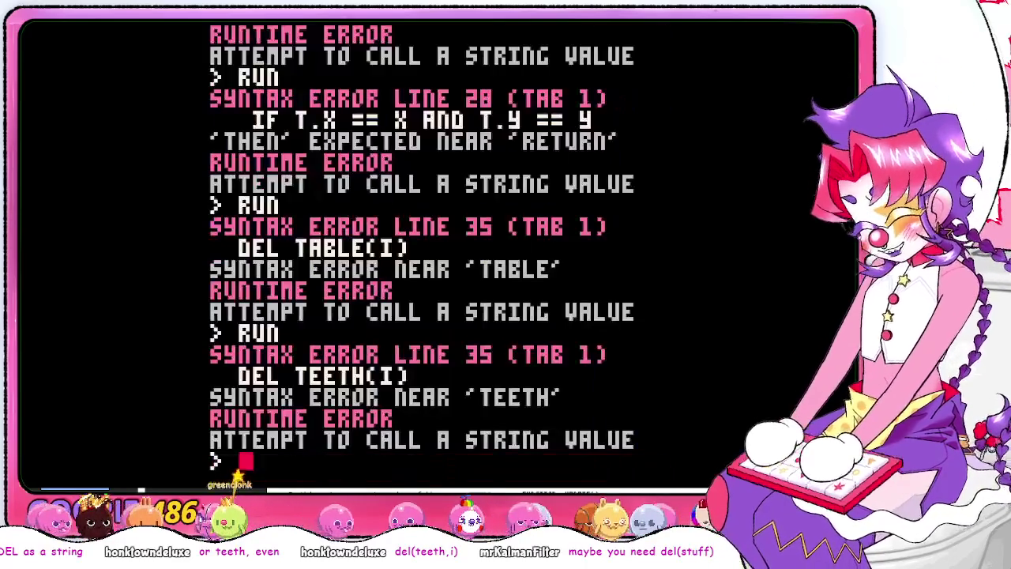
{"action": "type", "text": "run"}
{"action": "key", "text": "Return"}
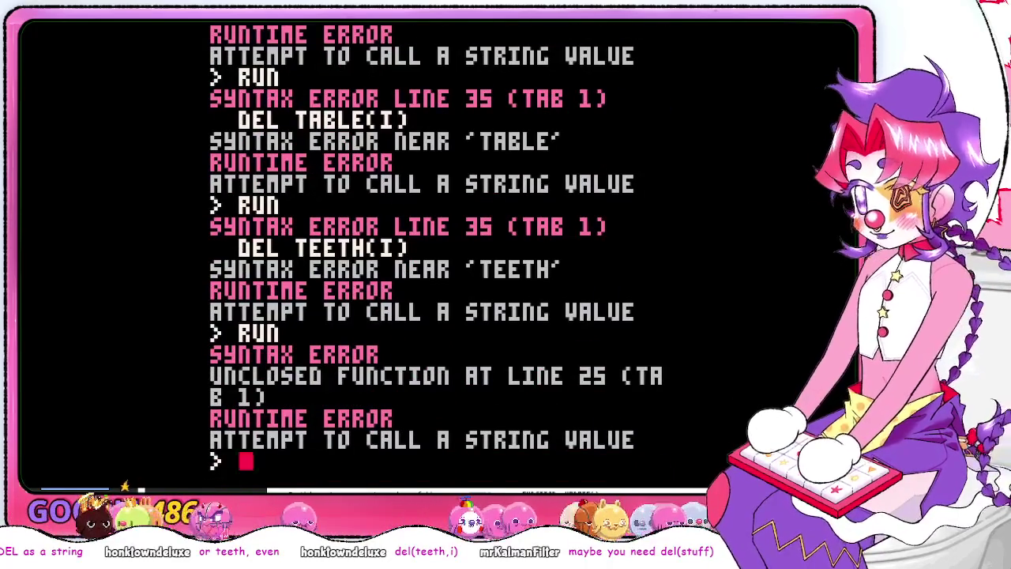
{"action": "key", "text": "Escape"}
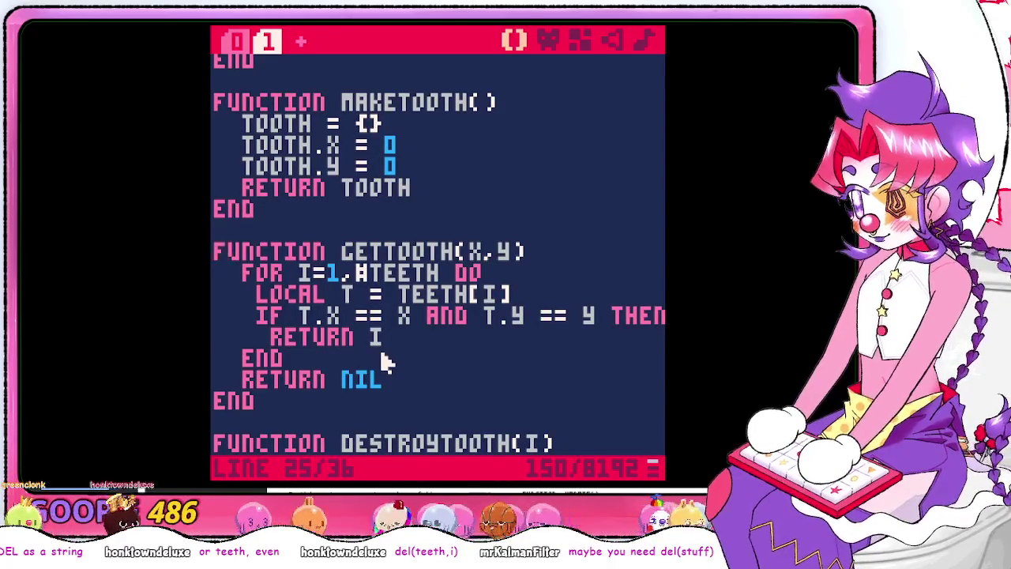
{"action": "key", "text": "Escape"}
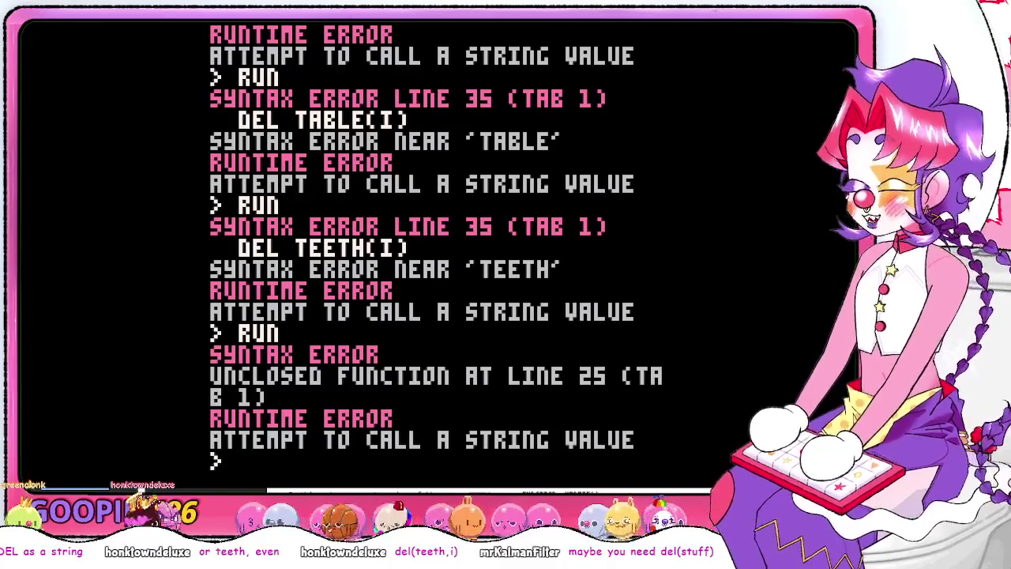
{"action": "key", "text": "Escape"}
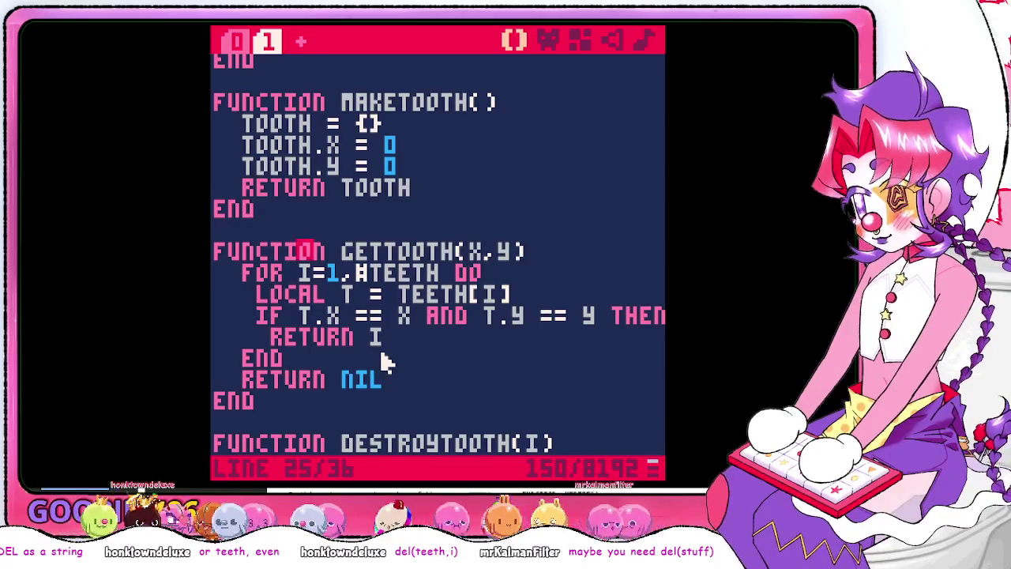
Move through GETTOOTH to the line after RETURN I and try out an END there
{"action": "key", "text": "Right"}
{"action": "key", "text": "Right"}
{"action": "key", "text": "Right"}
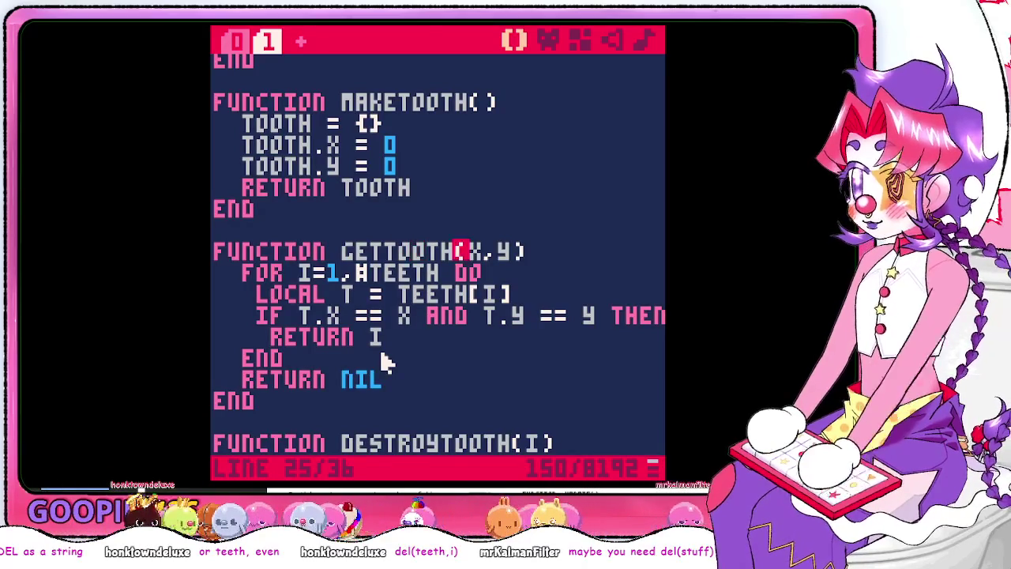
{"action": "key", "text": "Right"}
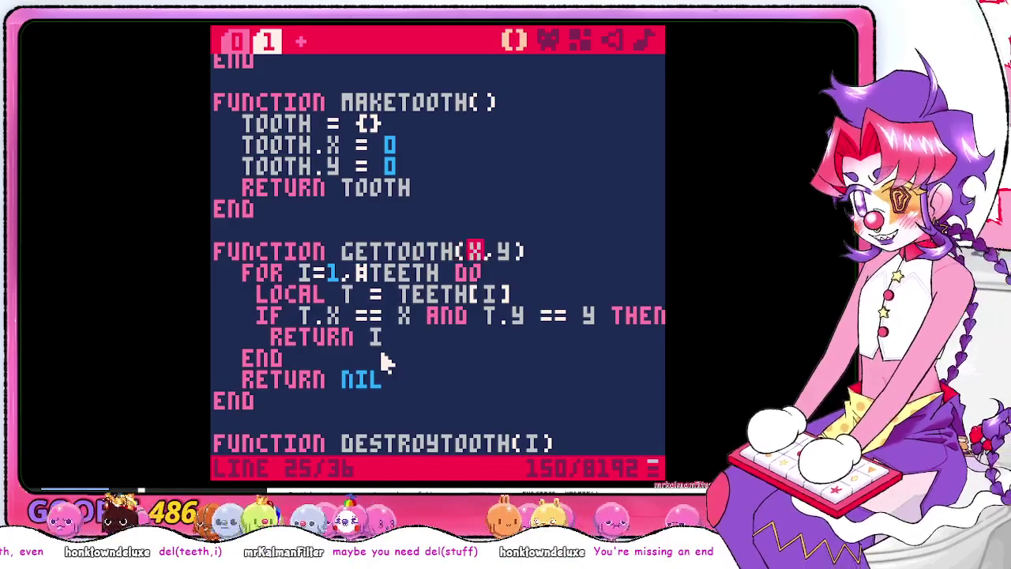
{"action": "key", "text": "Right"}
{"action": "key", "text": "Right"}
{"action": "key", "text": "Left"}
{"action": "key", "text": "Left"}
{"action": "key", "text": "Left"}
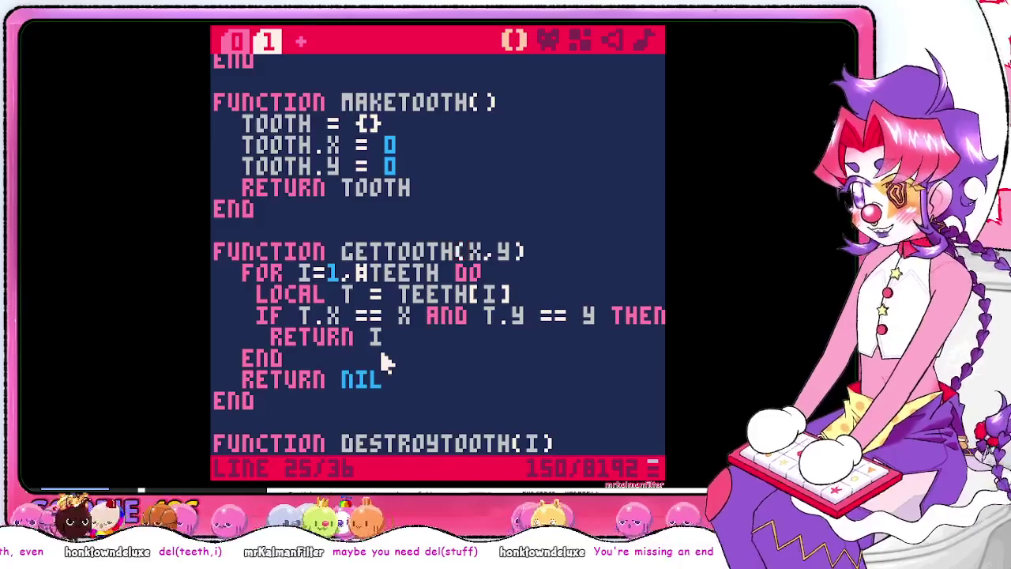
{"action": "key", "text": "Down"}
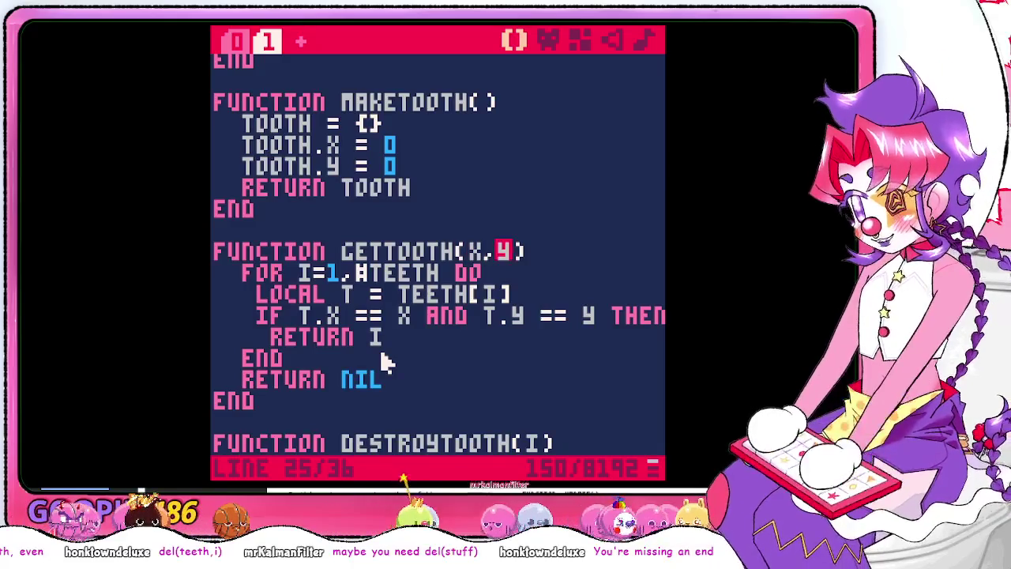
{"action": "key", "text": "Down"}
{"action": "key", "text": "Down"}
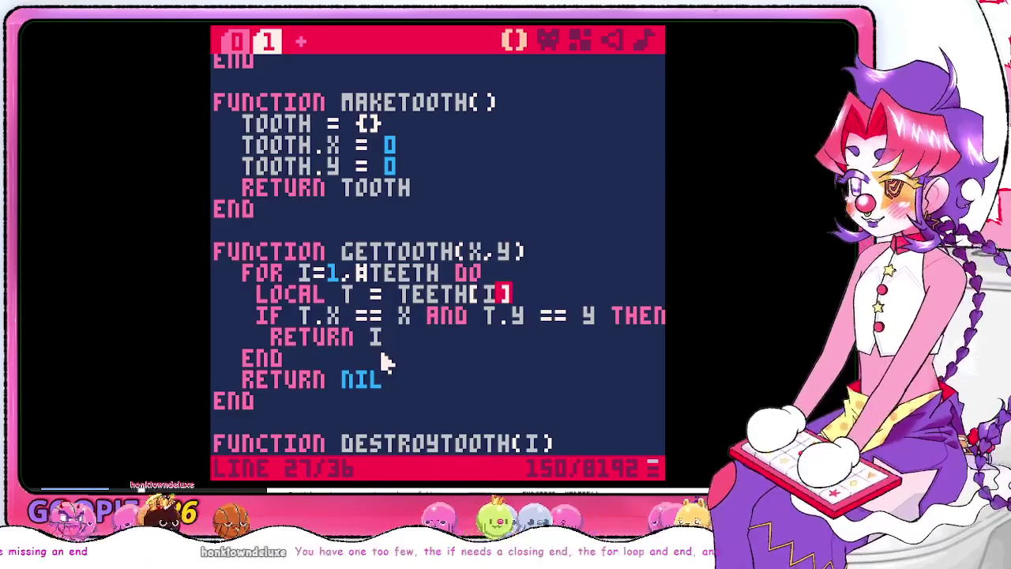
{"action": "key", "text": "Down"}
{"action": "key", "text": "Down"}
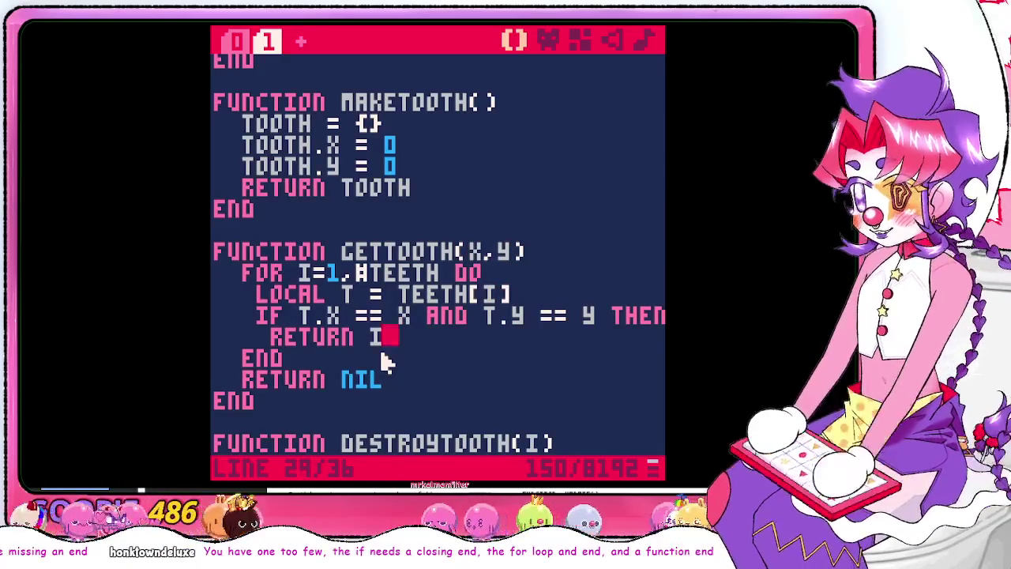
{"action": "key", "text": "Return"}
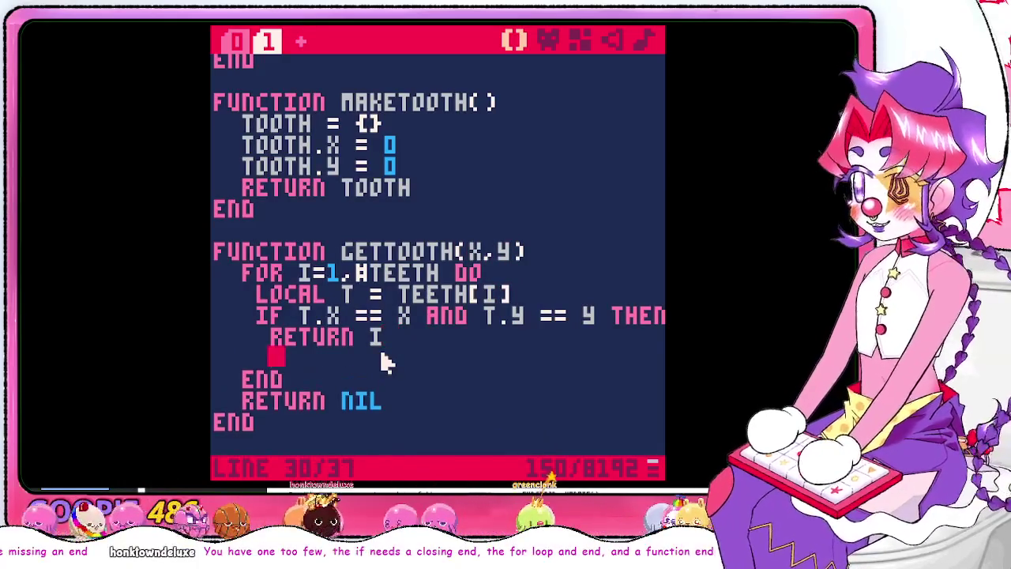
{"action": "key", "text": "BackSpace"}
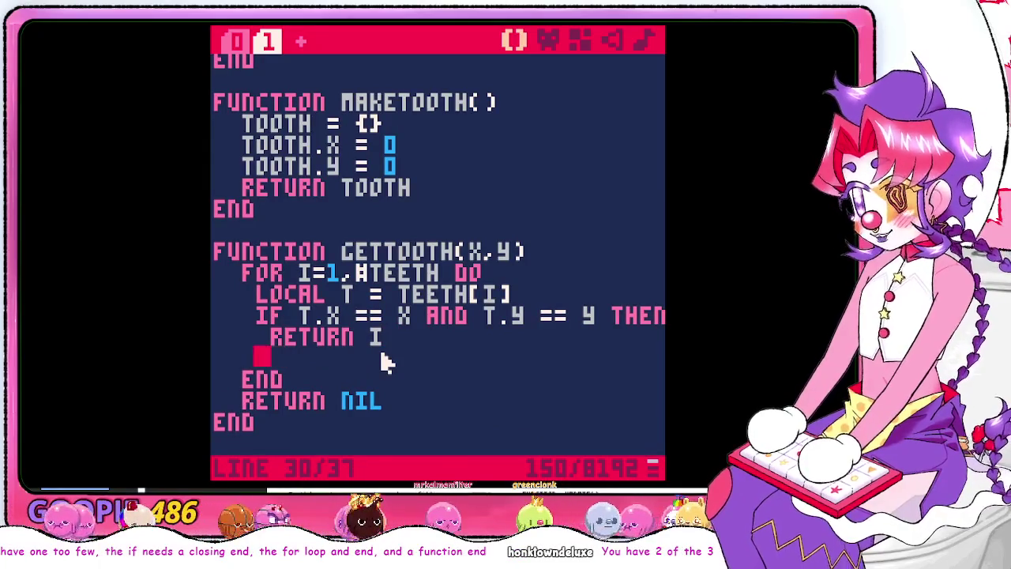
{"action": "type", "text": "end"}
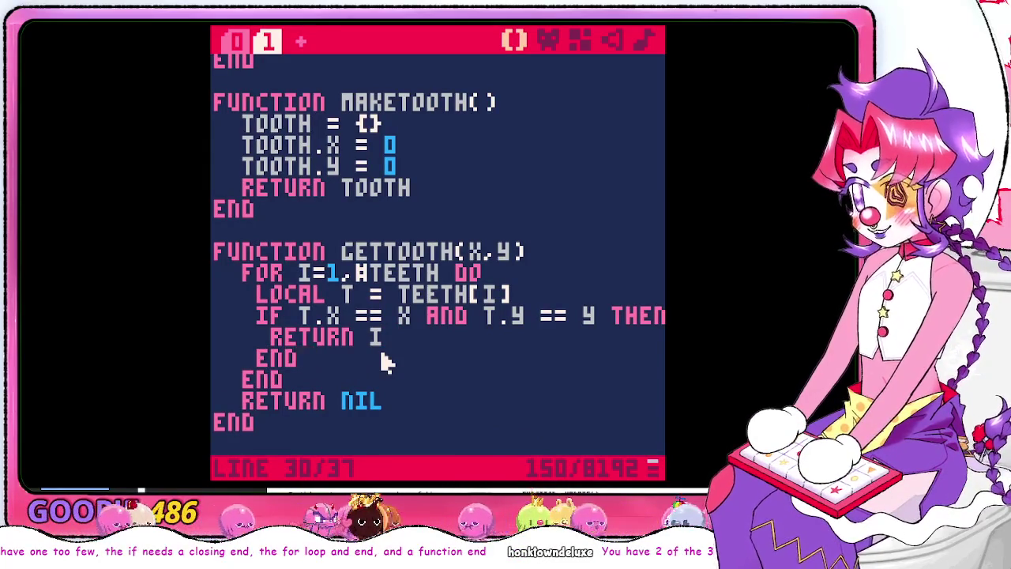
{"action": "key", "text": "BackSpace"}
{"action": "key", "text": "BackSpace"}
{"action": "key", "text": "BackSpace"}
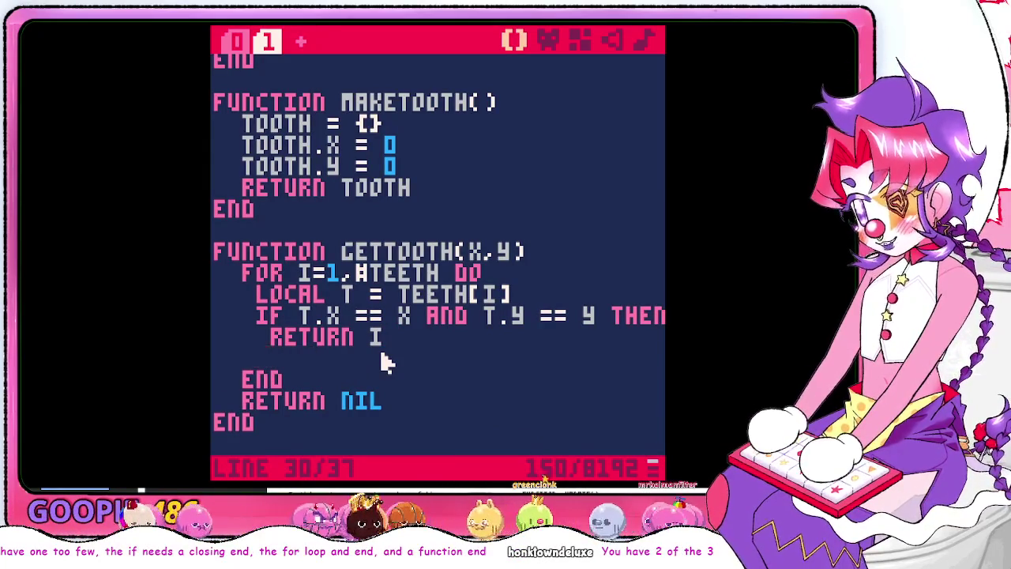
After checking the PDF, add END after RETURN I to close the IF and save
{"action": "key", "text": "alt+Tab"}
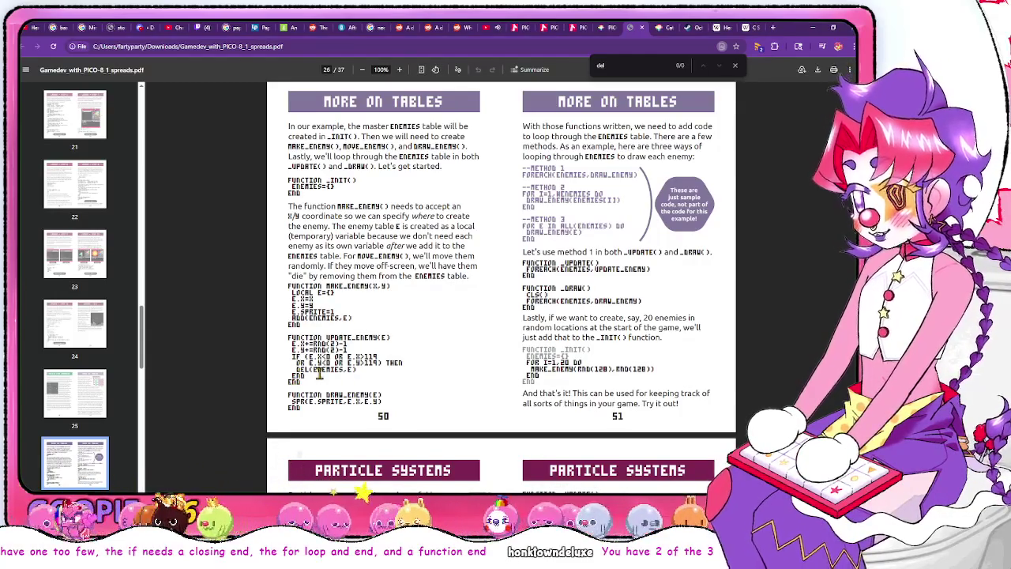
{"action": "key", "text": "alt+Tab"}
{"action": "type", "text": "end"}
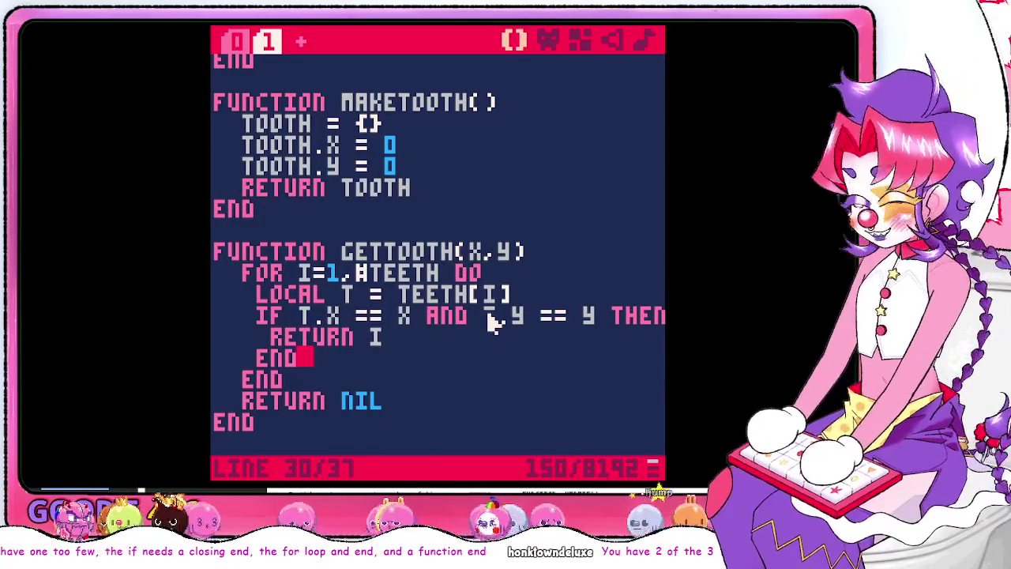
{"action": "key", "text": "ctrl+s"}
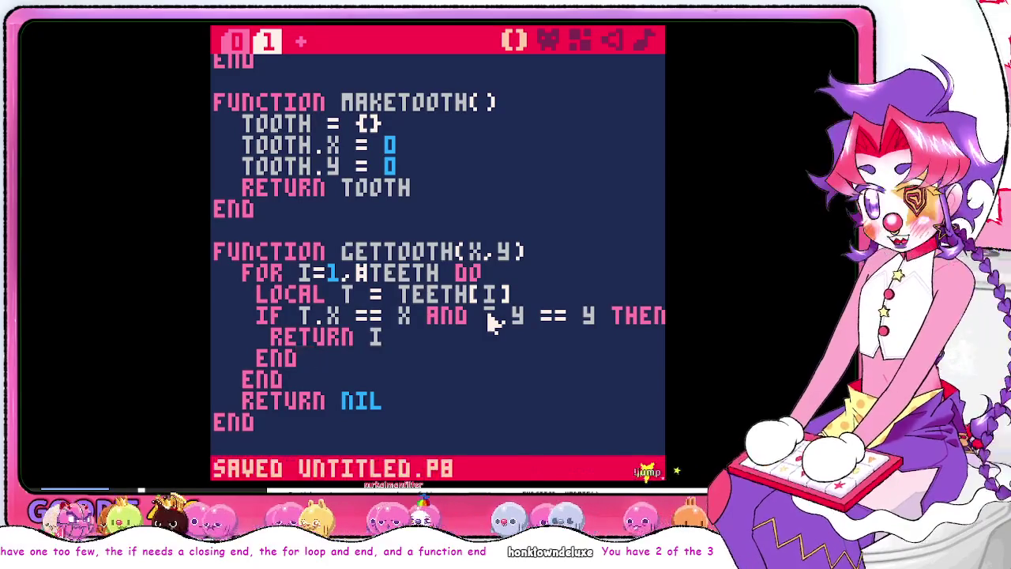
Rerun the cart, confirm no new errors appear, and return to GETTOOTH in the editor
{"action": "key", "text": "Escape"}
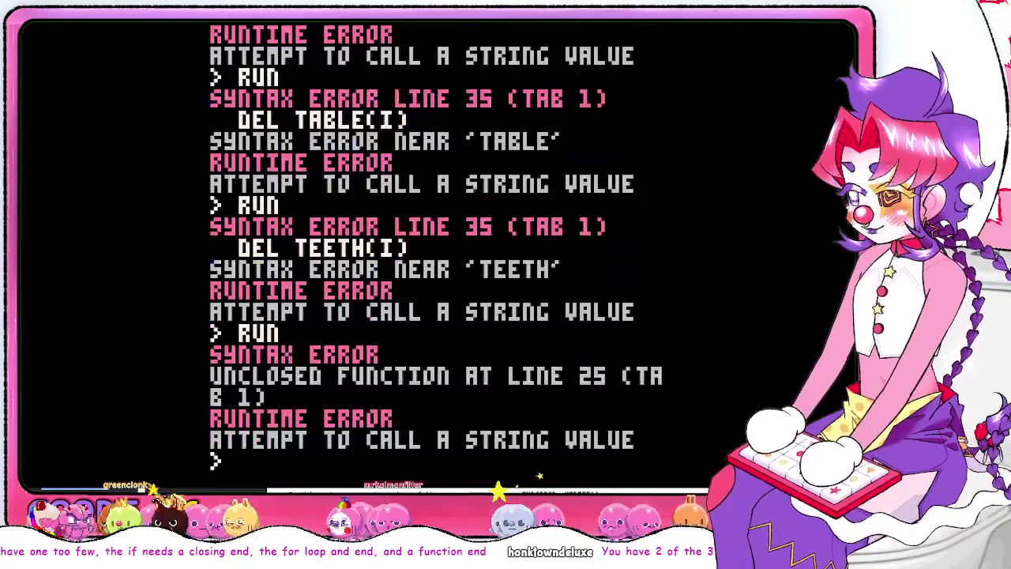
{"action": "type", "text": "run"}
{"action": "key", "text": "Return"}
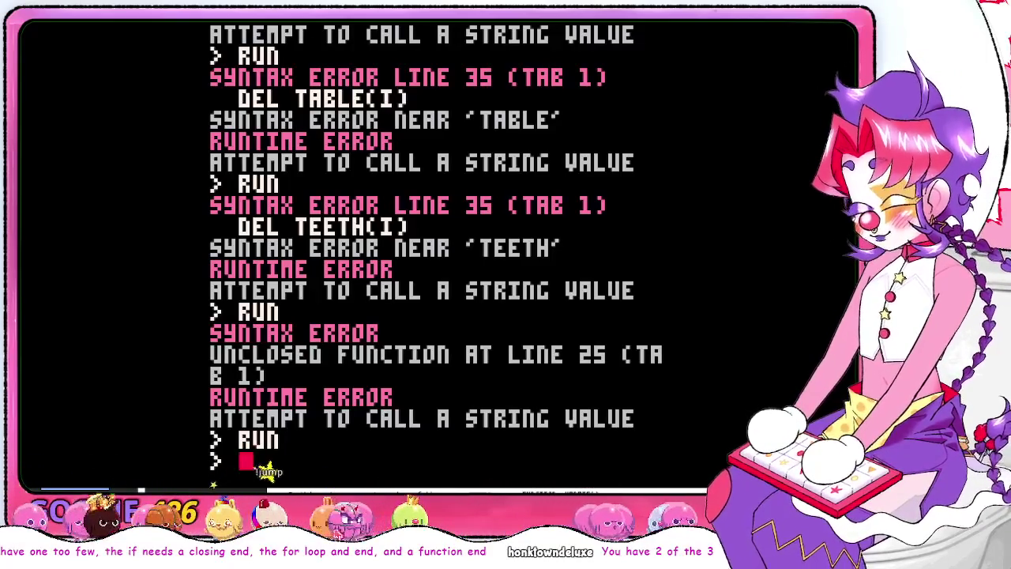
{"action": "key", "text": "Escape"}
{"action": "key", "text": "Up"}
{"action": "key", "text": "Up"}
{"action": "key", "text": "Up"}
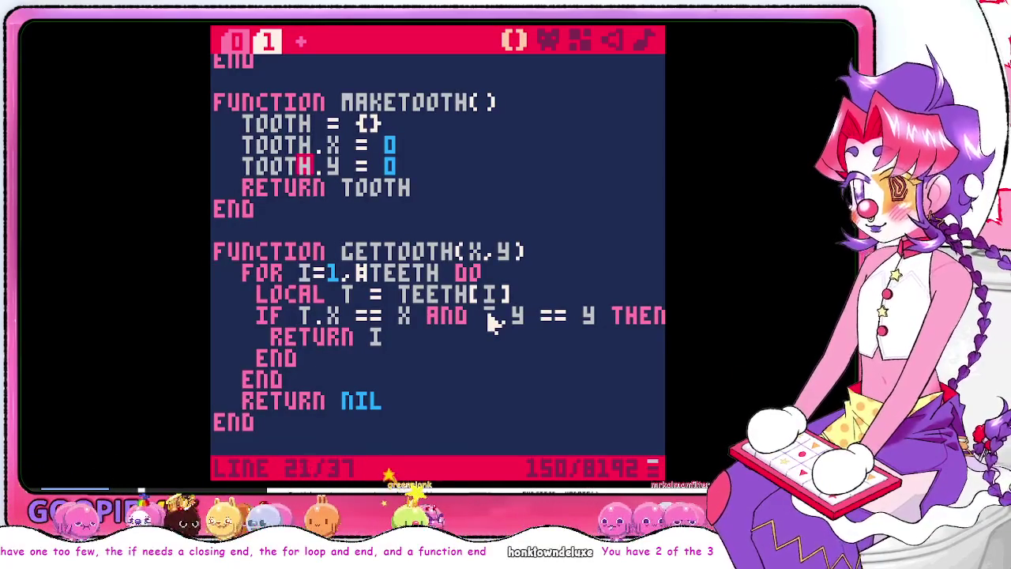
Open code tab 0 with _INIT and _DRAW at line 7, then bring up the guide PDF
{"action": "key", "text": "Up"}
{"action": "key", "text": "Up"}
{"action": "key", "text": "Up"}
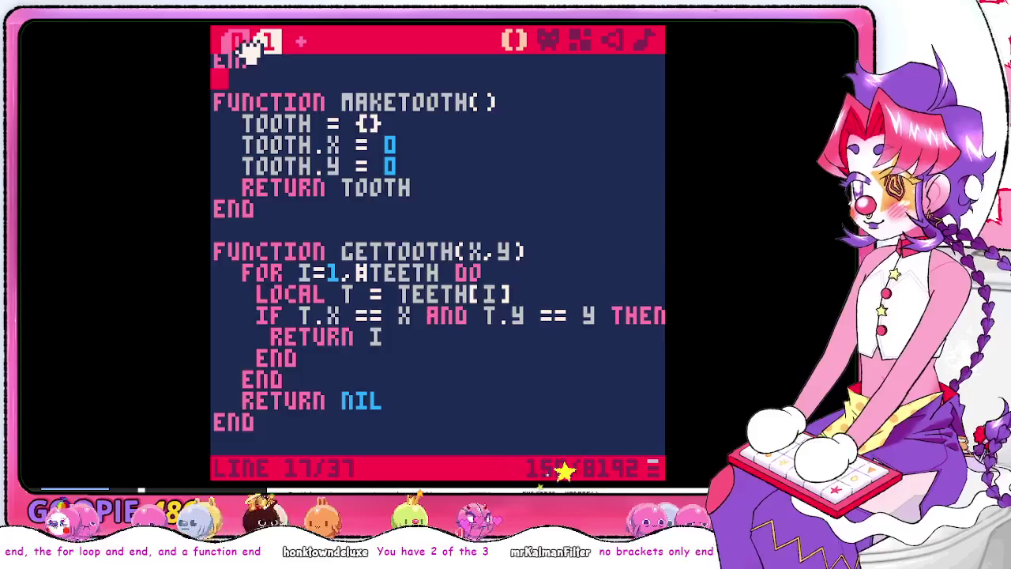
{"action": "left_click", "coordinate": [237, 41]}
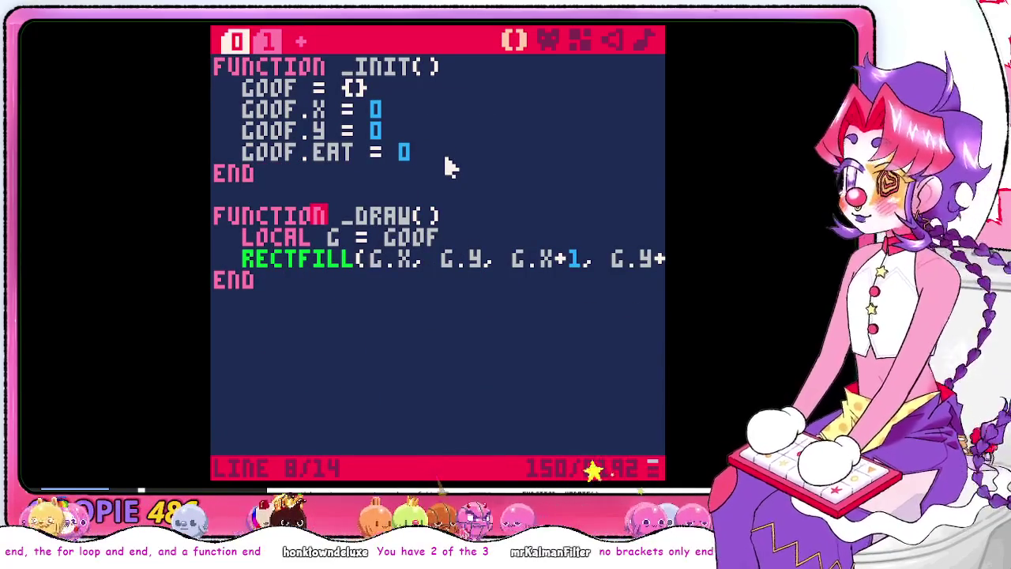
{"action": "key", "text": "Up"}
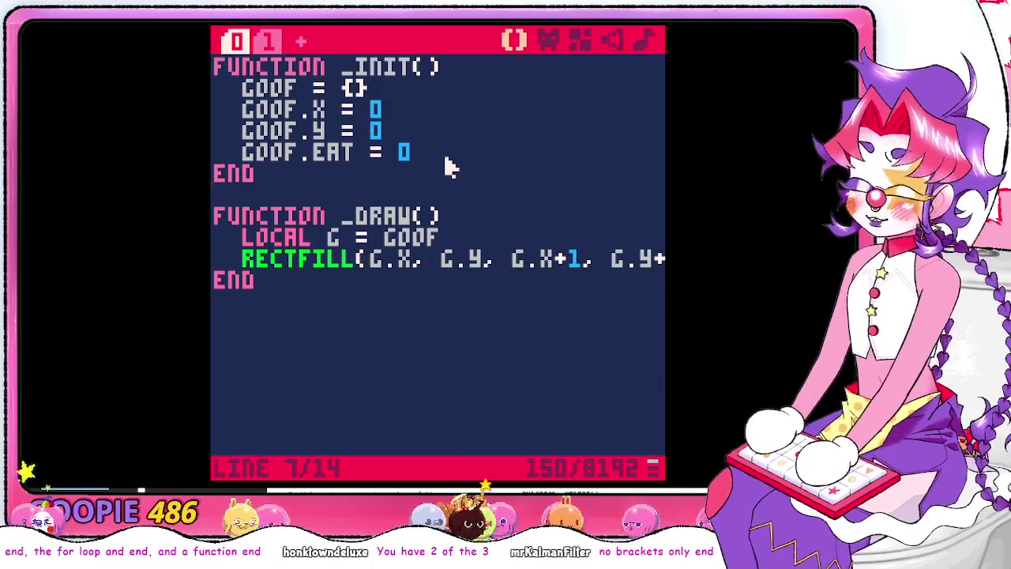
{"action": "key", "text": "alt+Tab"}
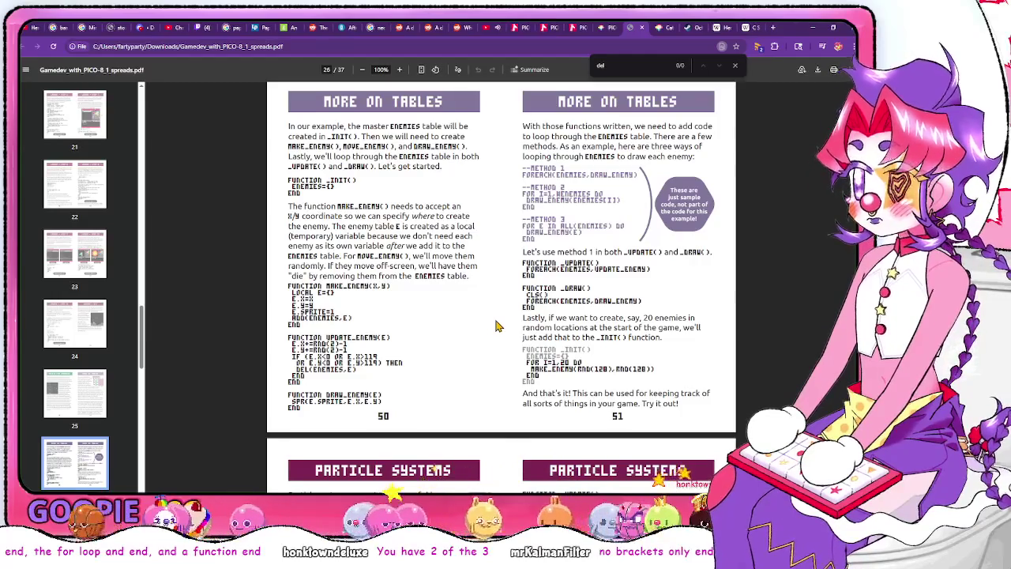
Scroll the guide up to the Game Loop pages (20–21), then return to the code at line 9
{"action": "scroll", "coordinate": [496, 324], "scroll_direction": "up", "scroll_amount": 20}
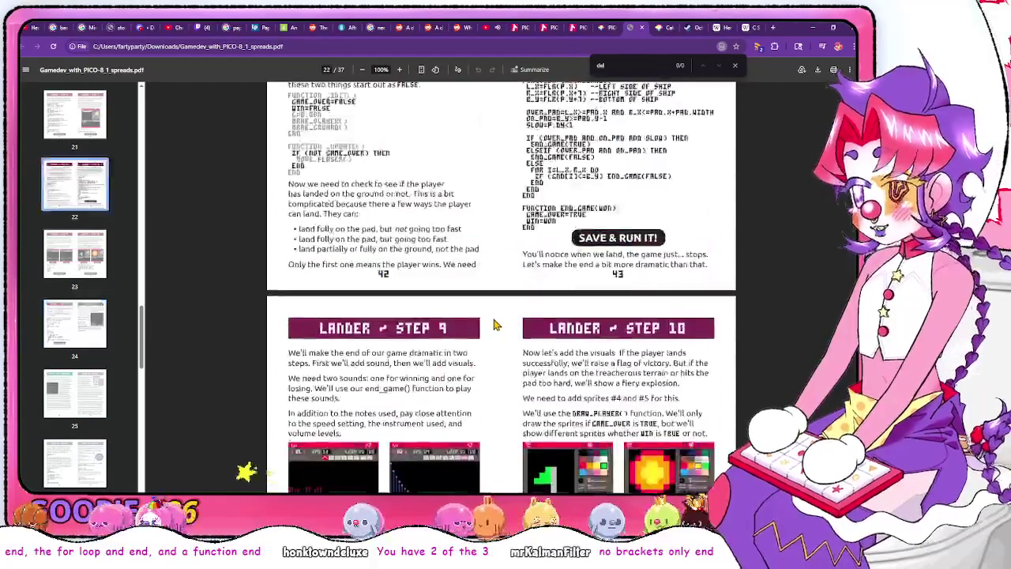
{"action": "scroll", "coordinate": [496, 324], "scroll_direction": "up", "scroll_amount": 20}
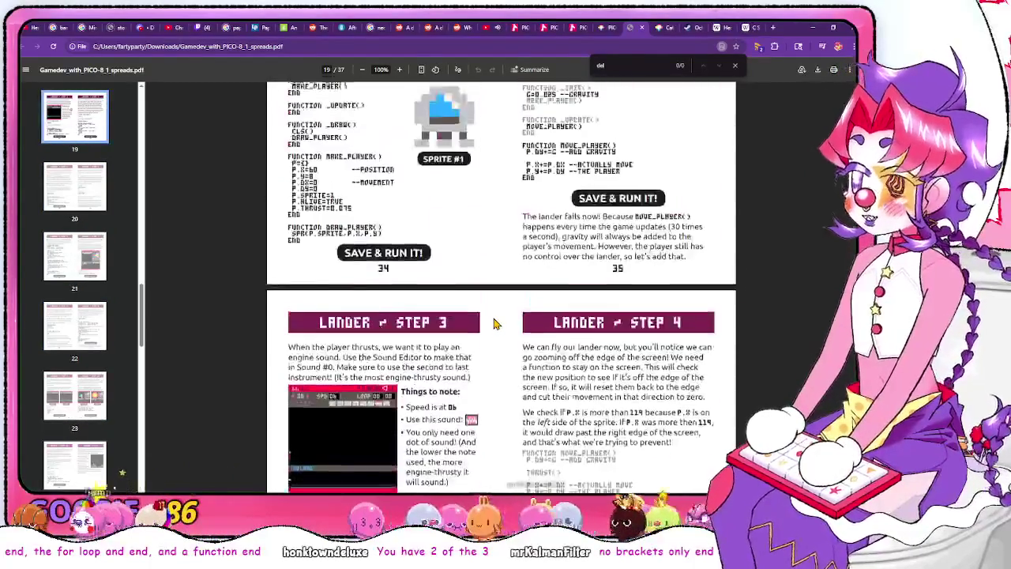
{"action": "scroll", "coordinate": [496, 323], "scroll_direction": "up", "scroll_amount": 20}
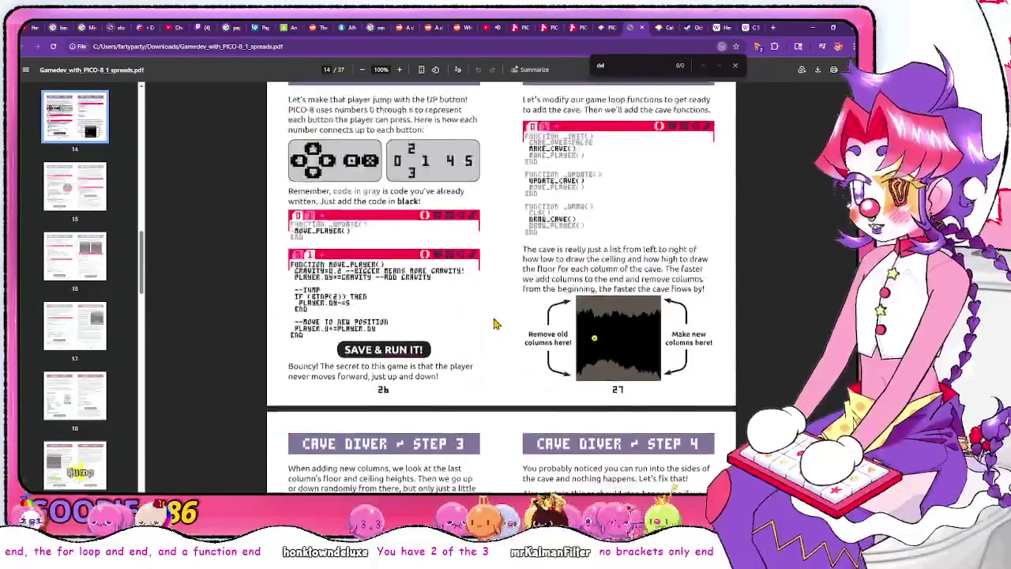
{"action": "scroll", "coordinate": [496, 324], "scroll_direction": "up", "scroll_amount": 15}
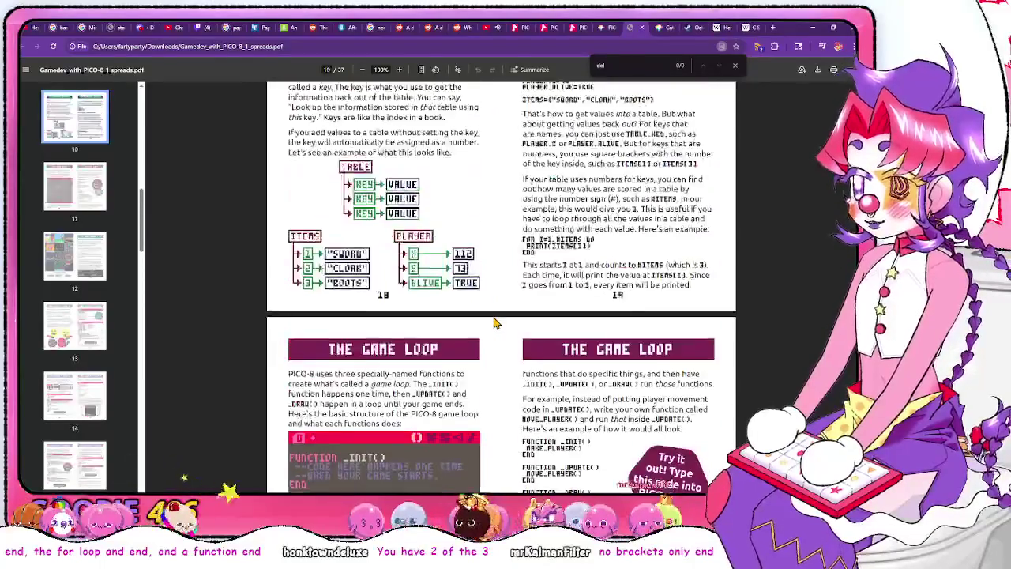
{"action": "scroll", "coordinate": [494, 316], "scroll_direction": "down", "scroll_amount": 3}
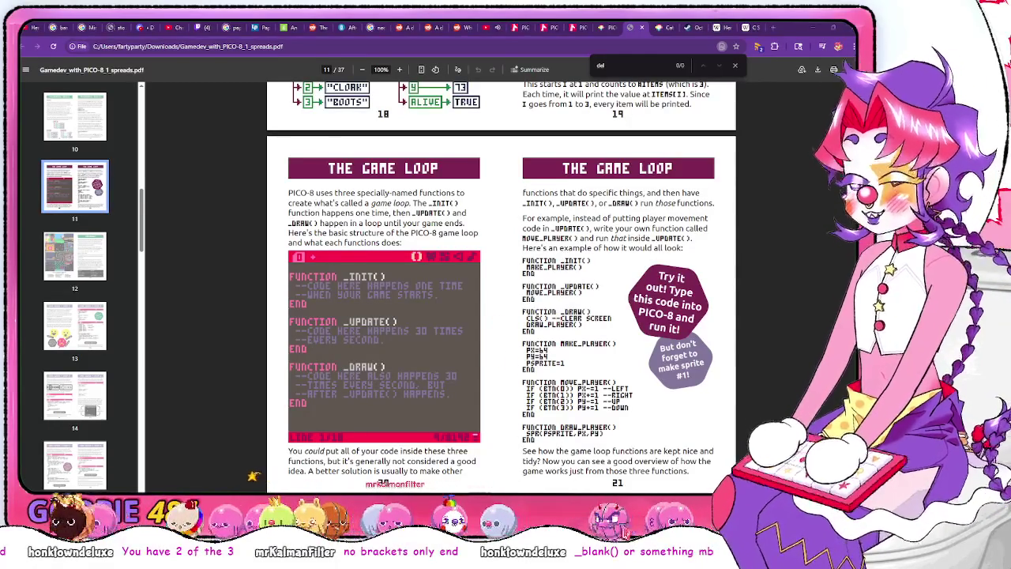
{"action": "key", "text": "alt+Tab"}
{"action": "key", "text": "Down"}
{"action": "key", "text": "Down"}
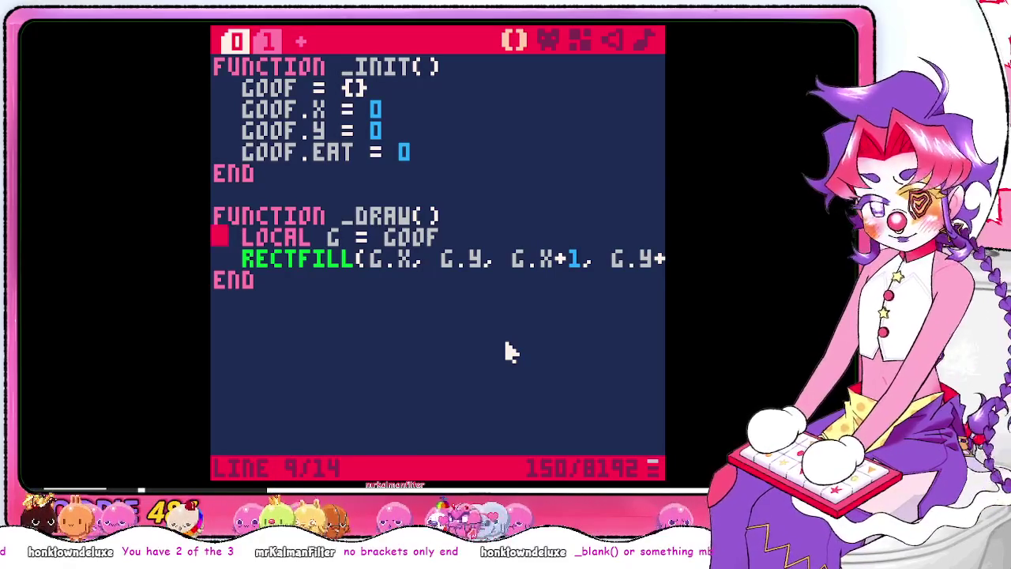
After rechecking the Game Loop pages, rename the _draw function to DRAWG
{"action": "key", "text": "alt+Tab"}
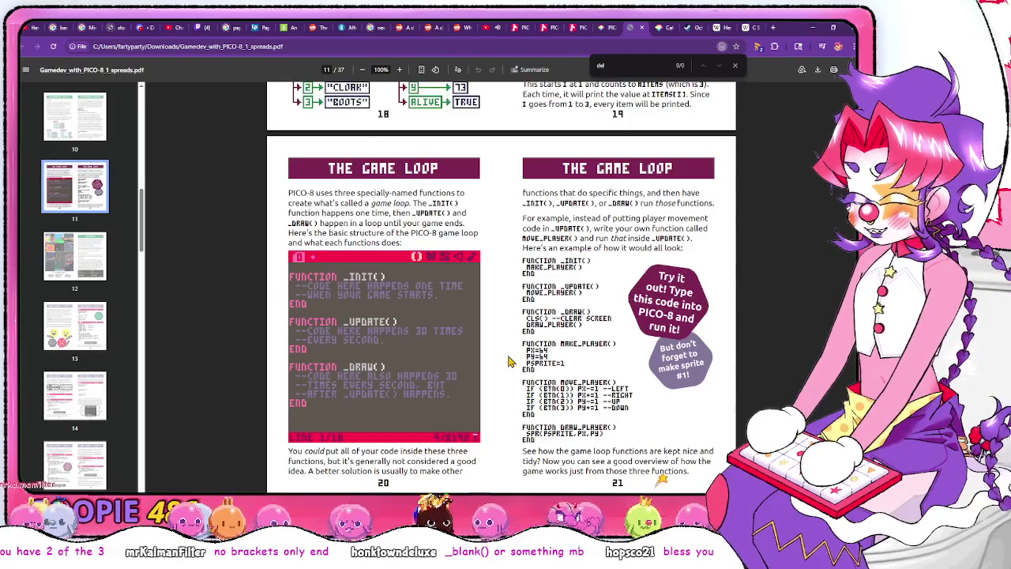
{"action": "key", "text": "alt+Tab"}
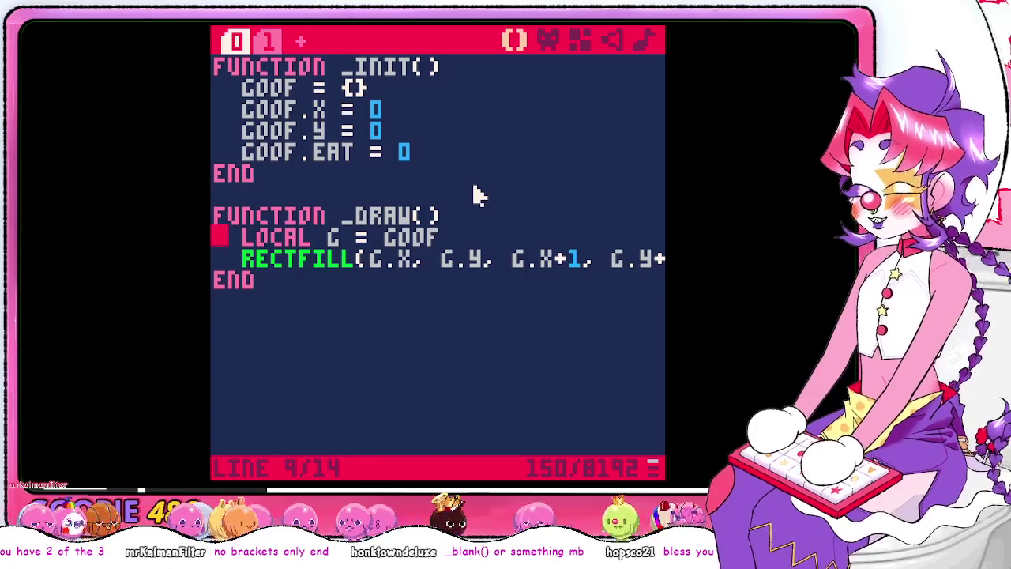
{"action": "key", "text": "Up"}
{"action": "key", "text": "Down"}
{"action": "key", "text": "Left"}
{"action": "key", "text": "Left"}
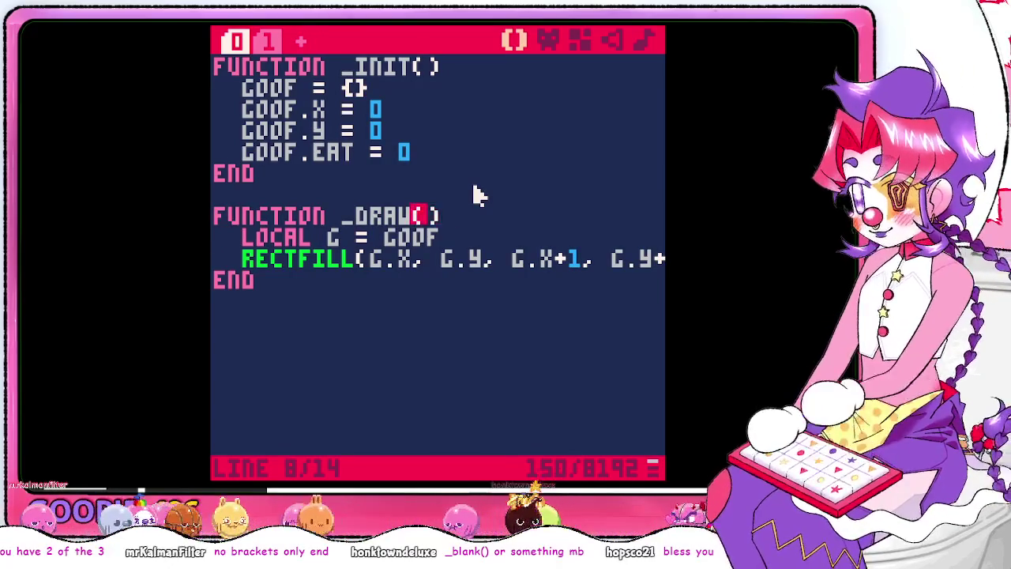
{"action": "key", "text": "BackSpace"}
{"action": "key", "text": "BackSpace"}
{"action": "key", "text": "BackSpace"}
{"action": "type", "text": "DRAWG"}
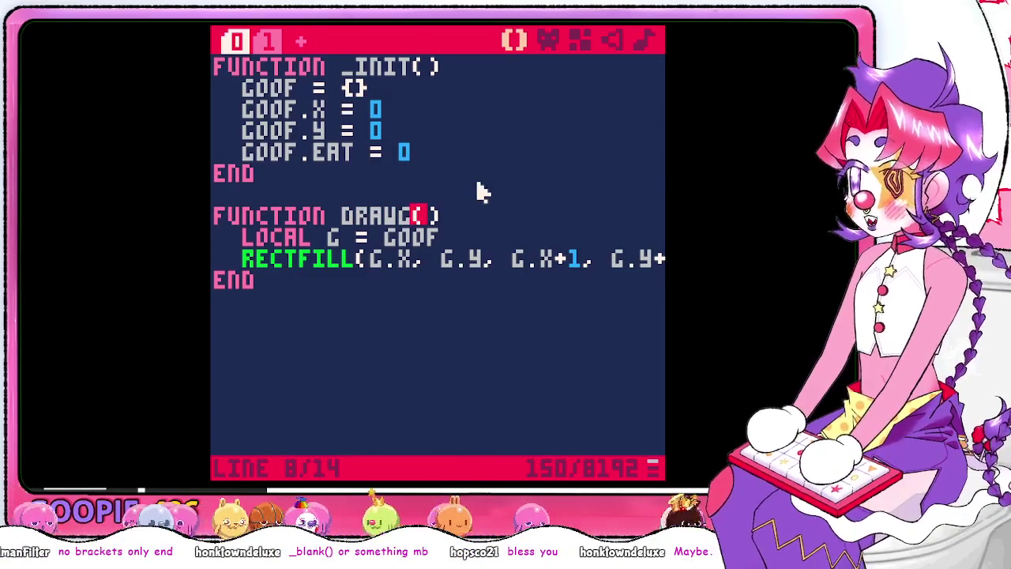
Rename the _init function to INITG
{"action": "key", "text": "Up"}
{"action": "key", "text": "Up"}
{"action": "key", "text": "Up"}
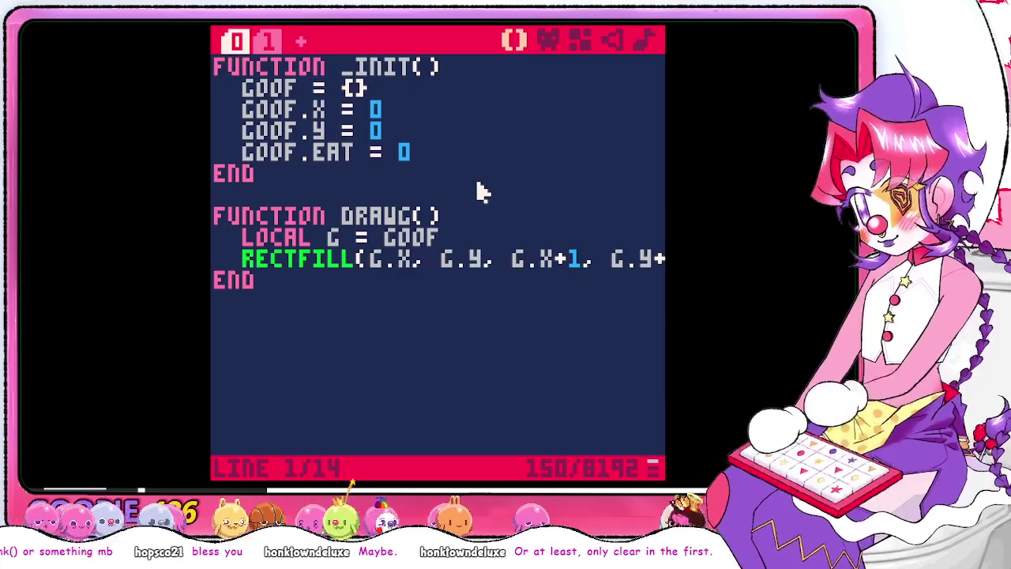
{"action": "key", "text": "Down"}
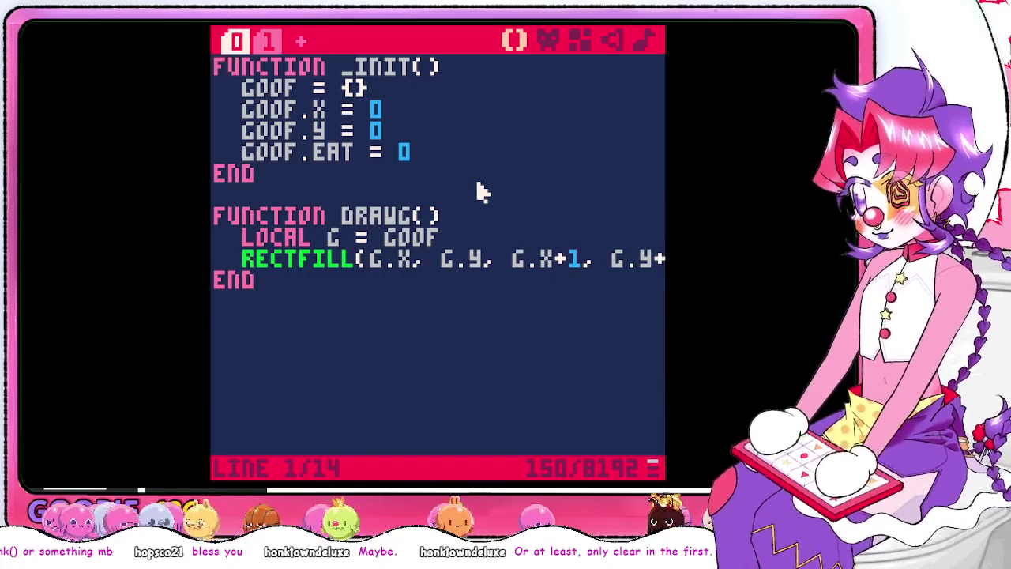
{"action": "key", "text": "Right"}
{"action": "key", "text": "Right"}
{"action": "key", "text": "Right"}
{"action": "key", "text": "Right"}
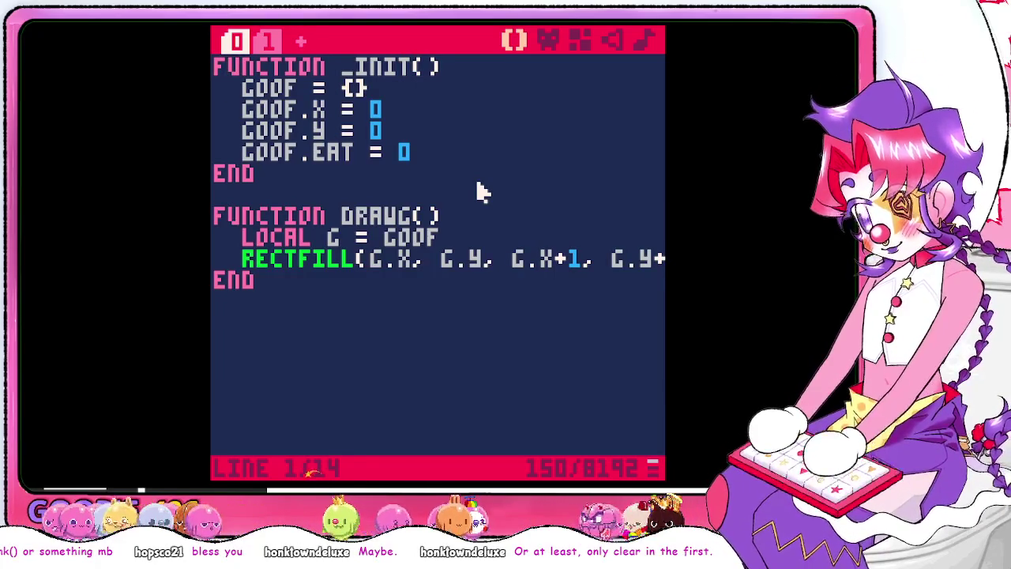
{"action": "key", "text": "BackSpace"}
{"action": "key", "text": "BackSpace"}
{"action": "key", "text": "BackSpace"}
{"action": "key", "text": "BackSpace"}
{"action": "key", "text": "BackSpace"}
{"action": "type", "text": "INITG"}
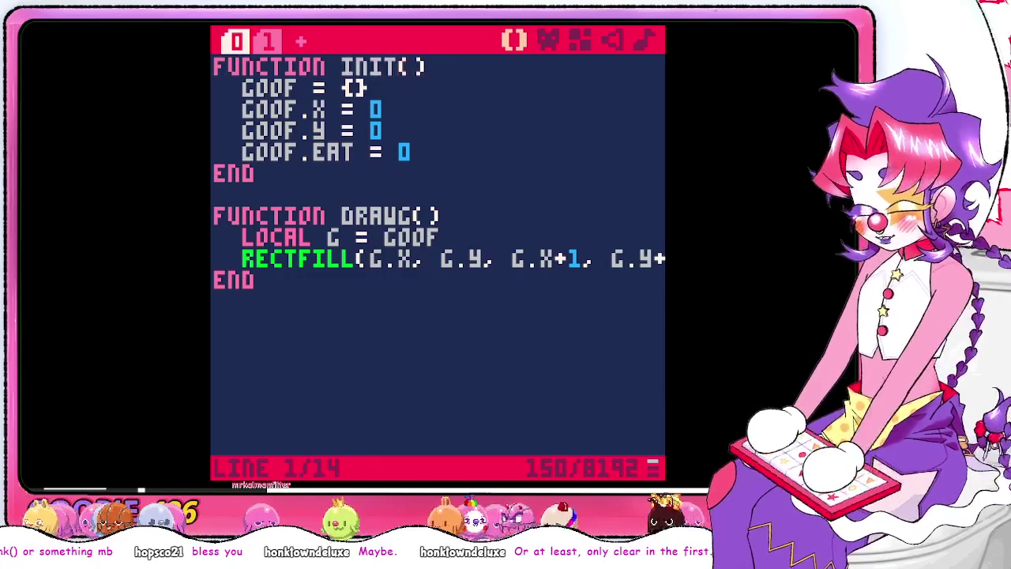
Create code tab 2 with FUNCTION _INIT() calling INITG() and INITT()
{"action": "left_click", "coordinate": [303, 41]}
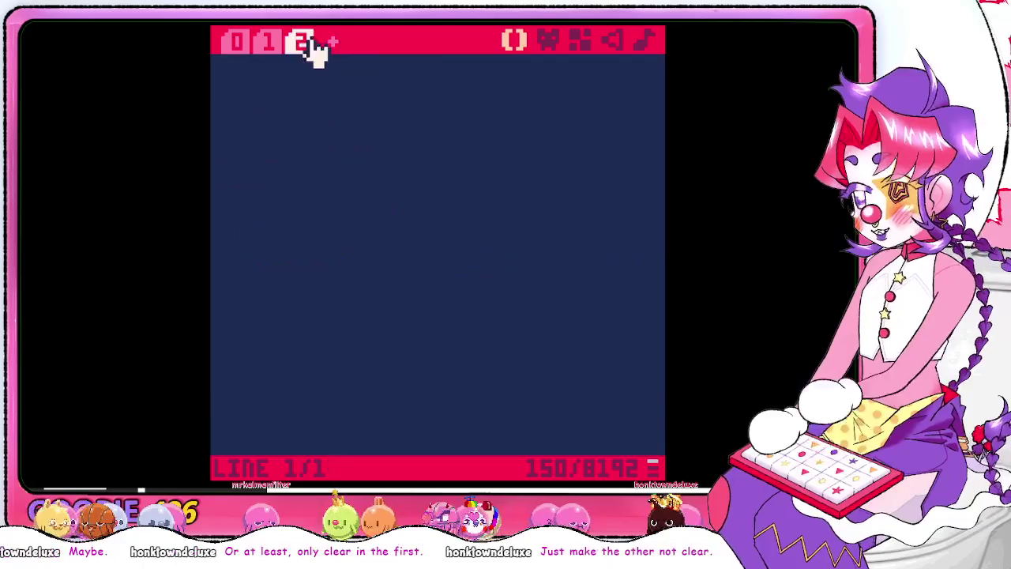
{"action": "type", "text": "FUNCITON"}
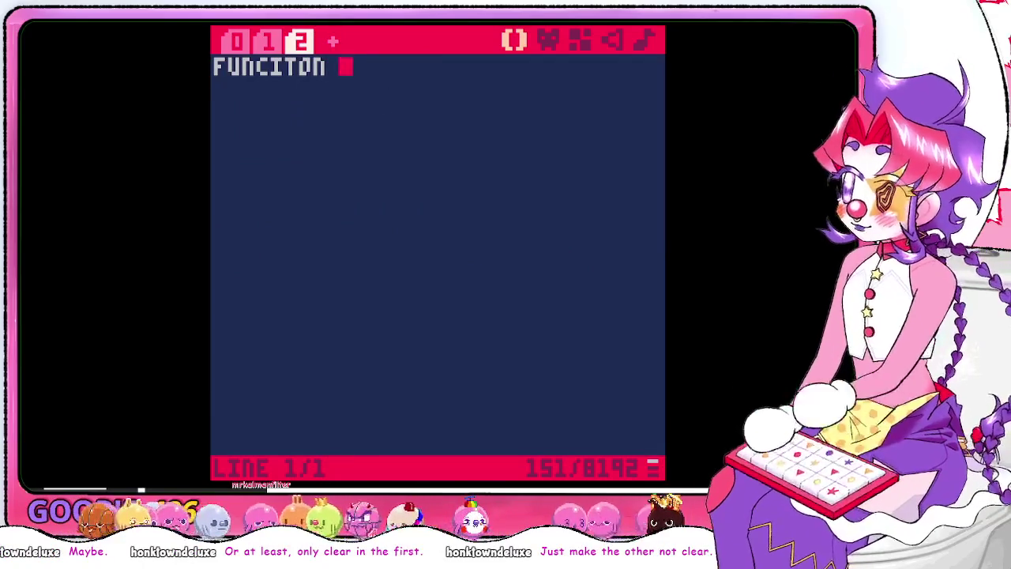
{"action": "key", "text": "BackSpace"}
{"action": "key", "text": "BackSpace"}
{"action": "key", "text": "BackSpace"}
{"action": "key", "text": "BackSpace"}
{"action": "type", "text": "TION "}
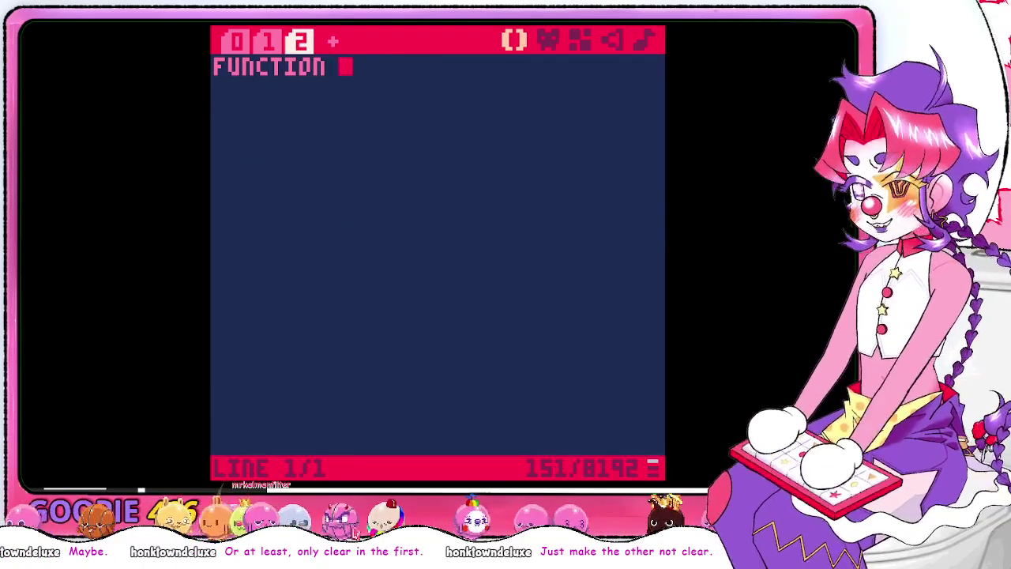
{"action": "type", "text": "_INIT()"}
{"action": "key", "text": "Return"}
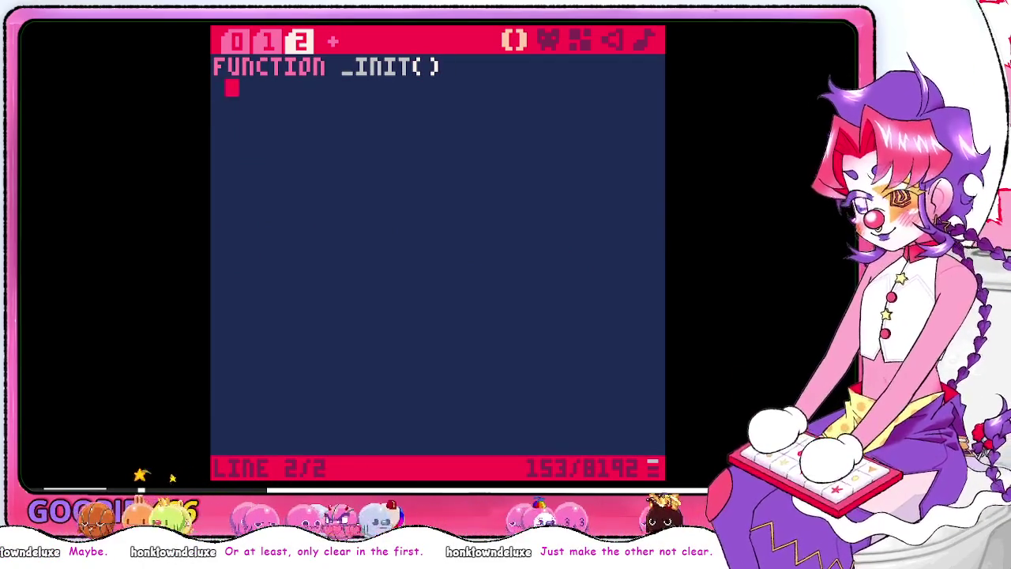
{"action": "type", "text": "INITG()"}
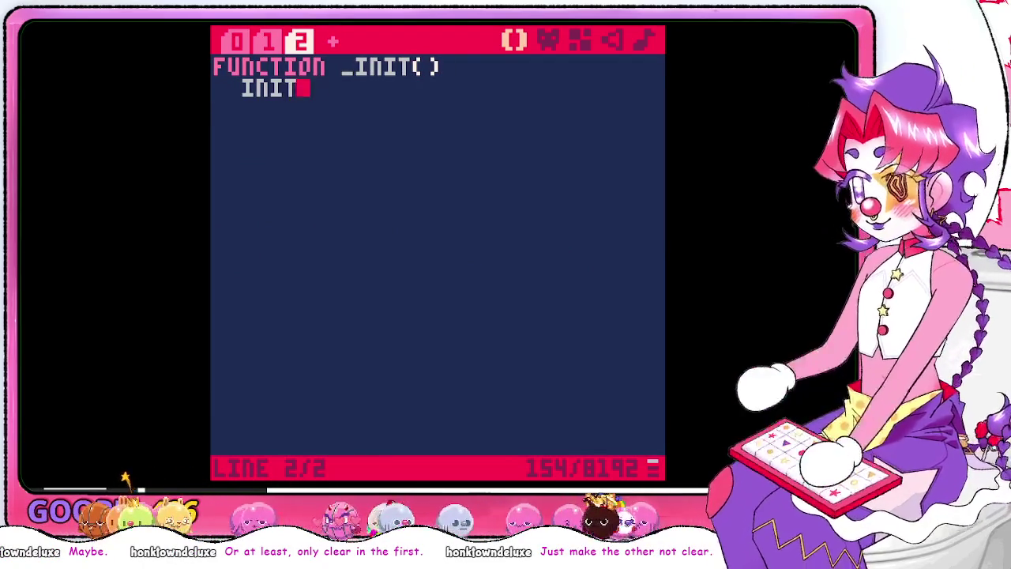
{"action": "key", "text": "Return"}
{"action": "type", "text": "INIT"}
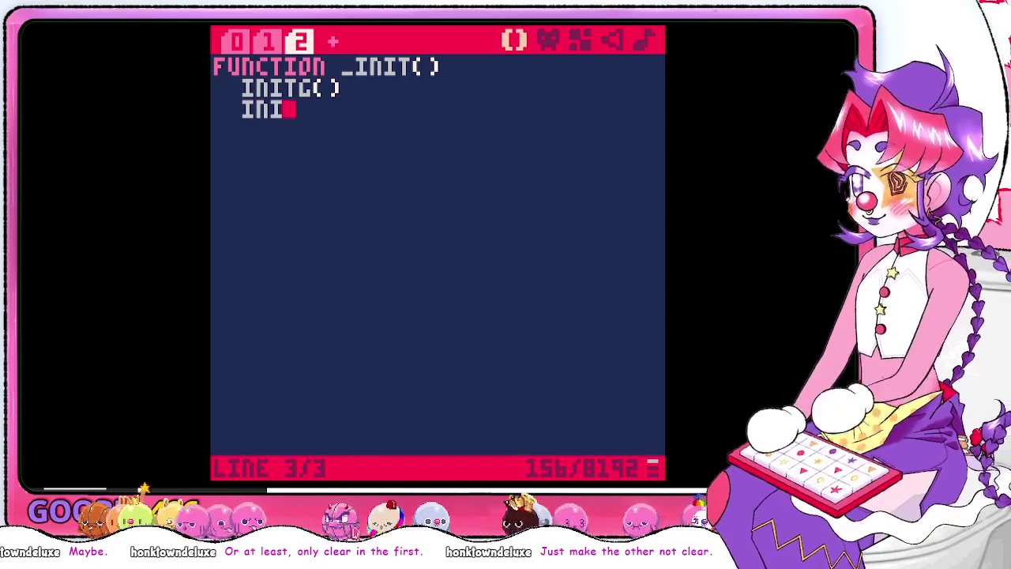
{"action": "key", "text": "shift+t"}
{"action": "key", "text": "BackSpace"}
{"action": "type", "text": "t"}
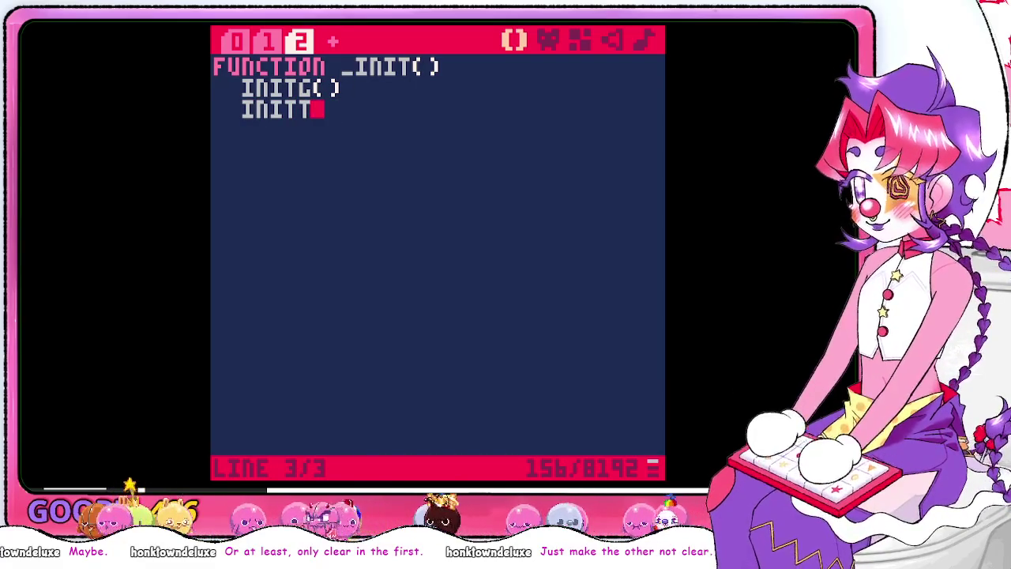
{"action": "type", "text": "()"}
{"action": "key", "text": "Return"}
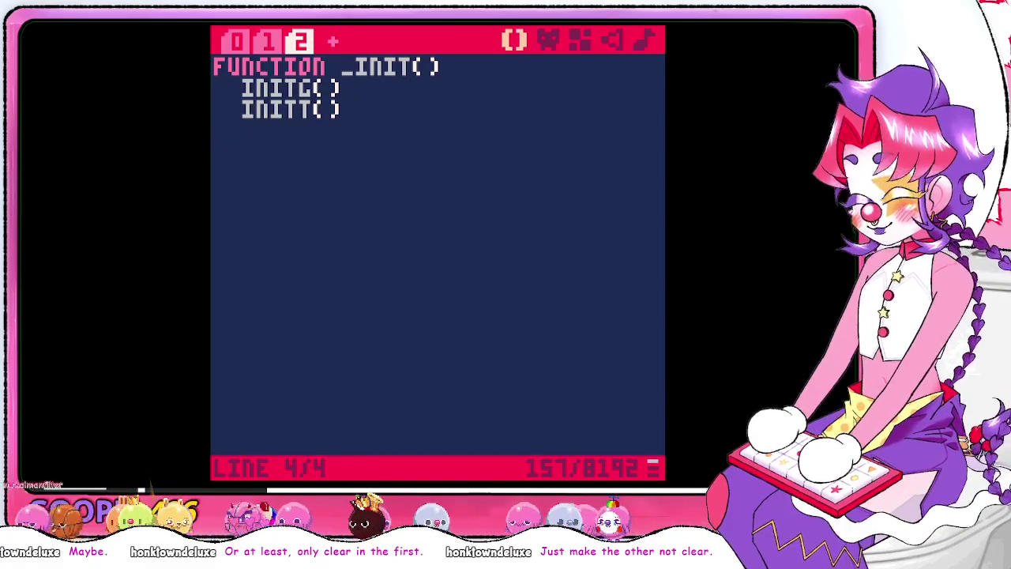
Close _INIT with END, then strip the underscores from tab 1's _init and _draw
{"action": "type", "text": "end"}
{"action": "left_click", "coordinate": [269, 41]}
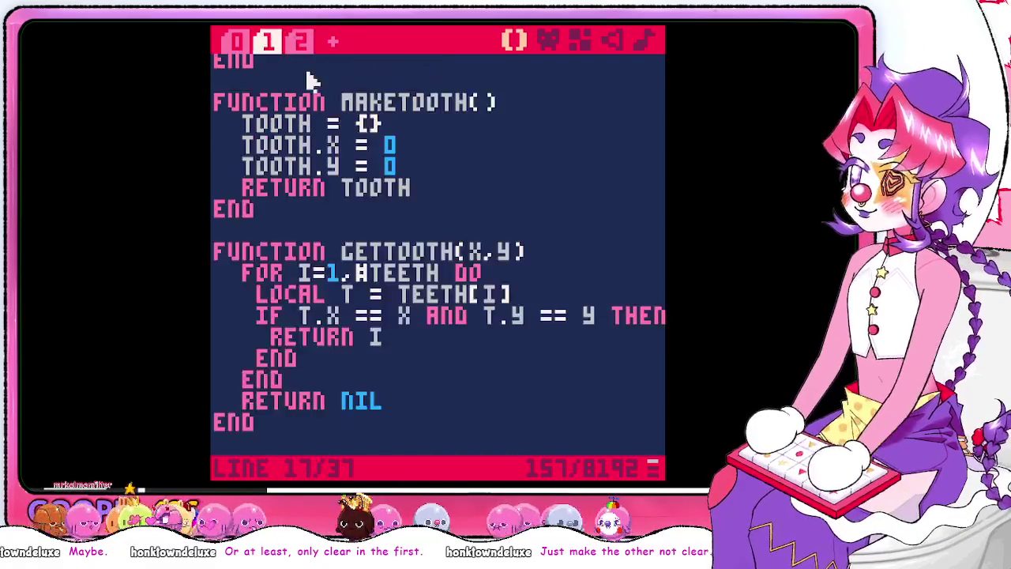
{"action": "scroll", "coordinate": [363, 146], "scroll_direction": "up", "scroll_amount": 5}
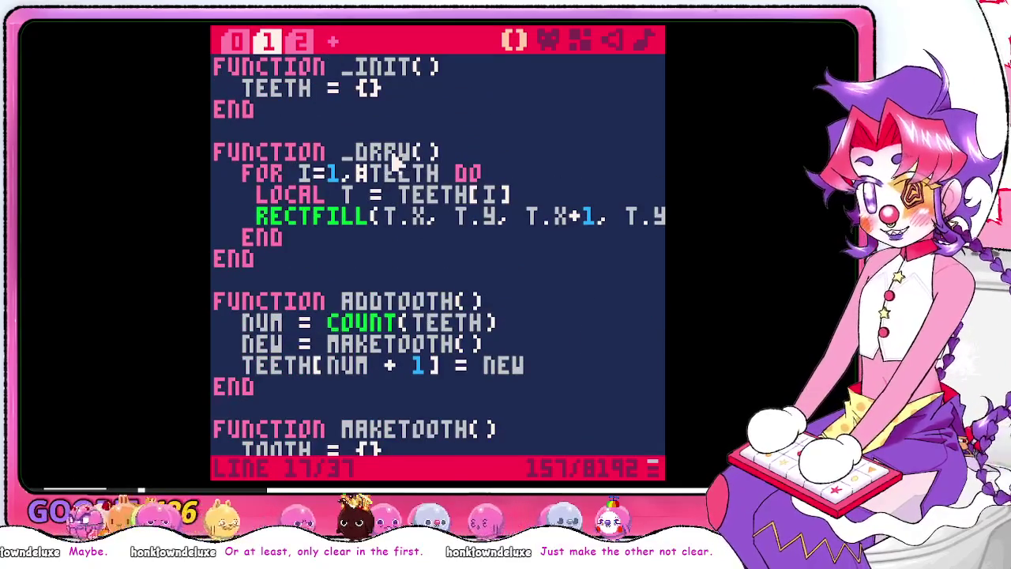
{"action": "key", "text": "Up"}
{"action": "key", "text": "Up"}
{"action": "key", "text": "Up"}
{"action": "key", "text": "Up"}
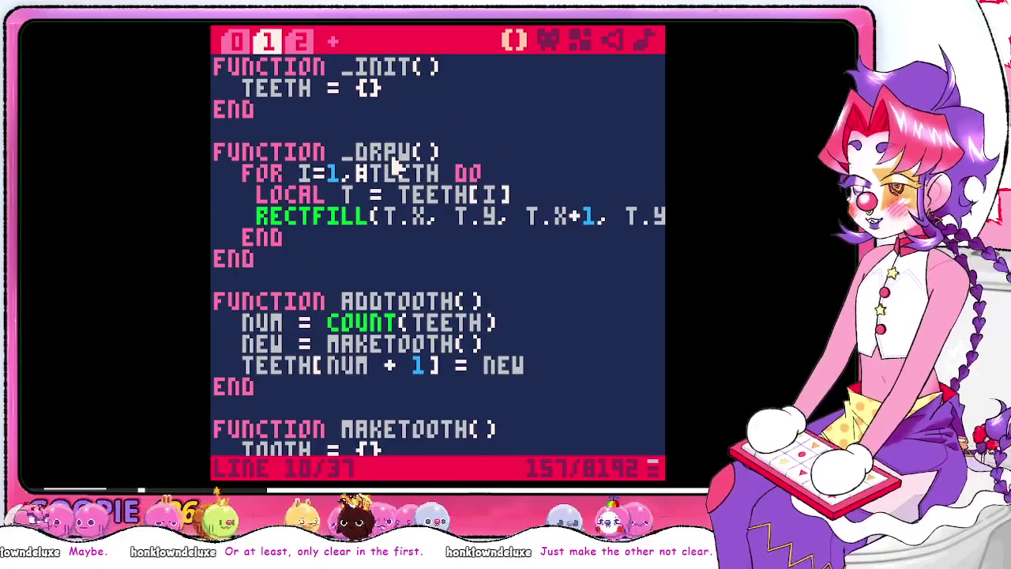
{"action": "key", "text": "Up"}
{"action": "key", "text": "Up"}
{"action": "key", "text": "Up"}
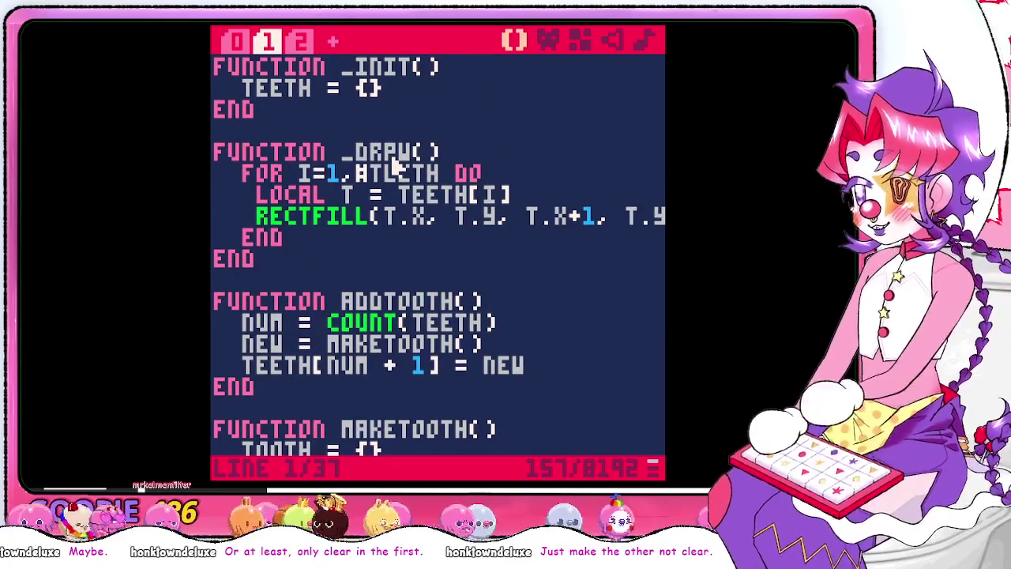
{"action": "key", "text": "BackSpace"}
{"action": "key", "text": "Down"}
{"action": "key", "text": "Down"}
{"action": "key", "text": "Down"}
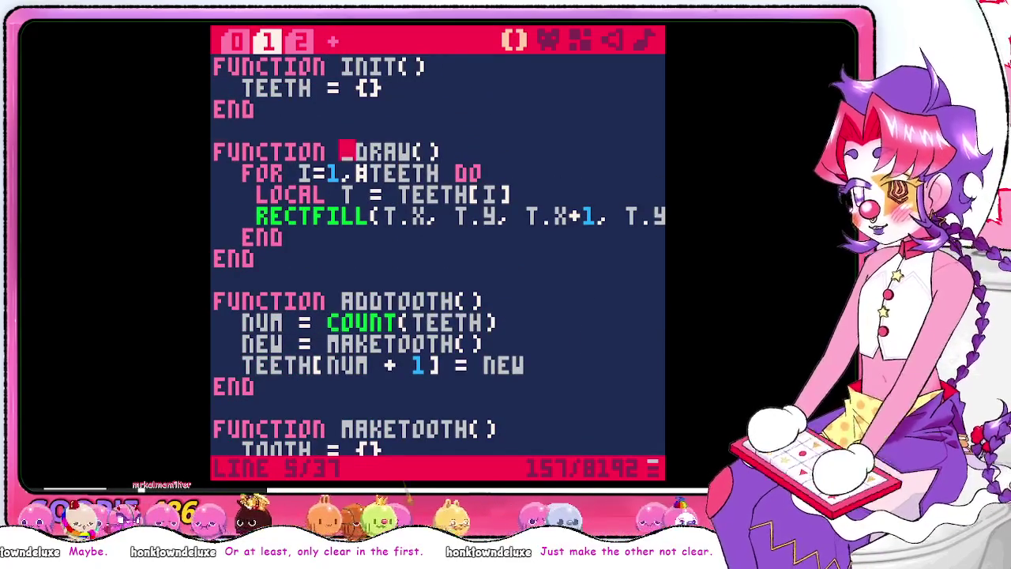
{"action": "key", "text": "Right"}
{"action": "key", "text": "BackSpace"}
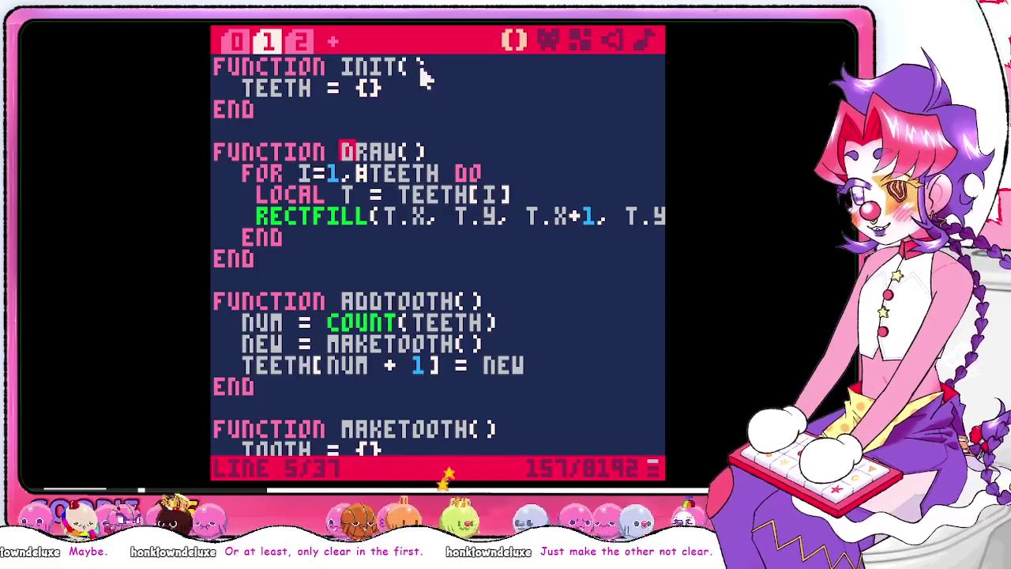
In tab 2, add csv() to _INIT and start a 'function _draw()' below it
{"action": "left_click", "coordinate": [303, 41]}
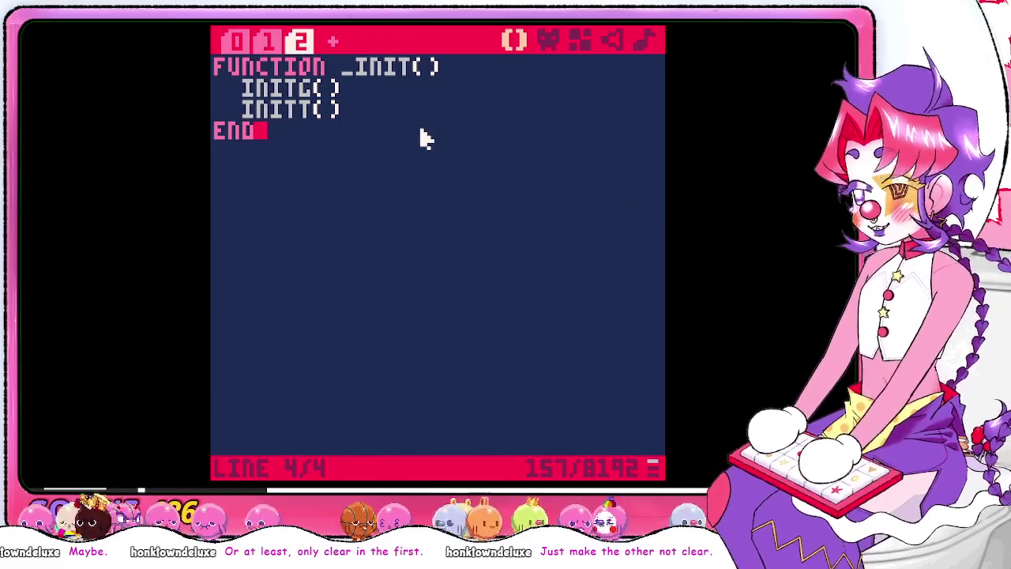
{"action": "key", "text": "Left"}
{"action": "key", "text": "Return"}
{"action": "key", "text": "Up"}
{"action": "type", "text": "csv"}
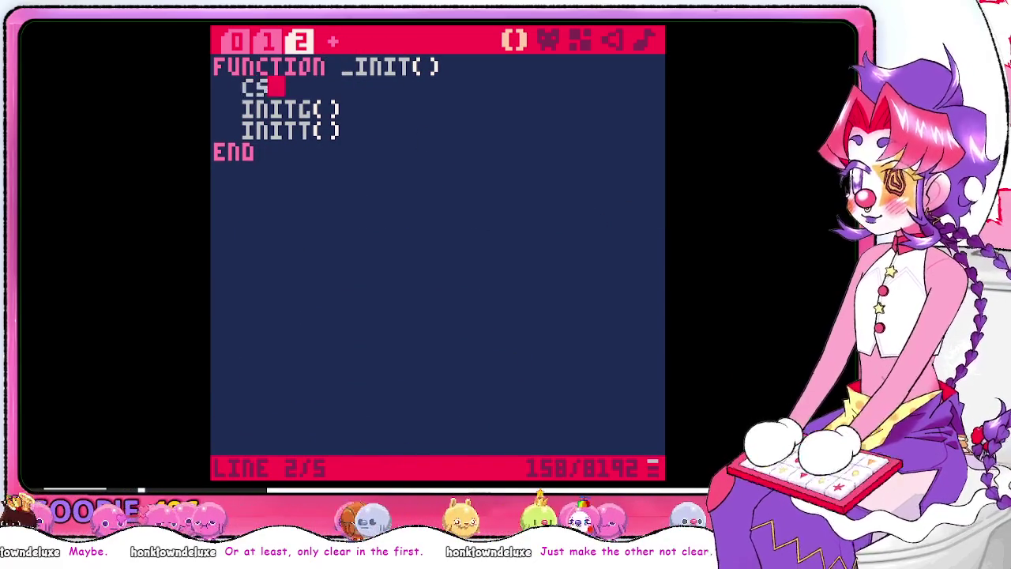
{"action": "type", "text": "()"}
{"action": "key", "text": "Down"}
{"action": "key", "text": "Down"}
{"action": "key", "text": "Down"}
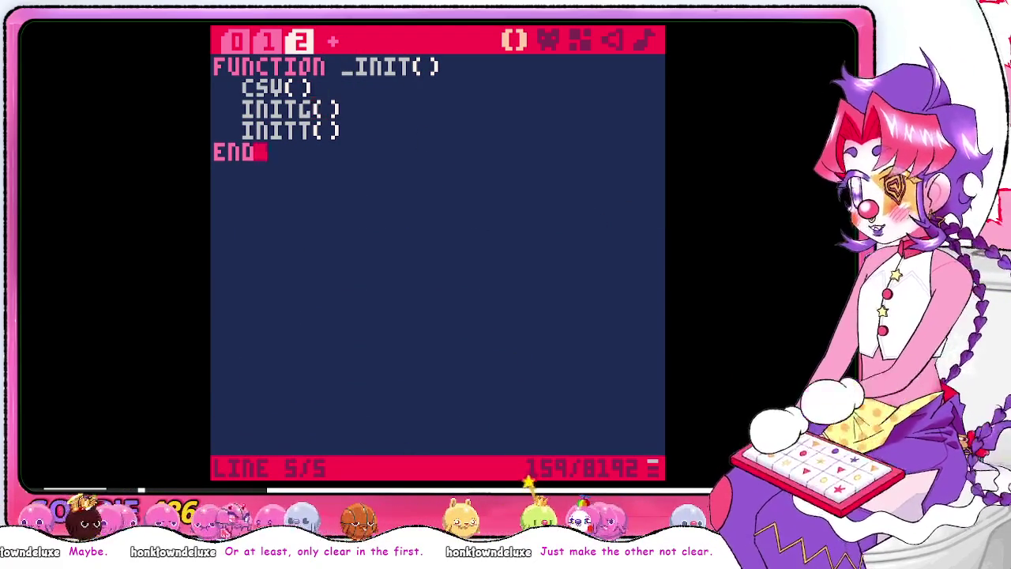
{"action": "key", "text": "Return"}
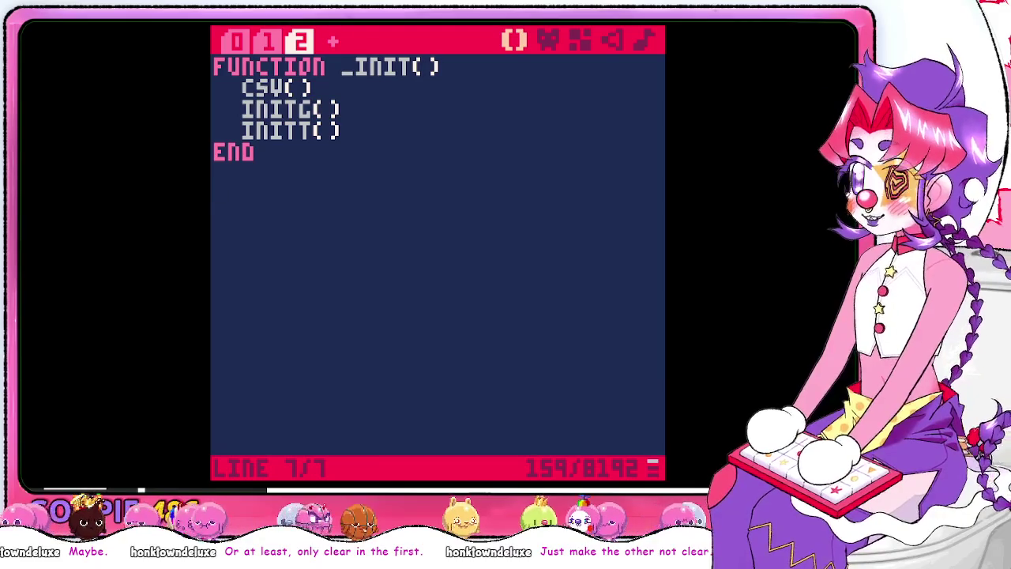
{"action": "type", "text": "function "}
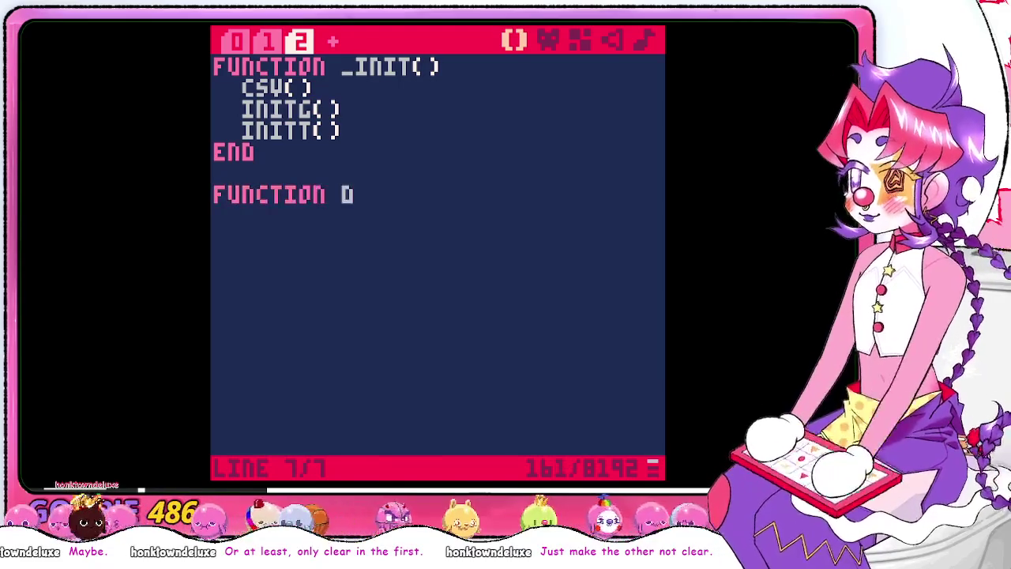
{"action": "type", "text": "_draw("}
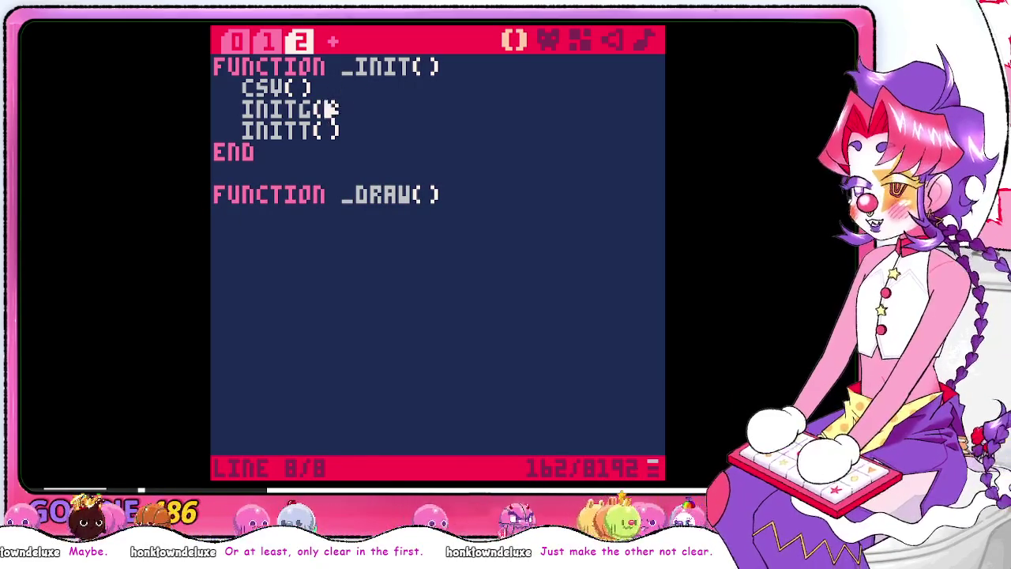
Rename tab 1's DRAW and INIT functions to DRAWT and INITT
{"action": "left_click", "coordinate": [268, 43]}
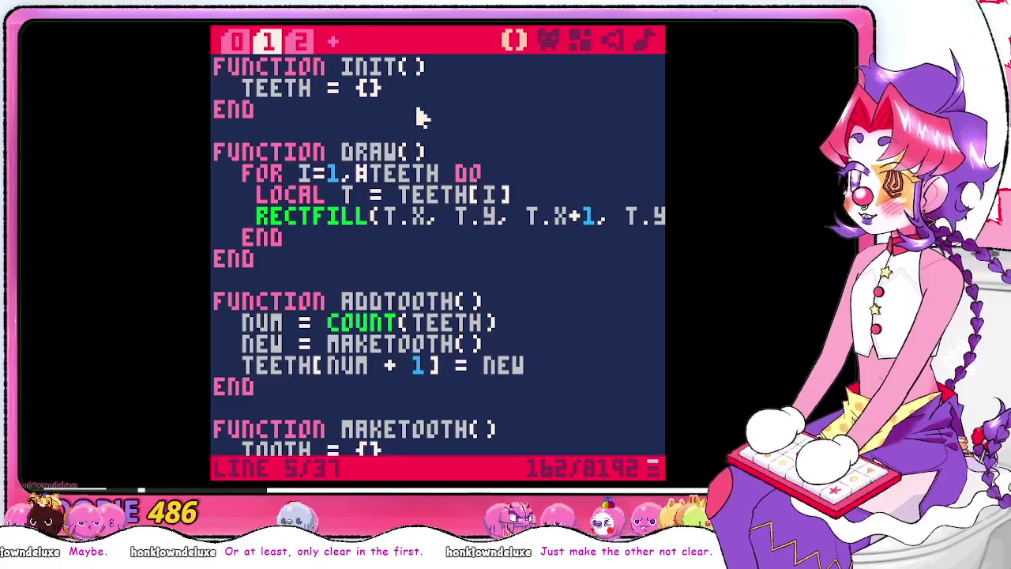
{"action": "key", "text": "Right"}
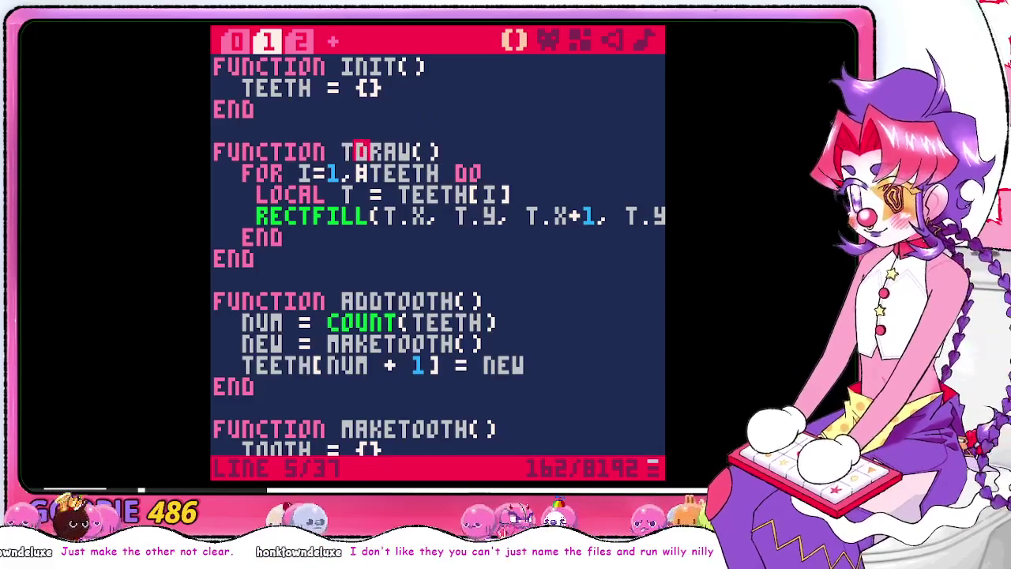
{"action": "key", "text": "Left"}
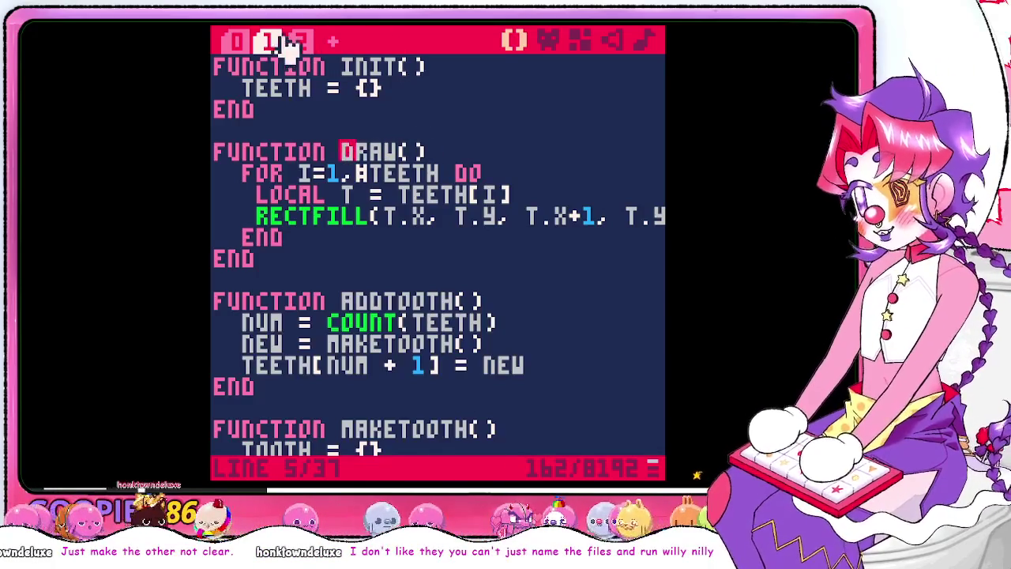
{"action": "left_click", "coordinate": [256, 42]}
{"action": "left_click", "coordinate": [267, 42]}
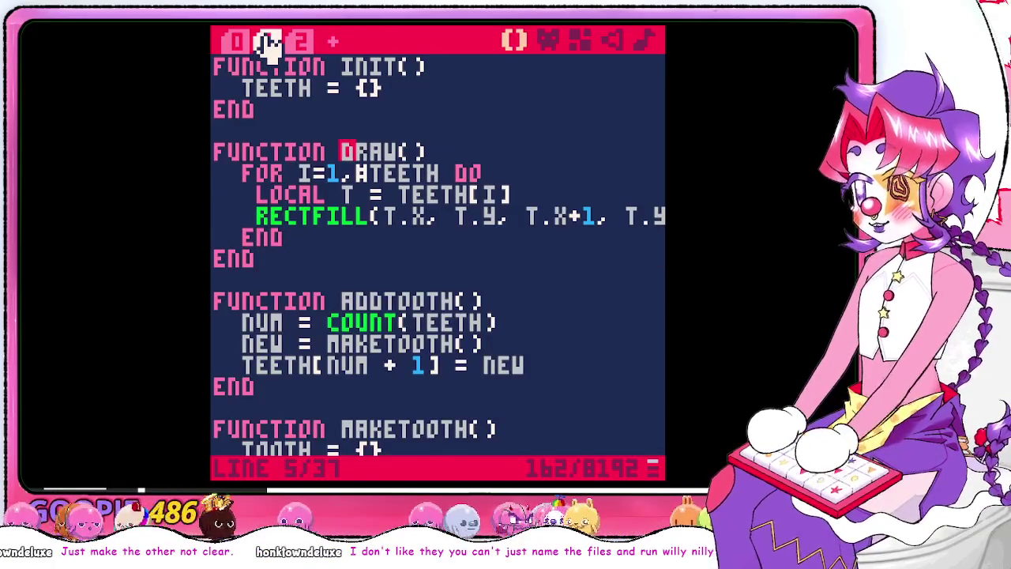
{"action": "type", "text": "t"}
{"action": "key", "text": "Up"}
{"action": "key", "text": "Up"}
{"action": "key", "text": "ctrl+Up"}
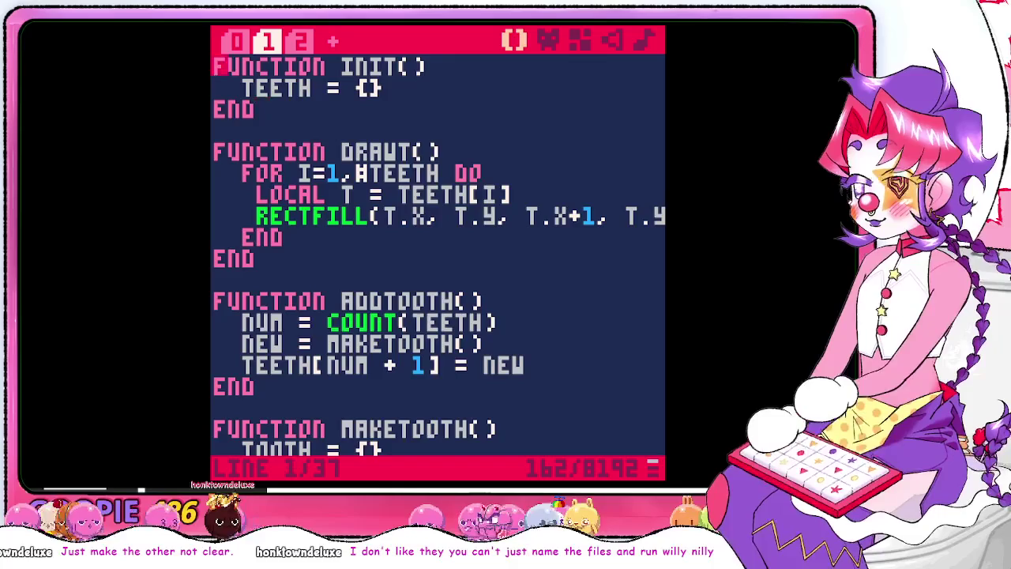
{"action": "key", "text": "End"}
{"action": "key", "text": "Left"}
{"action": "key", "text": "Left"}
{"action": "type", "text": "t"}
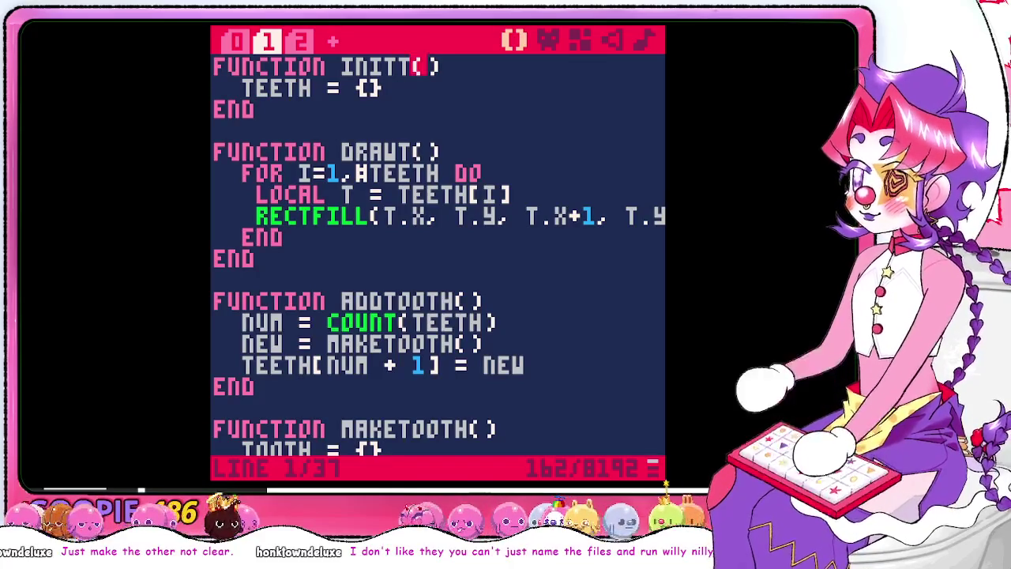
{"action": "left_click", "coordinate": [300, 41]}
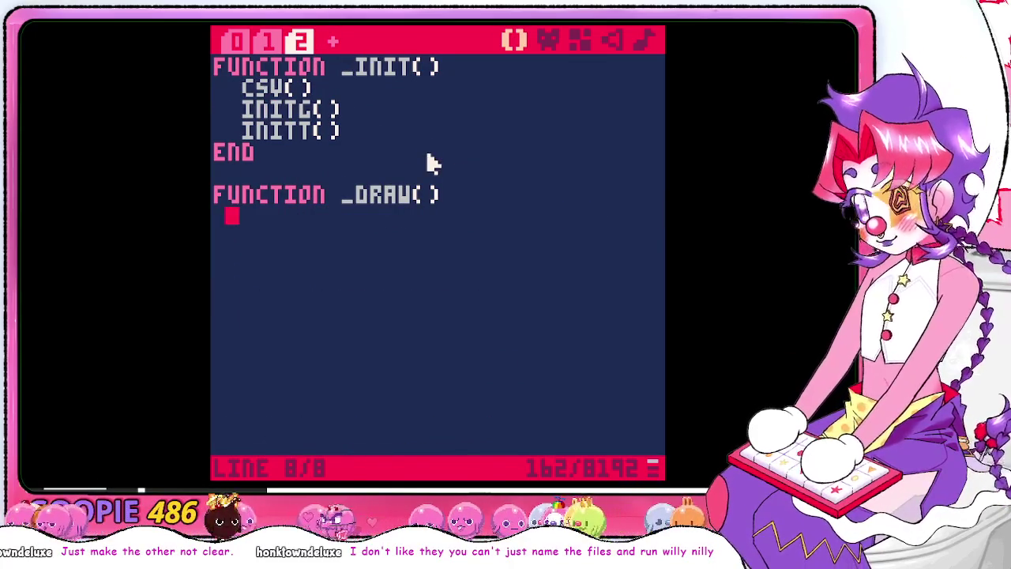
Add drawg() and drawt() calls inside _draw, fixing the mistyped 'init' entries
{"action": "type", "text": "init"}
{"action": "key", "text": "BackSpace"}
{"action": "key", "text": "BackSpace"}
{"action": "key", "text": "BackSpace"}
{"action": "type", "text": "drawg("}
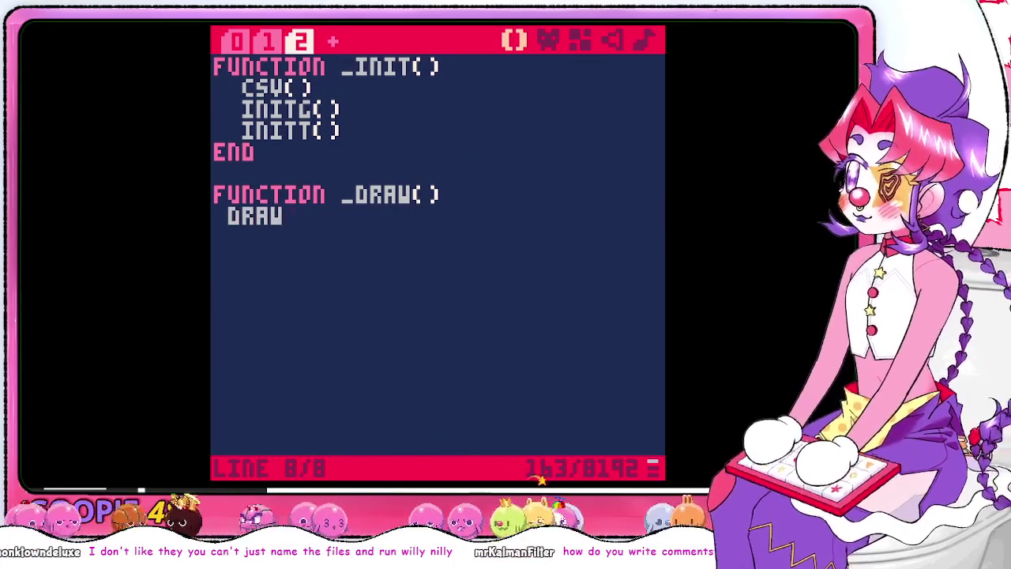
{"action": "type", "text": ")"}
{"action": "key", "text": "Return"}
{"action": "type", "text": "init"}
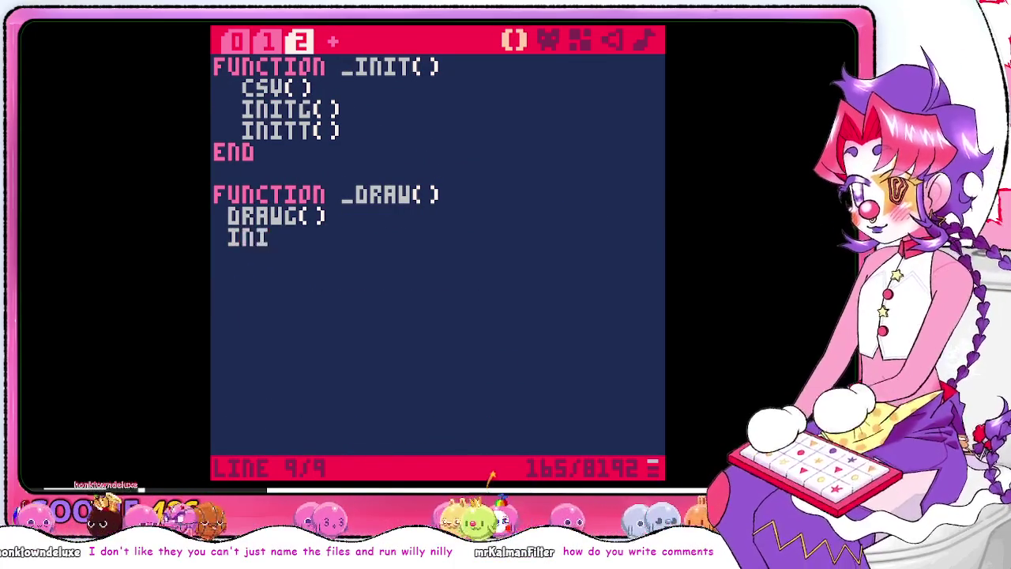
{"action": "key", "text": "BackSpace"}
{"action": "key", "text": "BackSpace"}
{"action": "key", "text": "BackSpace"}
{"action": "type", "text": "draw"}
{"action": "key", "text": "shift+x"}
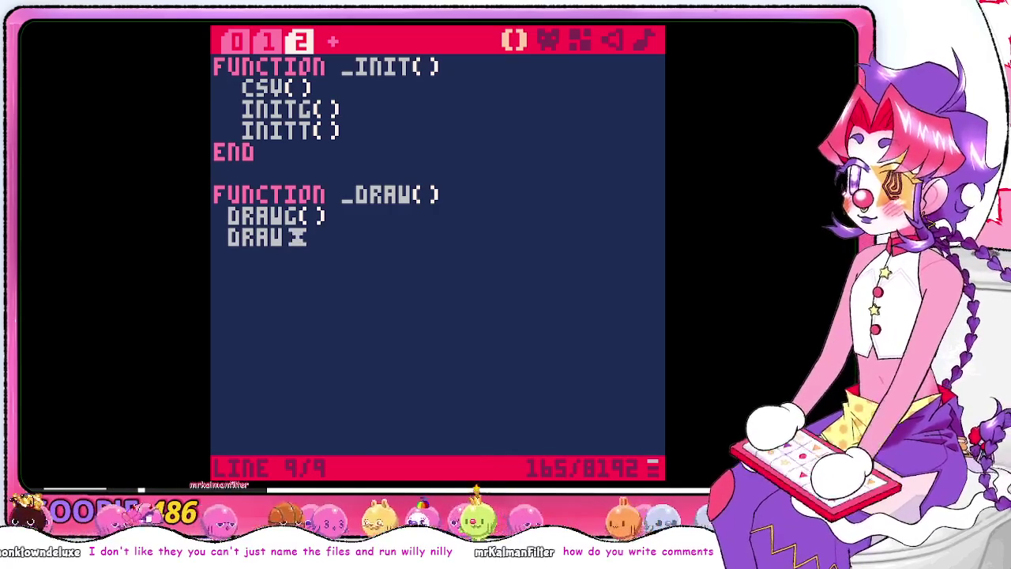
{"action": "key", "text": "BackSpace"}
{"action": "type", "text": "t()"}
{"action": "key", "text": "Return"}
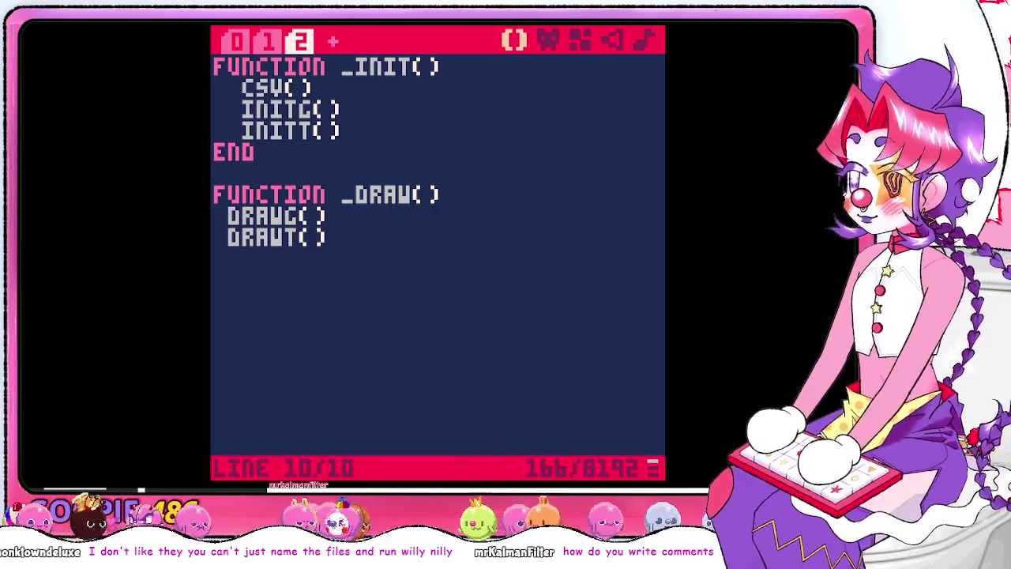
Close the _draw function with an unindented end, discarding a temporary '---pooble--' comment
{"action": "key", "text": "shift+t"}
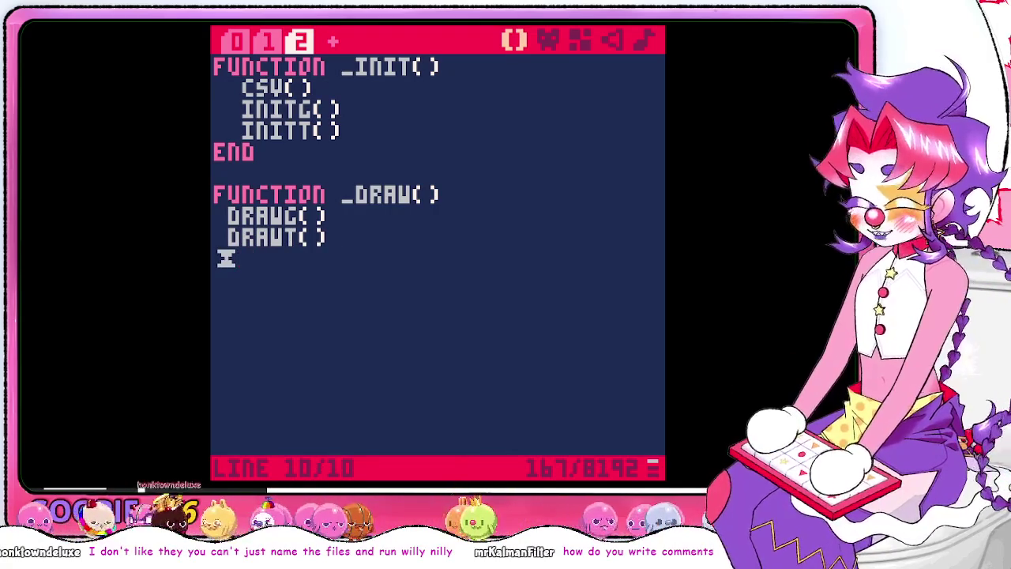
{"action": "key", "text": "shift+t"}
{"action": "key", "text": "shift+t"}
{"action": "key", "text": "shift+t"}
{"action": "key", "text": "BackSpace"}
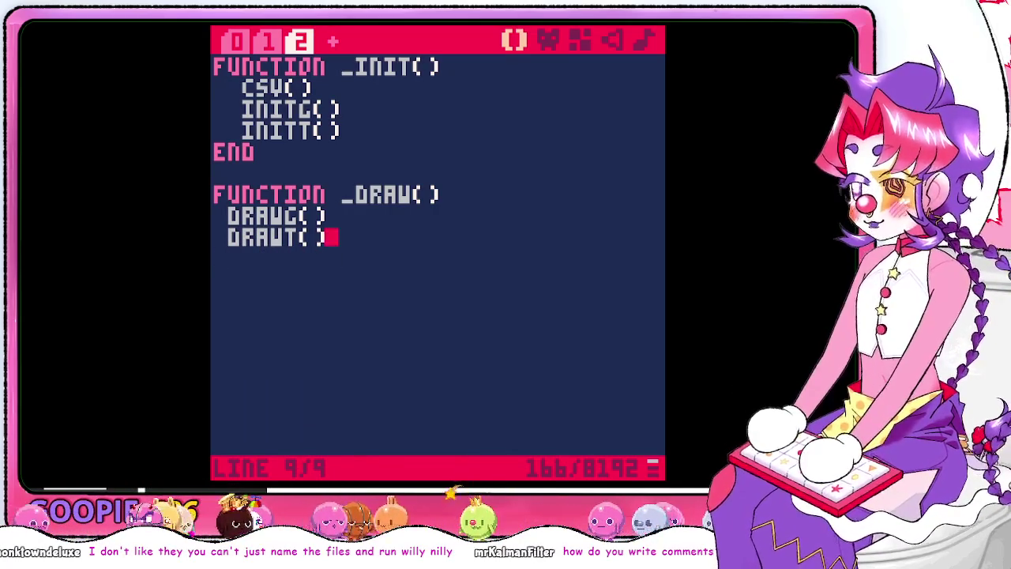
{"action": "key", "text": "BackSpace"}
{"action": "type", "text": "end"}
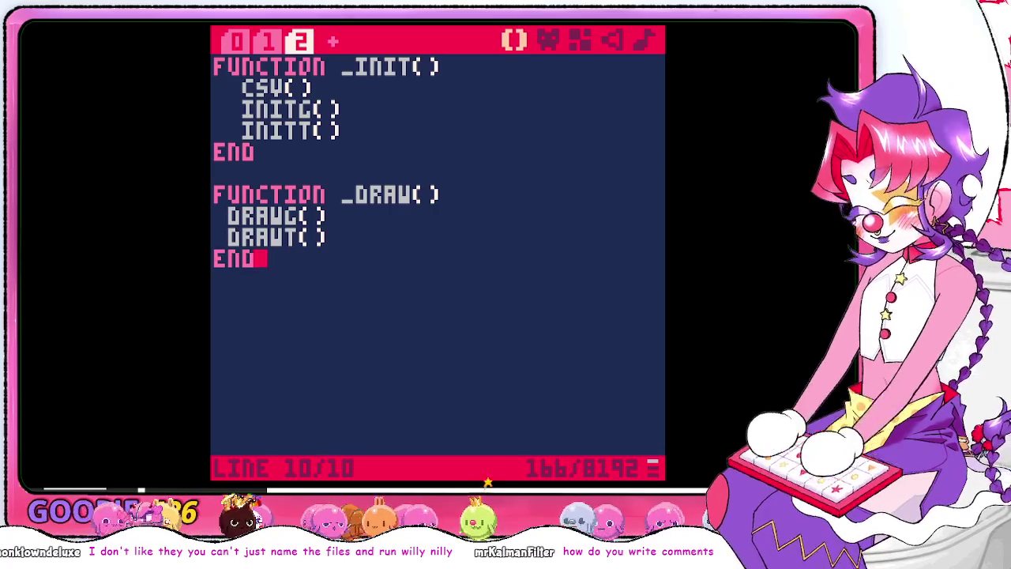
{"action": "key", "text": "Return"}
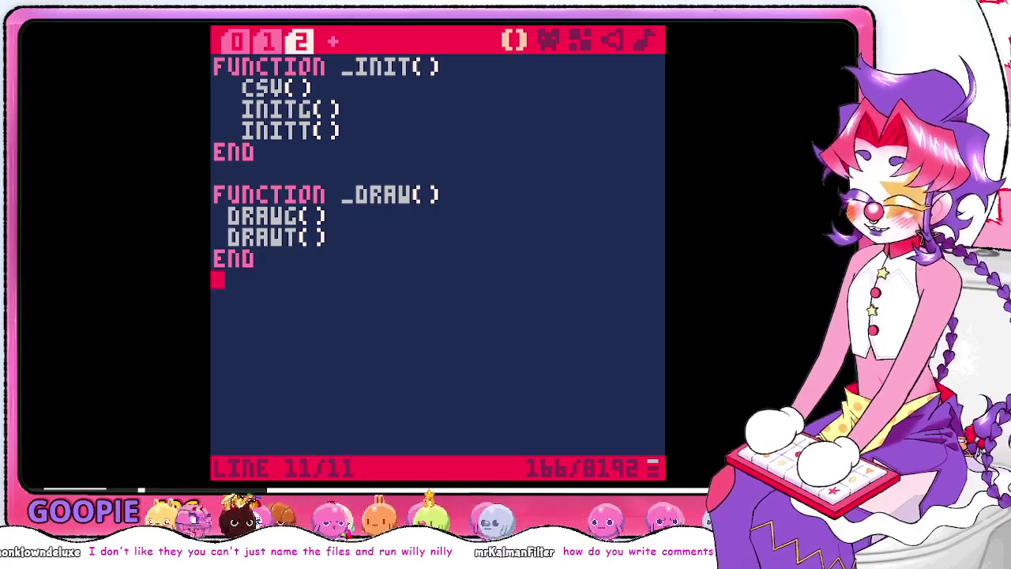
{"action": "type", "text": "---"}
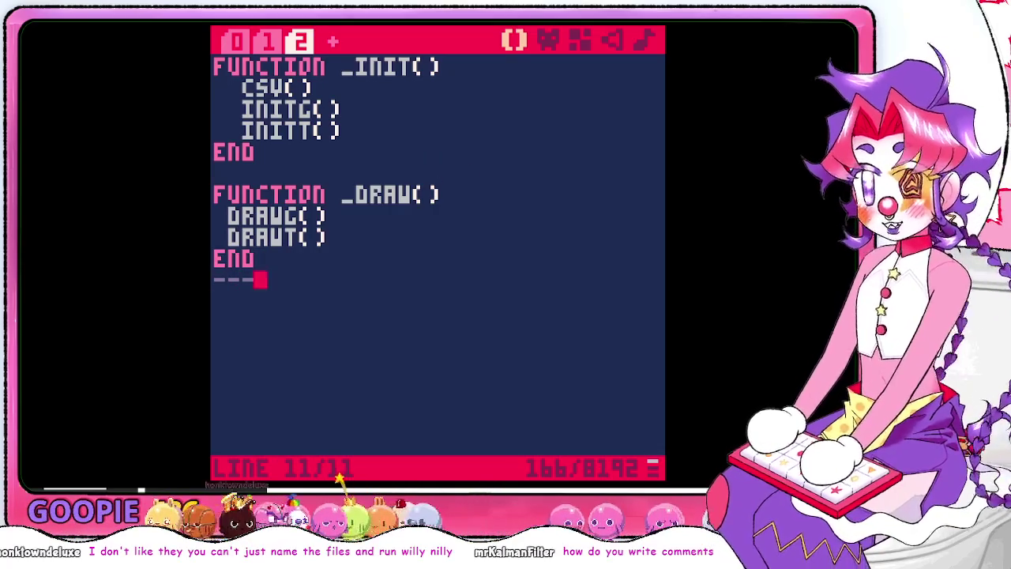
{"action": "type", "text": "poobl"}
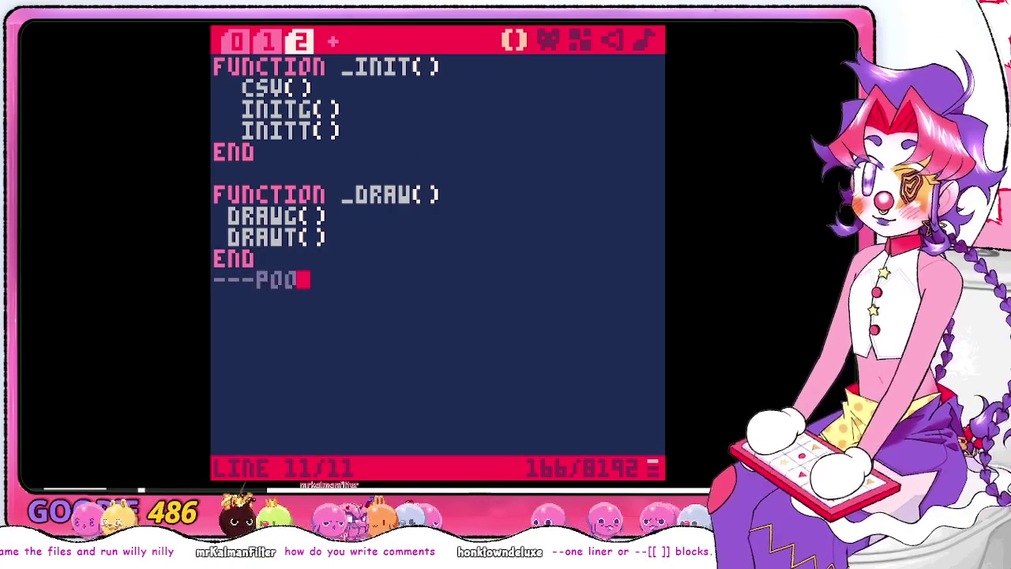
{"action": "type", "text": "e"}
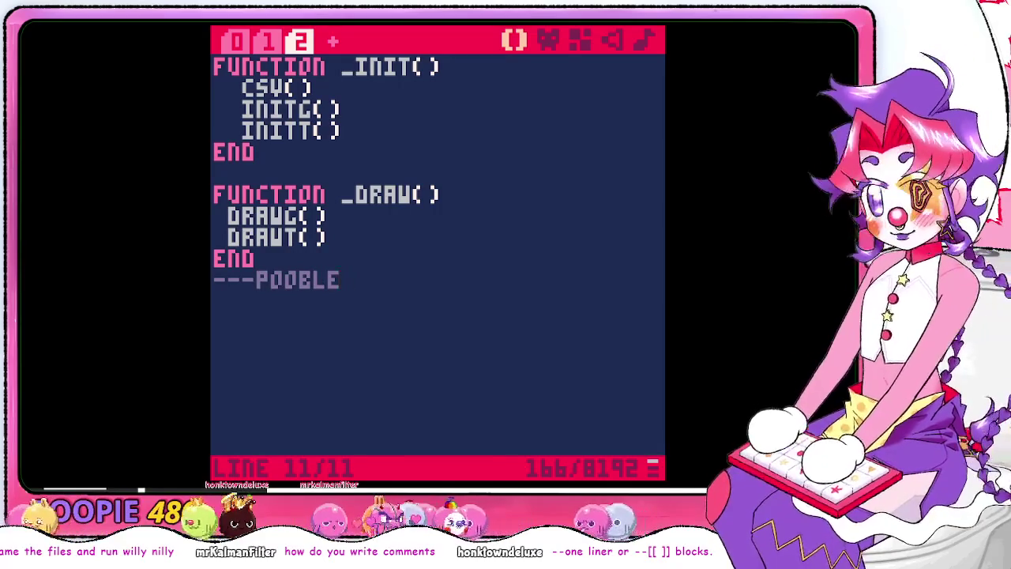
{"action": "type", "text": "---"}
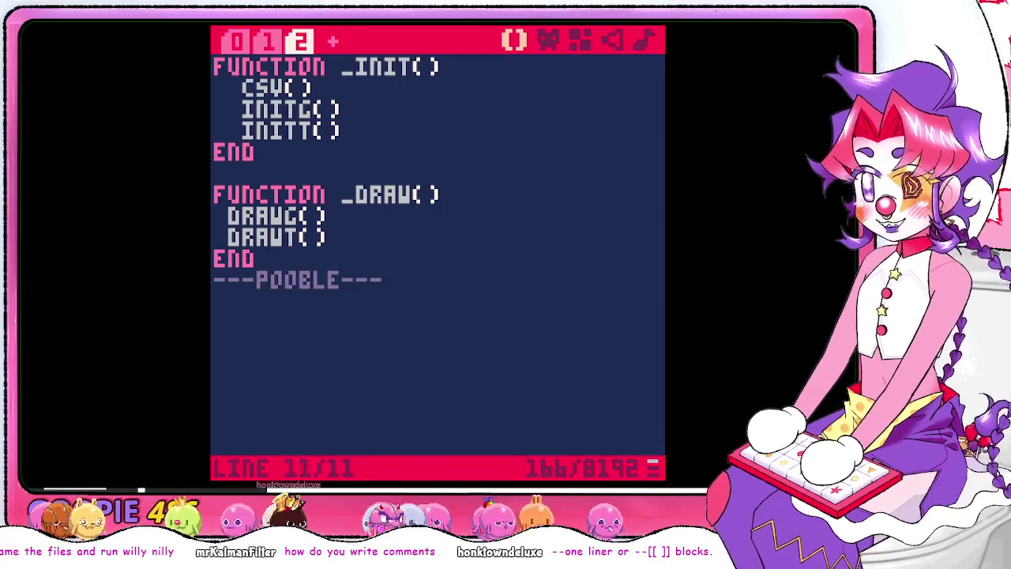
{"action": "key", "text": "BackSpace"}
{"action": "key", "text": "BackSpace"}
{"action": "key", "text": "BackSpace"}
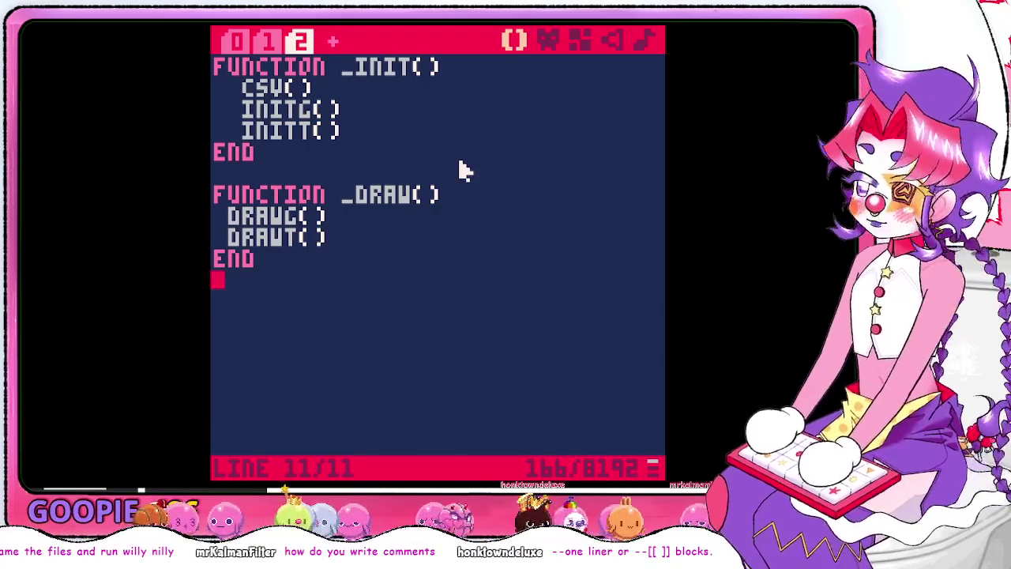
Move the CSV() call from _init to the first indented line of _draw
{"action": "key", "text": "Up"}
{"action": "key", "text": "Up"}
{"action": "key", "text": "Up"}
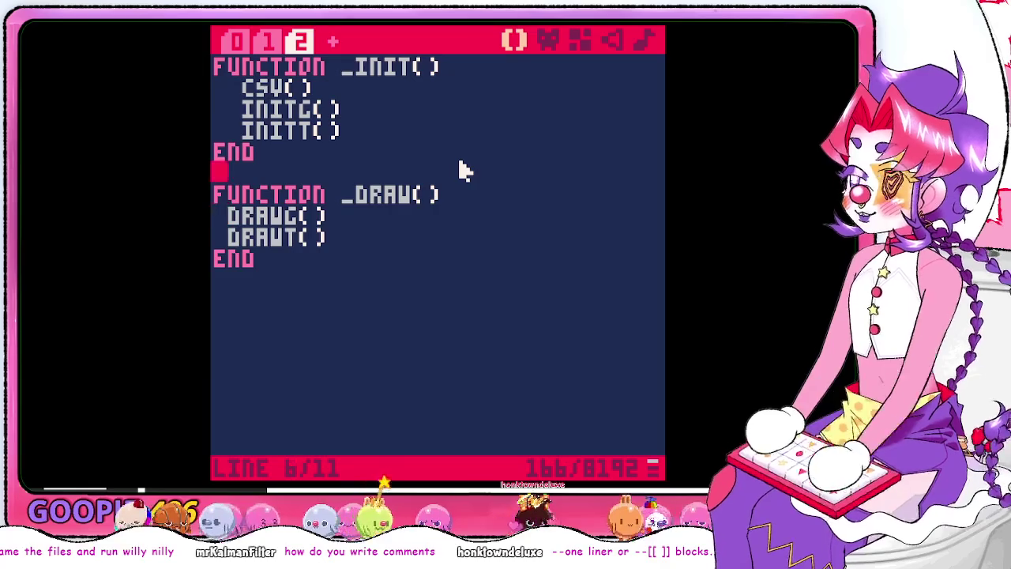
{"action": "key", "text": "Up"}
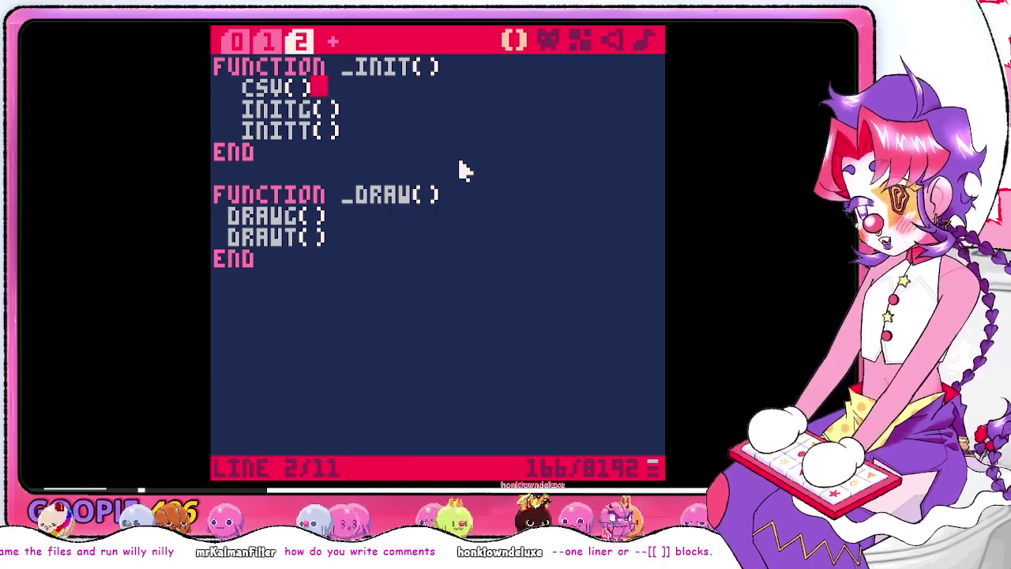
{"action": "key", "text": "BackSpace"}
{"action": "key", "text": "BackSpace"}
{"action": "key", "text": "BackSpace"}
{"action": "key", "text": "BackSpace"}
{"action": "key", "text": "BackSpace"}
{"action": "key", "text": "Down"}
{"action": "key", "text": "Down"}
{"action": "key", "text": "Down"}
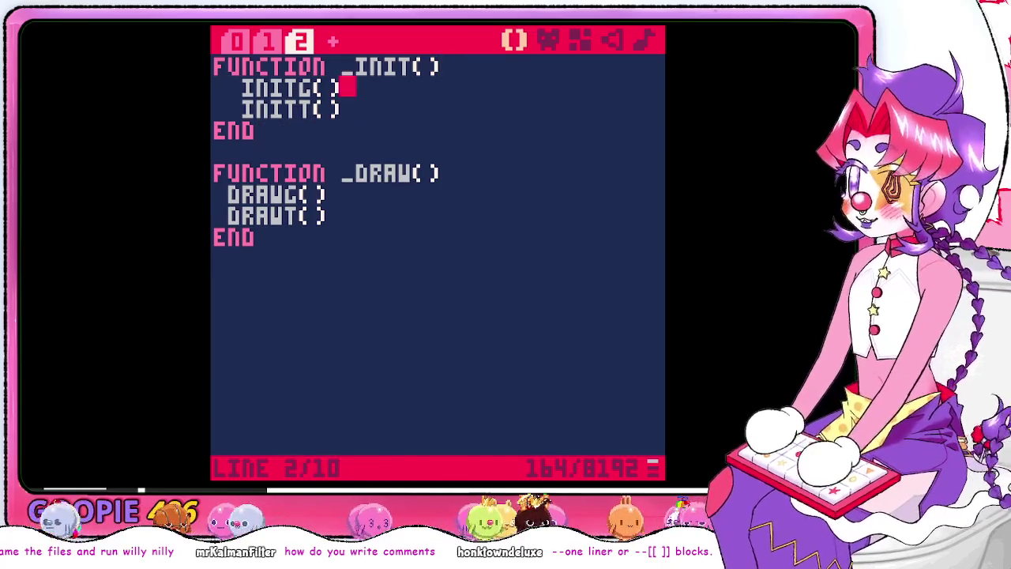
{"action": "key", "text": "Down"}
{"action": "key", "text": "Down"}
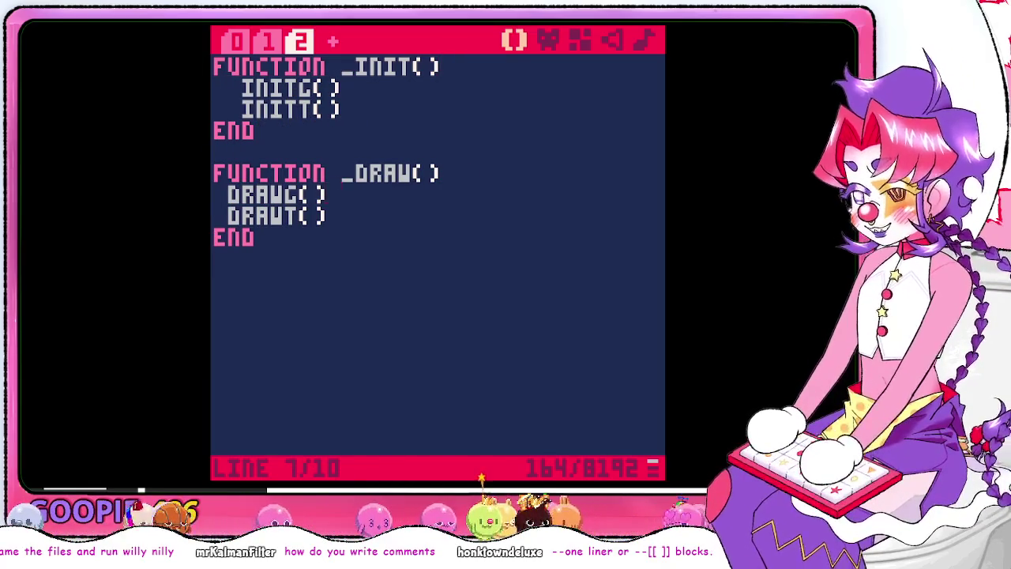
{"action": "key", "text": "Up"}
{"action": "key", "text": "Return"}
{"action": "type", "text": "CSV()"}
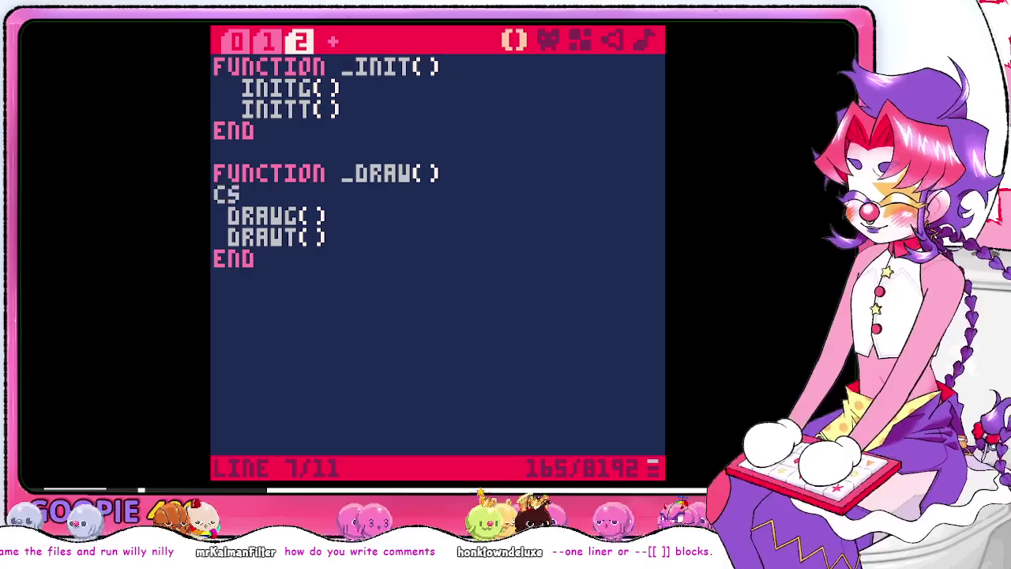
{"action": "key", "text": "Home"}
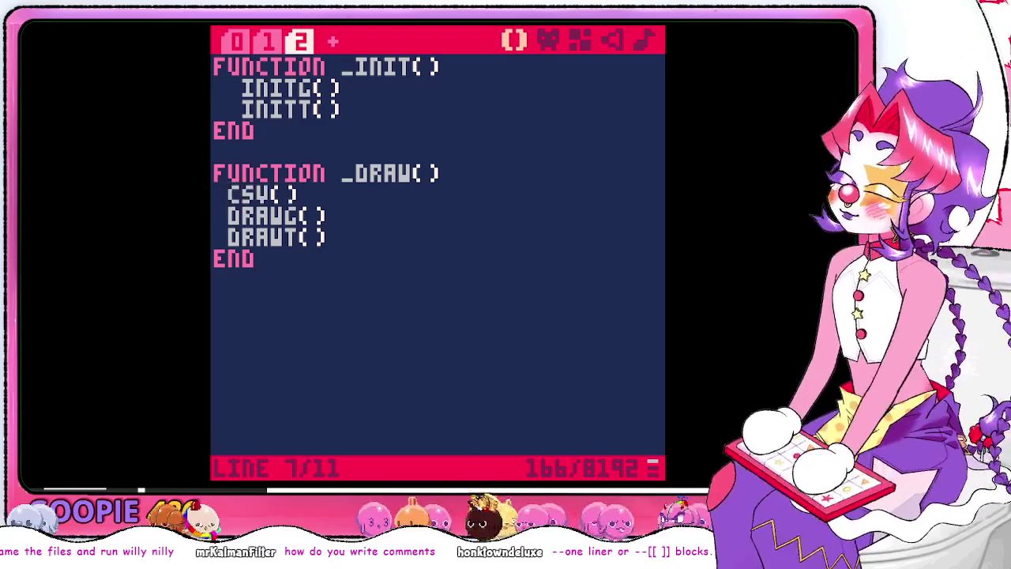
{"action": "key", "text": "Down"}
{"action": "key", "text": "Down"}
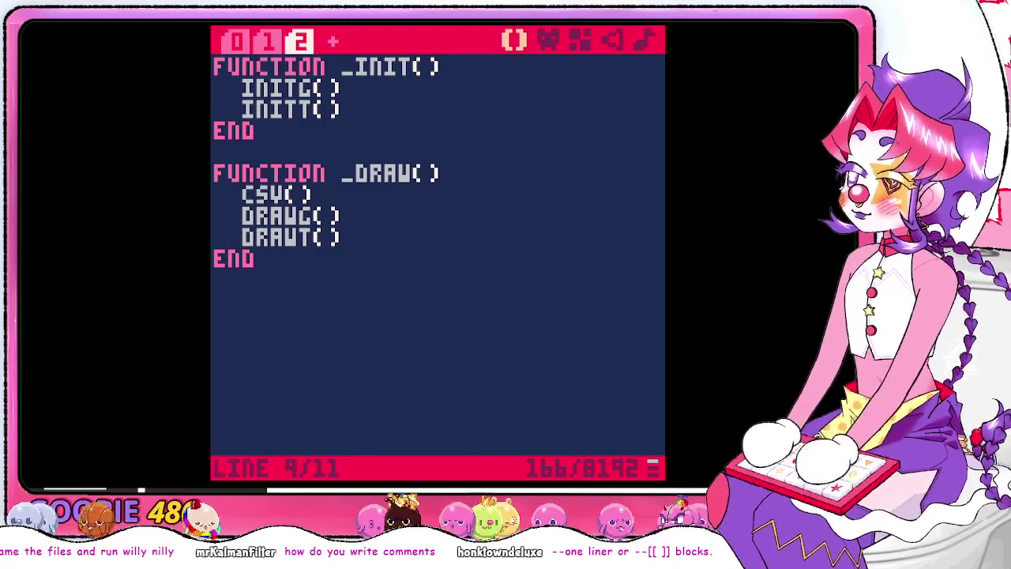